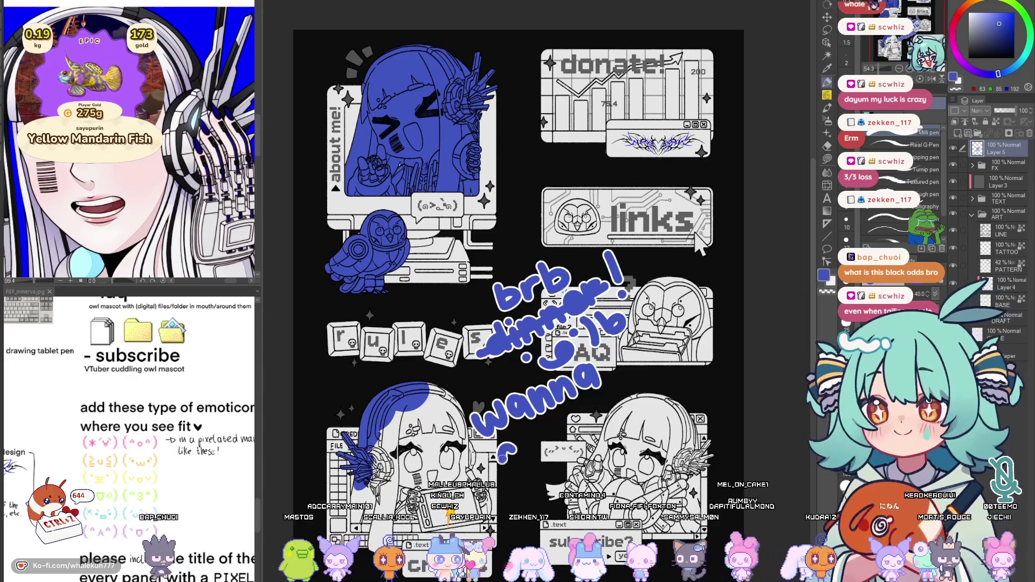
Handwrite "grab some" in blue after the break note, nudging the note up and left
drag(518, 457, 535, 441)
drag(554, 441, 559, 454)
drag(567, 408, 576, 433)
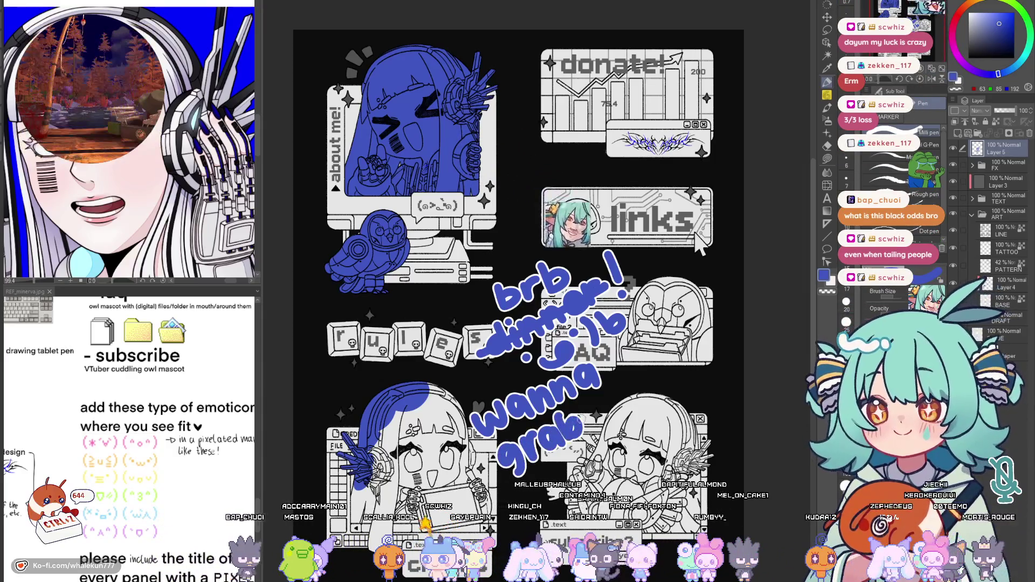
drag(654, 360, 585, 263)
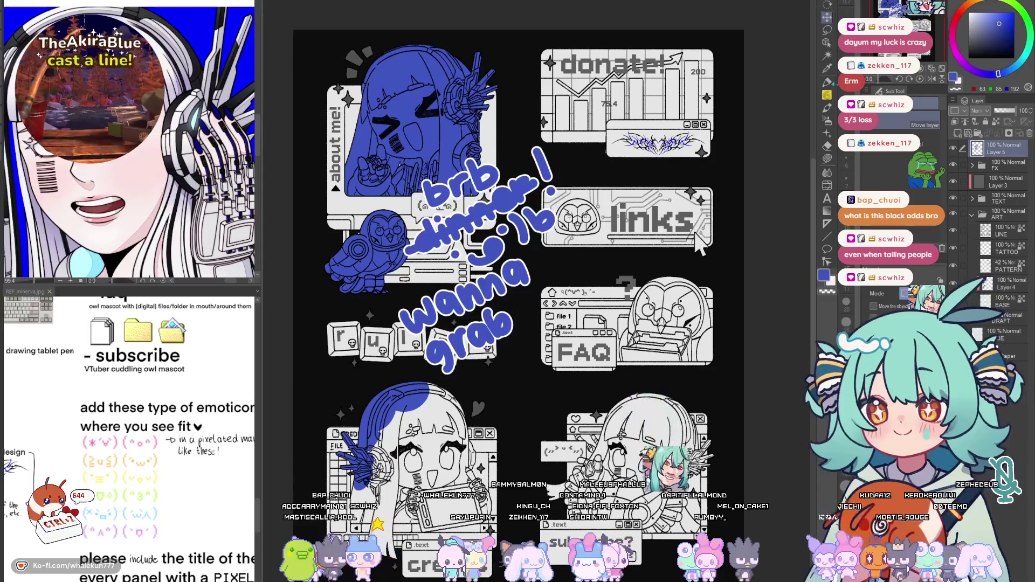
mouse_move(531, 296)
mouse_down()
mouse_move(522, 318)
mouse_move(547, 286)
mouse_move(600, 260)
mouse_up()
Handwrite "snacks :D" on a new line, then shift the whole note down and right
drag(497, 362, 484, 387)
mouse_move(514, 356)
mouse_down()
mouse_move(508, 376)
mouse_move(537, 346)
mouse_move(572, 340)
mouse_up()
click(505, 385)
mouse_move(590, 306)
mouse_down()
mouse_move(580, 327)
mouse_move(633, 318)
mouse_up()
click(607, 321)
click(613, 311)
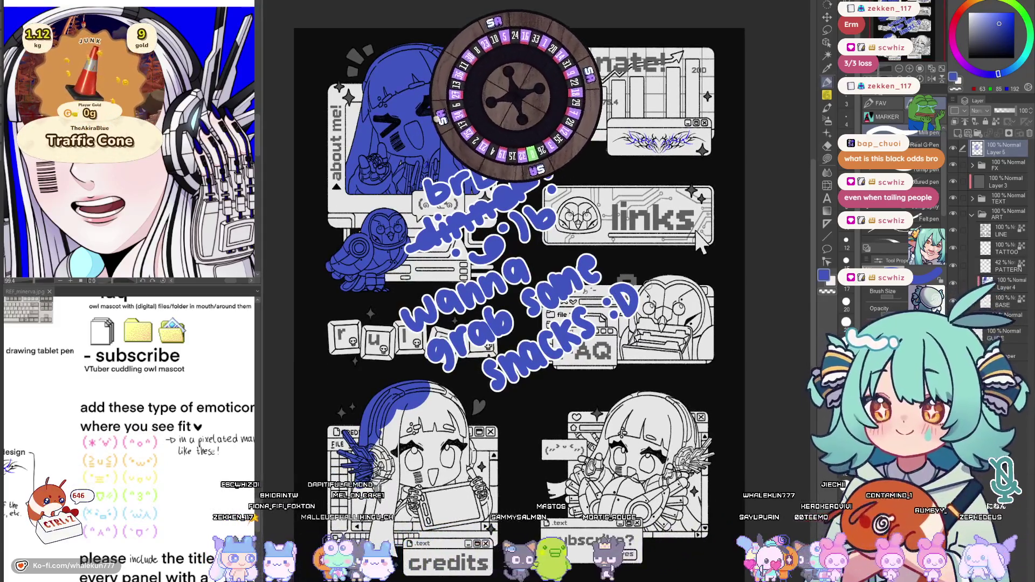
key(k)
drag(596, 359, 602, 370)
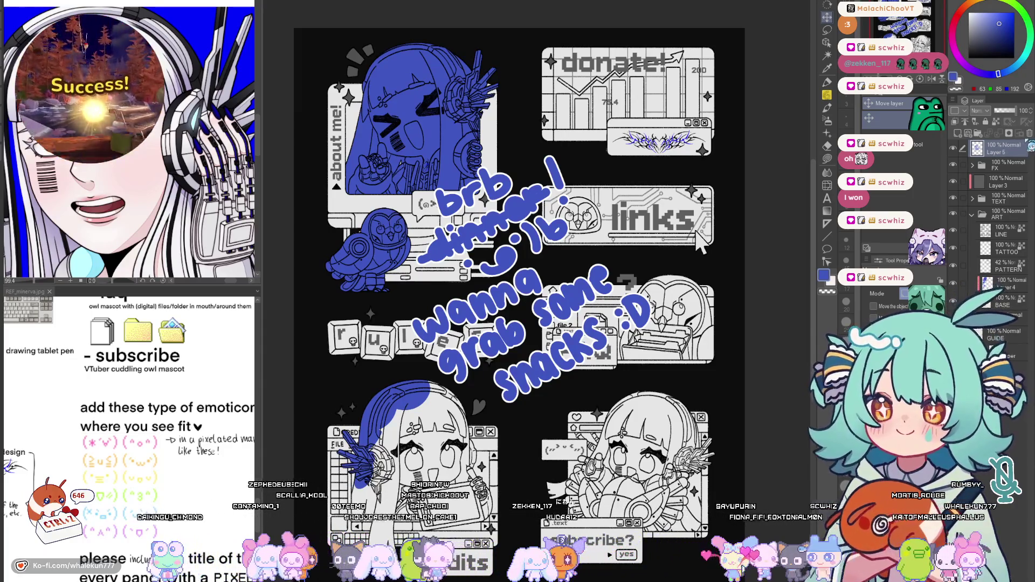
key(Delete)
On Layer 4, lasso-fill the rules character's hair downward with flat blue, closing the white gaps
key(alt+bracketleft)
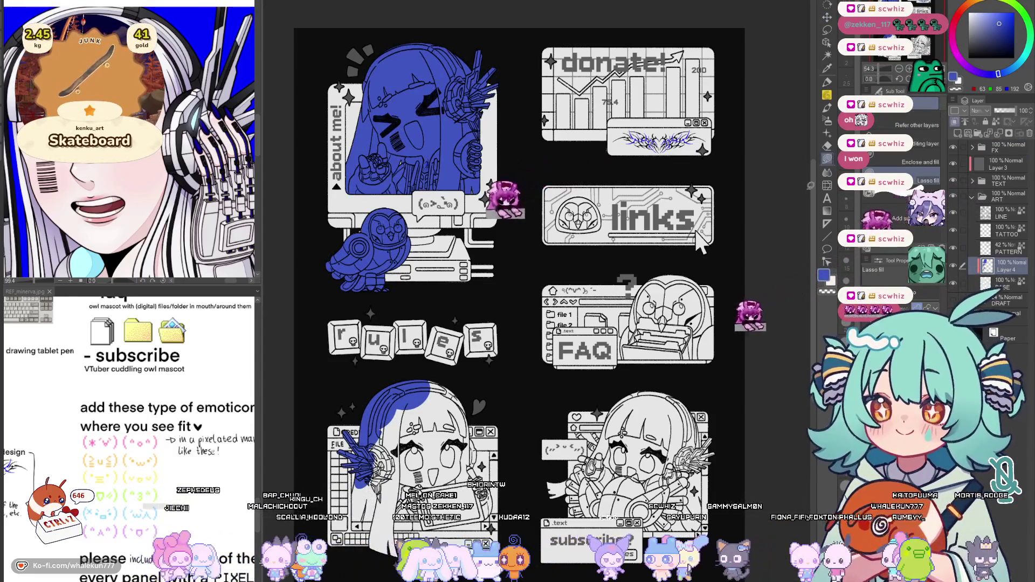
drag(697, 243, 723, 134)
scroll(652, 294, up, 1)
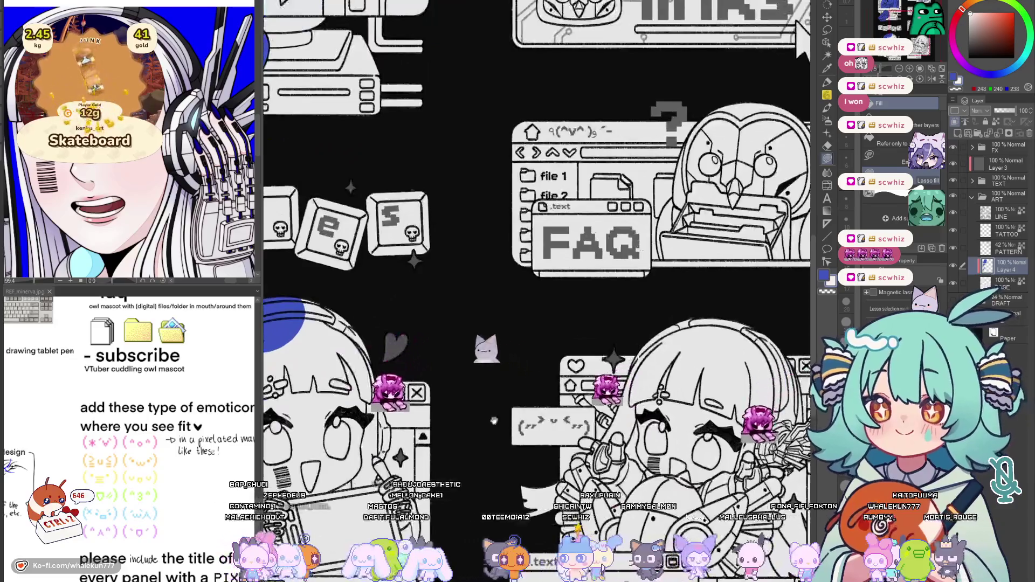
scroll(653, 294, up, 1)
scroll(653, 294, up, 2)
scroll(653, 294, up, 1)
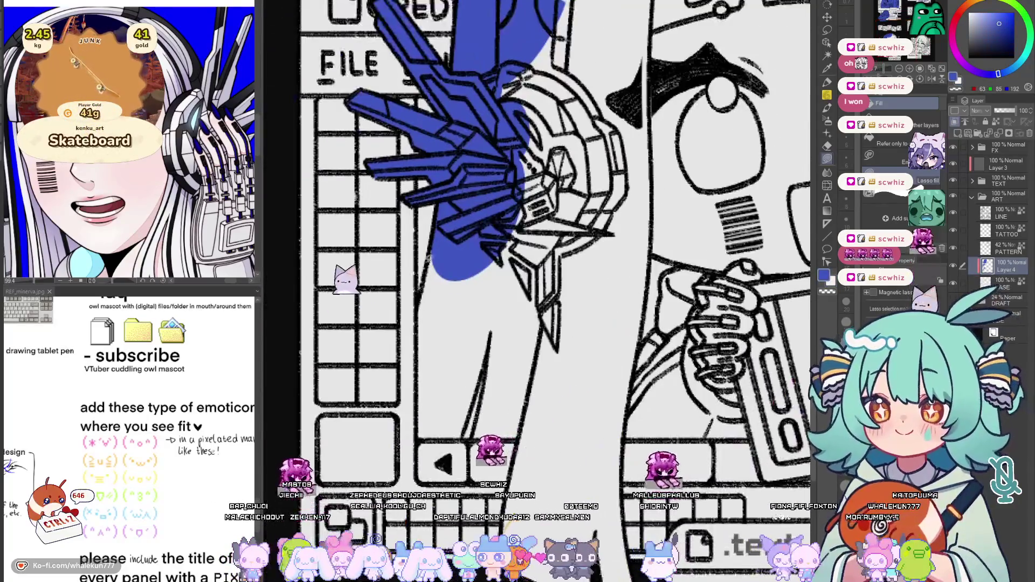
mouse_move(444, 212)
mouse_down()
mouse_move(425, 323)
mouse_move(427, 438)
mouse_up()
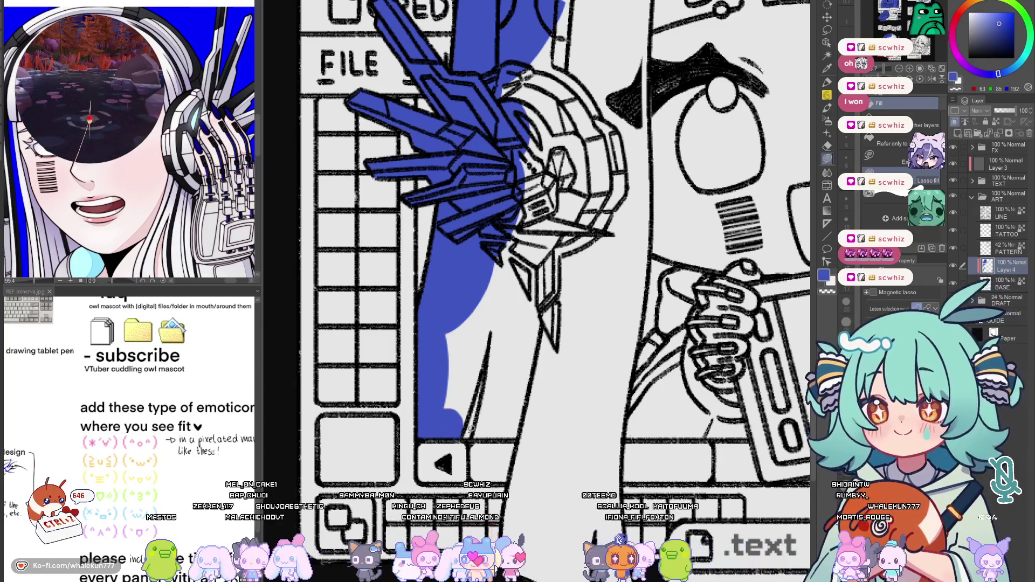
drag(436, 411, 504, 418)
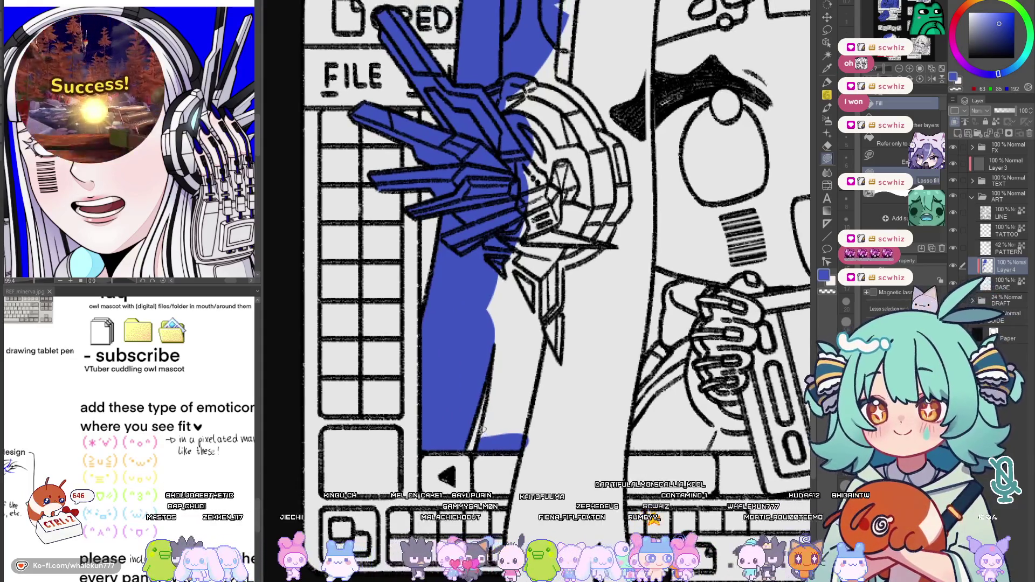
mouse_move(475, 437)
mouse_down()
mouse_move(543, 295)
mouse_move(489, 441)
mouse_up()
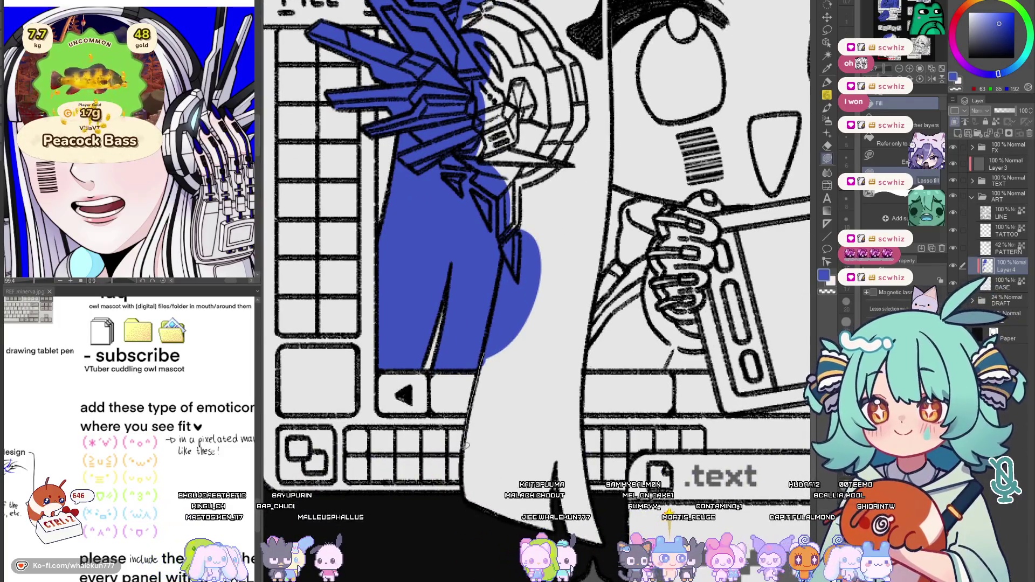
drag(482, 527, 486, 524)
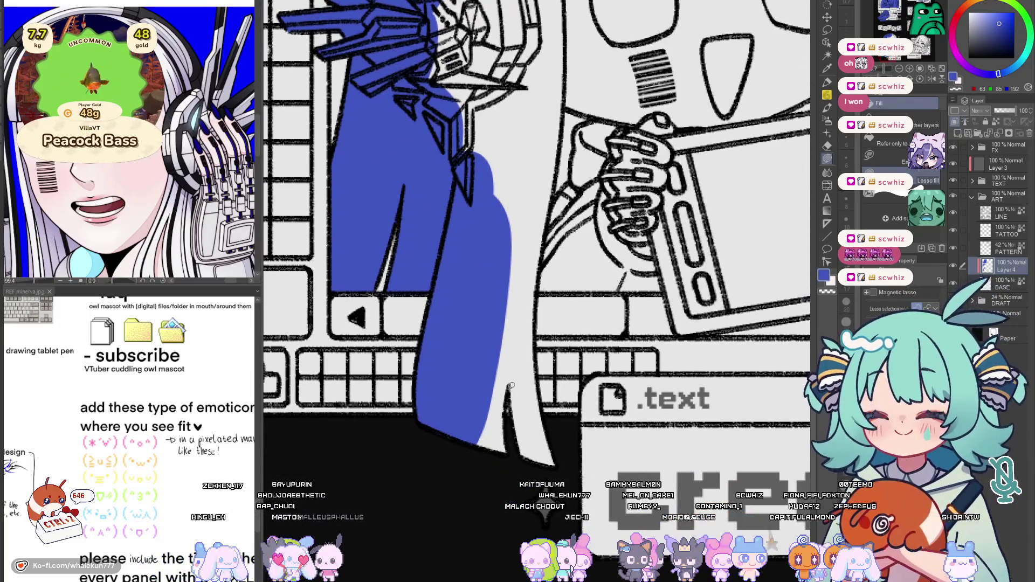
drag(508, 426, 510, 389)
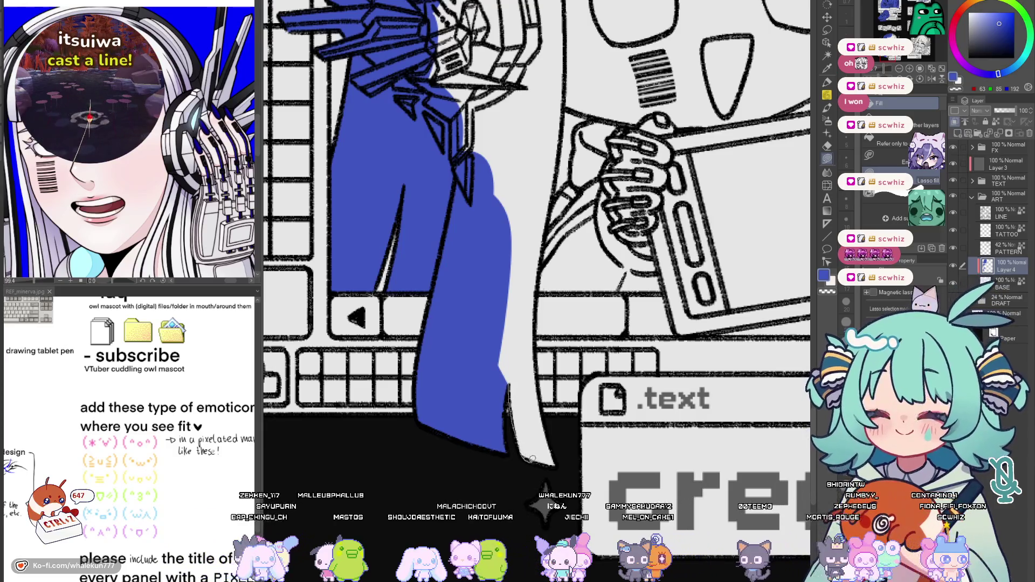
drag(524, 339, 531, 398)
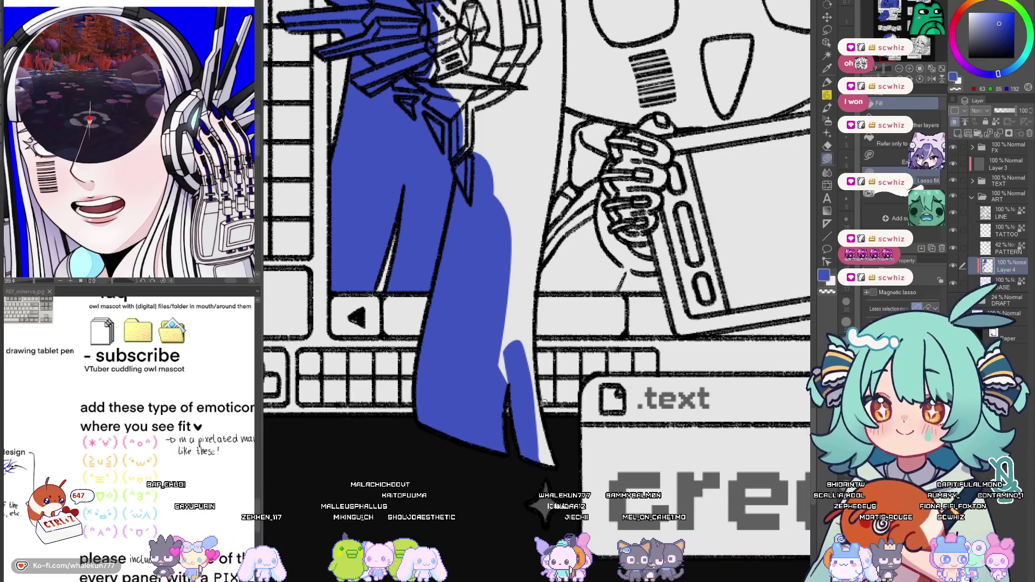
drag(541, 346, 536, 424)
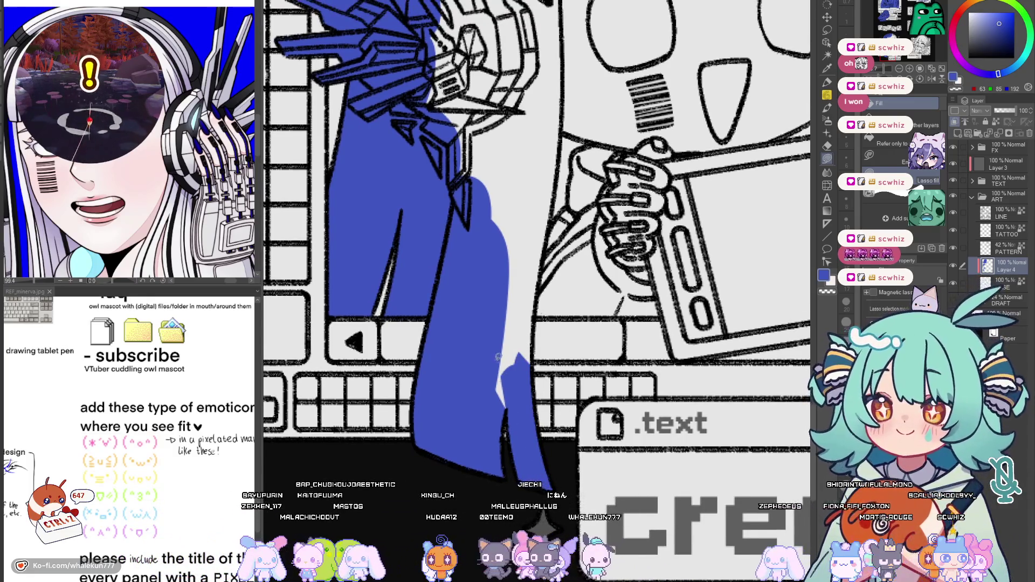
scroll(519, 406, up, 3)
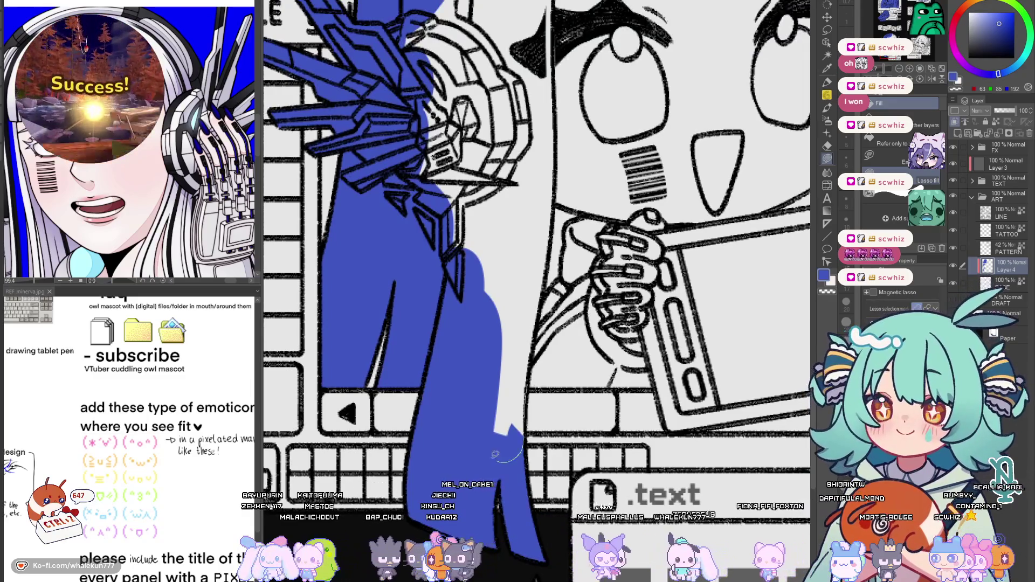
drag(519, 406, 531, 413)
scroll(529, 419, up, 2)
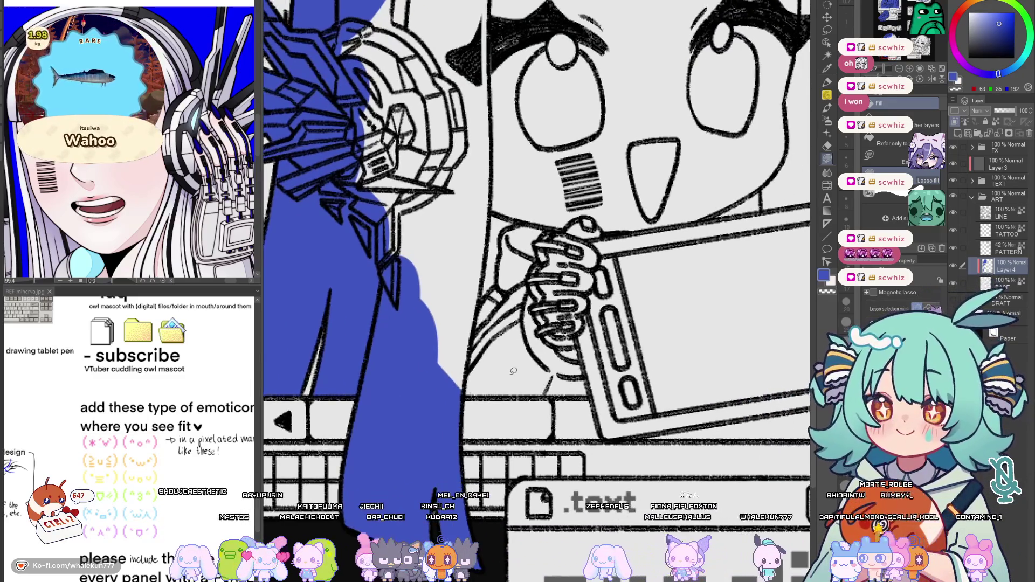
scroll(514, 372, up, 2)
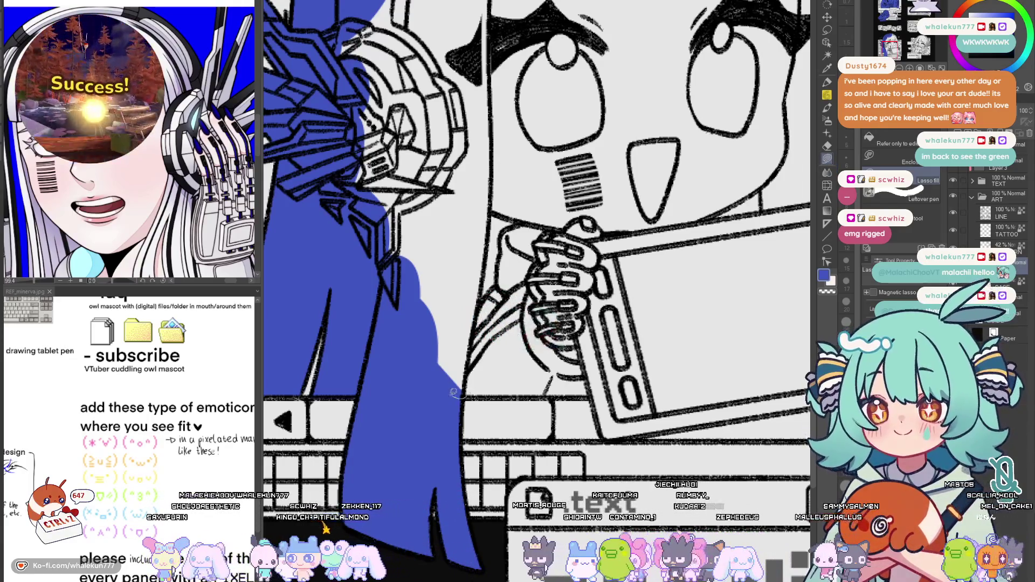
Fill the hand and tablet area and the left side of the hair with blue
drag(630, 306, 493, 397)
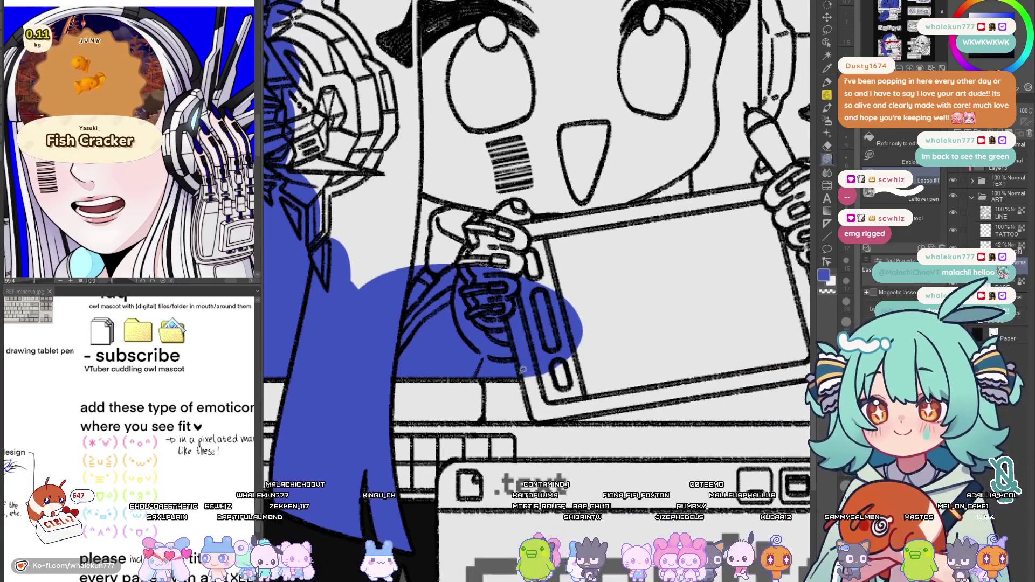
mouse_move(530, 323)
mouse_down()
mouse_move(533, 371)
mouse_move(478, 390)
mouse_move(676, 360)
mouse_move(714, 339)
mouse_up()
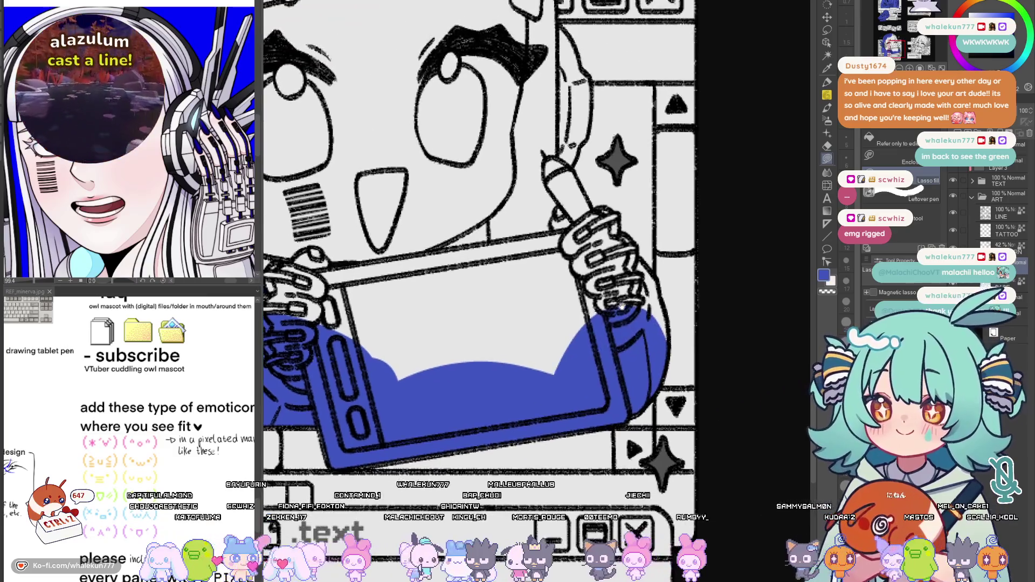
drag(518, 243, 712, 450)
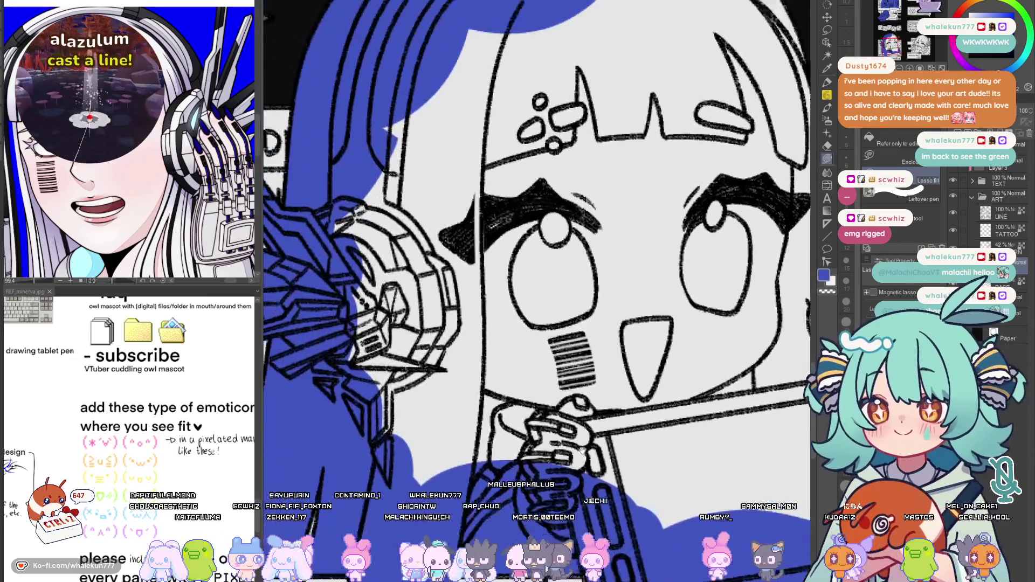
drag(533, 243, 497, 243)
drag(534, 161, 433, 413)
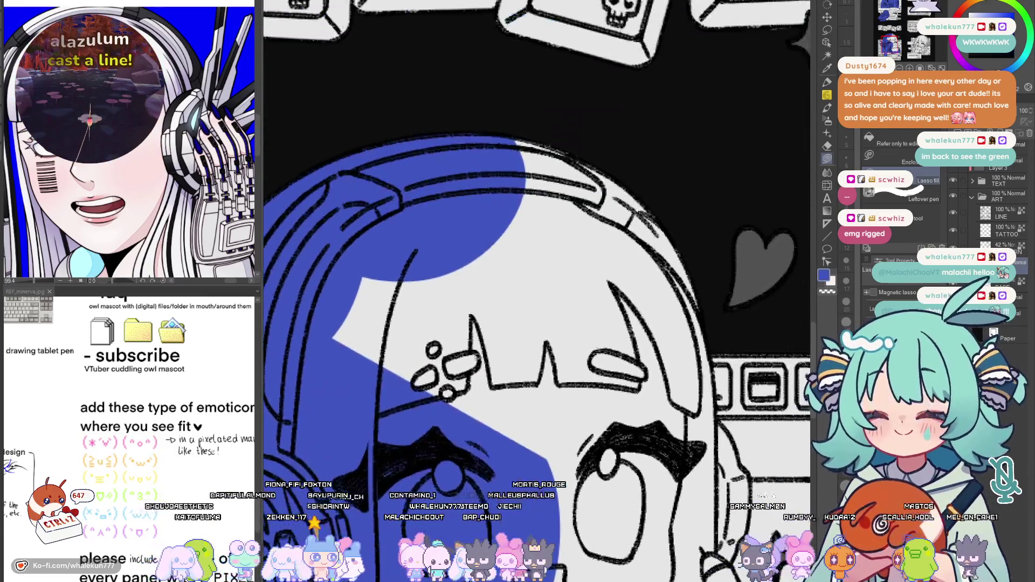
drag(389, 482, 493, 177)
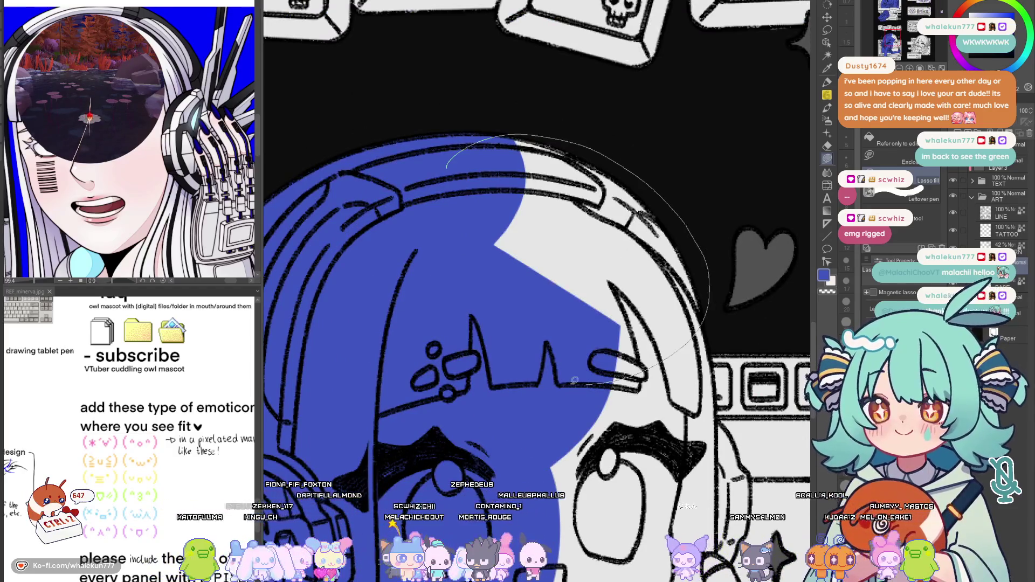
drag(574, 380, 570, 382)
With the canvas mirrored, fill the face under the eye and between pen and face blue
key(h)
mouse_move(362, 303)
mouse_down()
mouse_move(443, 247)
mouse_move(485, 195)
mouse_move(497, 150)
mouse_up()
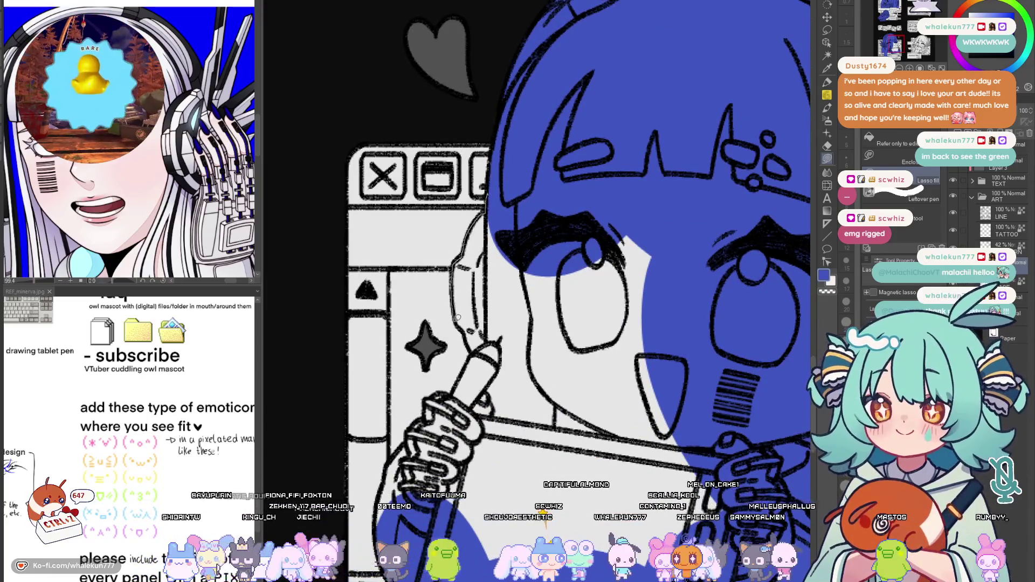
drag(621, 173, 516, 368)
drag(516, 369, 510, 299)
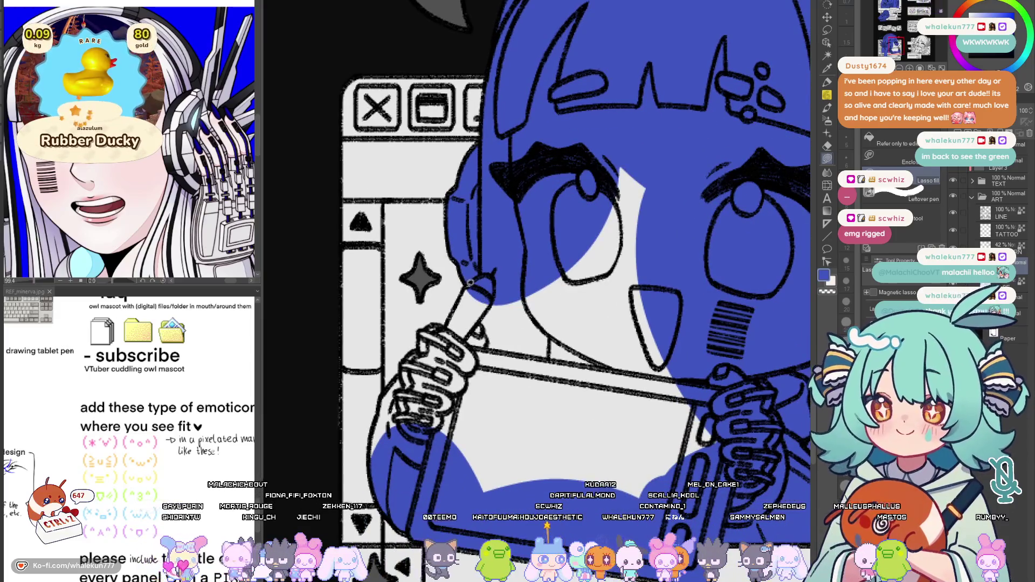
drag(530, 264, 468, 282)
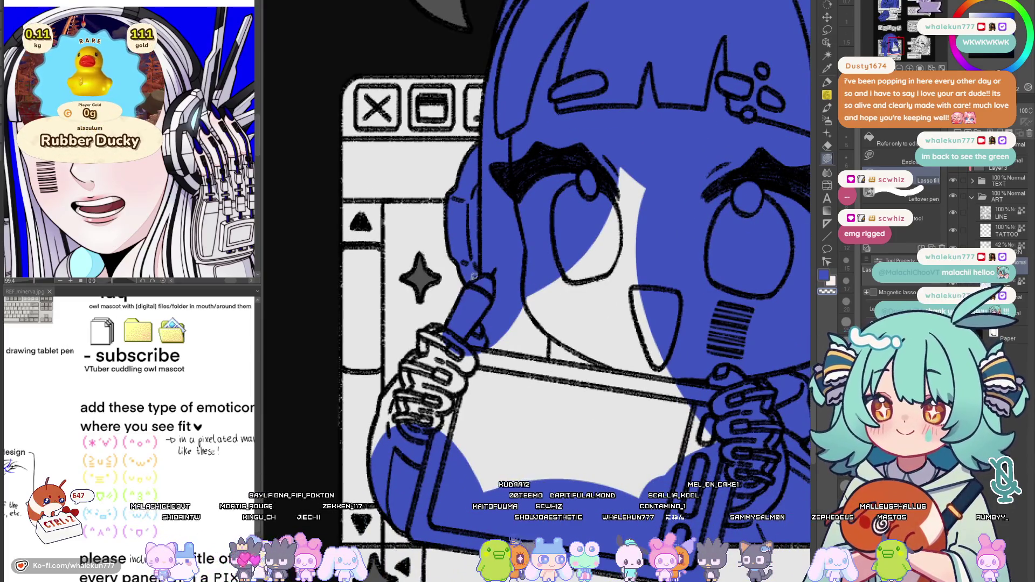
drag(686, 160, 684, 162)
key(h)
Fill the tablet screen around the white star and both hands holding the stylus blue
drag(561, 422, 609, 342)
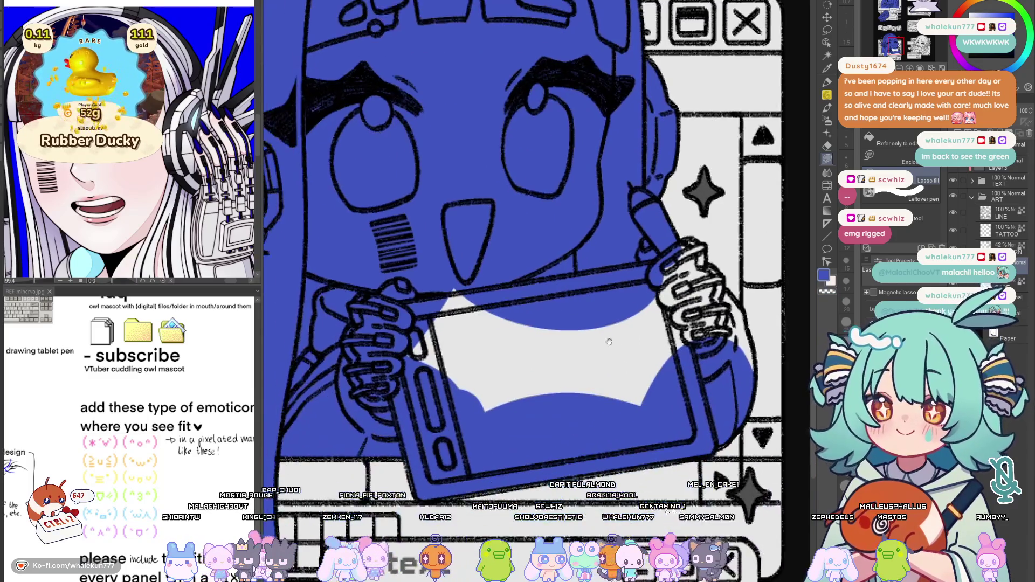
drag(377, 378, 550, 255)
key(h)
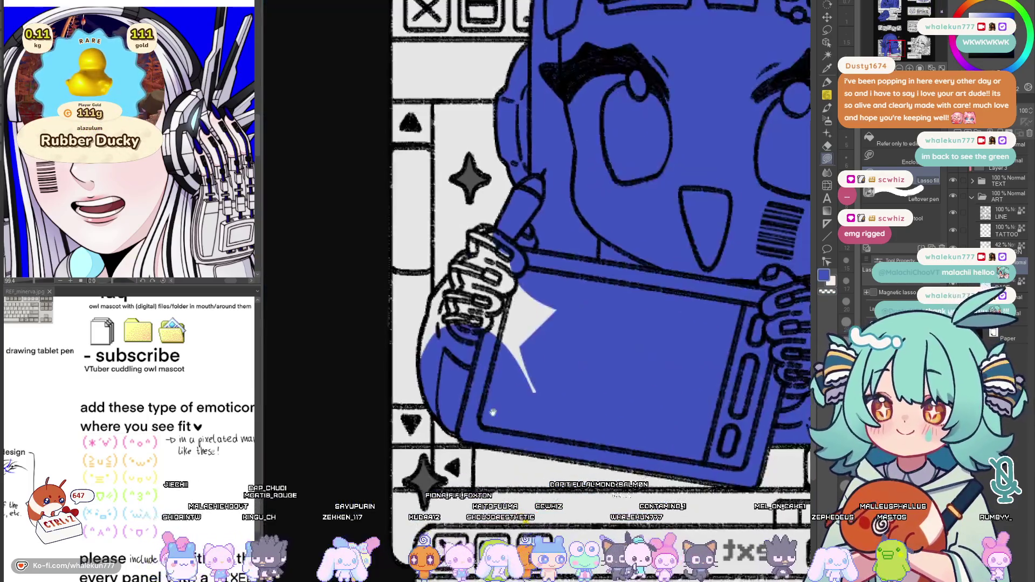
scroll(597, 179, up, 2)
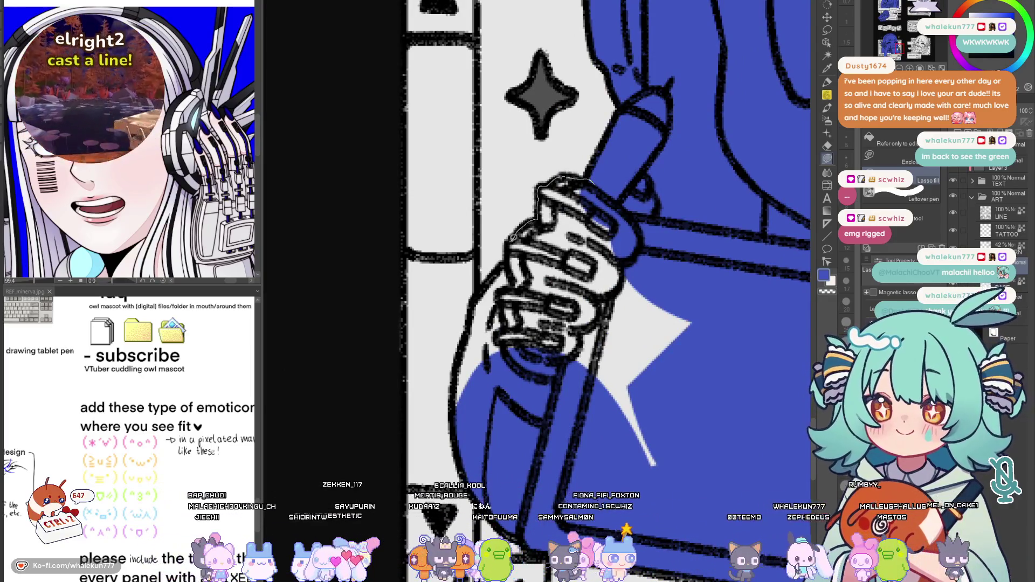
drag(593, 182, 651, 205)
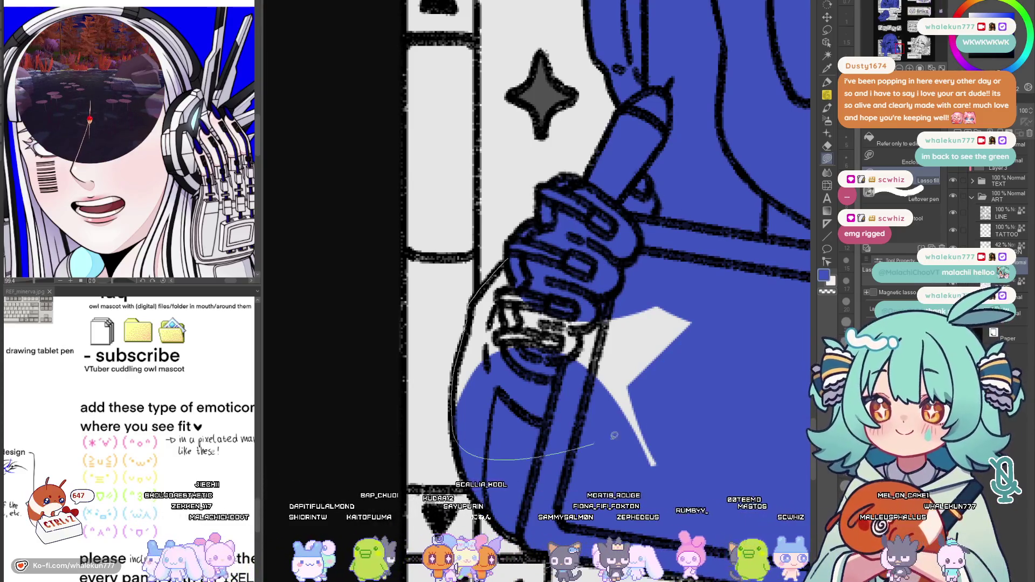
drag(614, 436, 670, 347)
scroll(708, 389, down, 1)
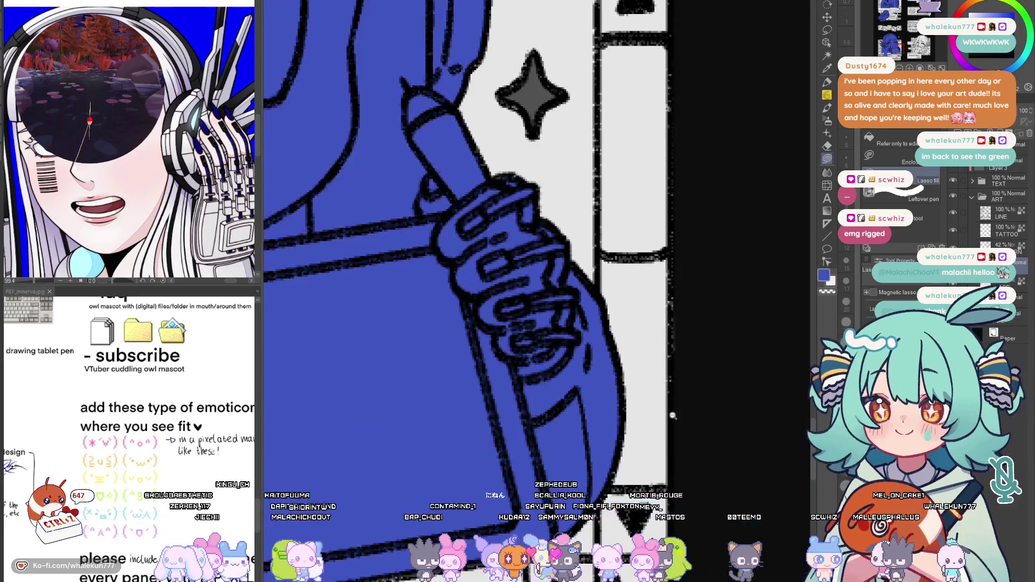
scroll(708, 389, down, 2)
scroll(708, 389, down, 1)
scroll(708, 390, down, 1)
Lasso-fill the links-panel owl's left half and lower edge with blue
drag(728, 162, 653, 394)
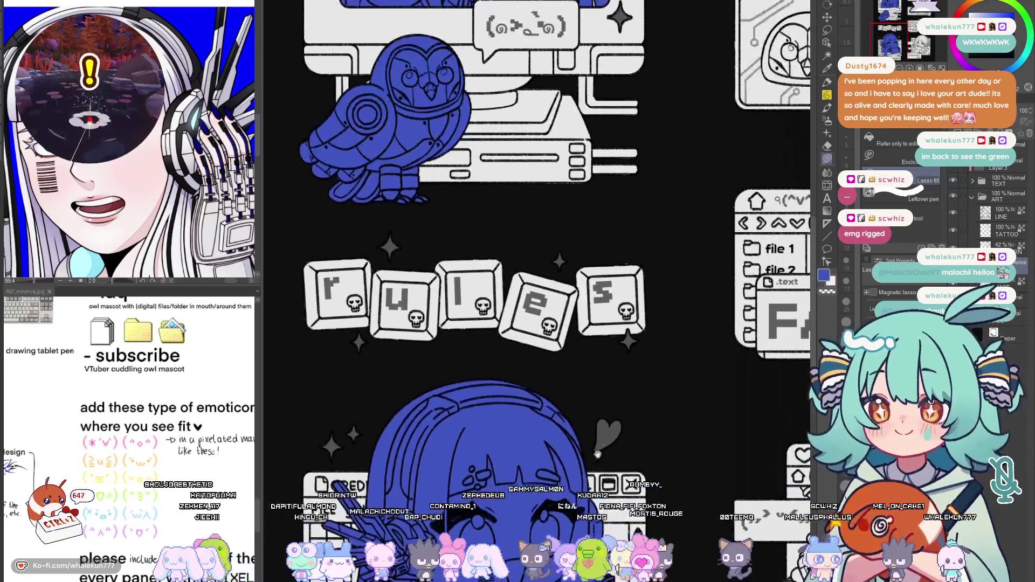
mouse_move(800, 340)
mouse_down()
mouse_move(695, 429)
mouse_move(637, 441)
mouse_up()
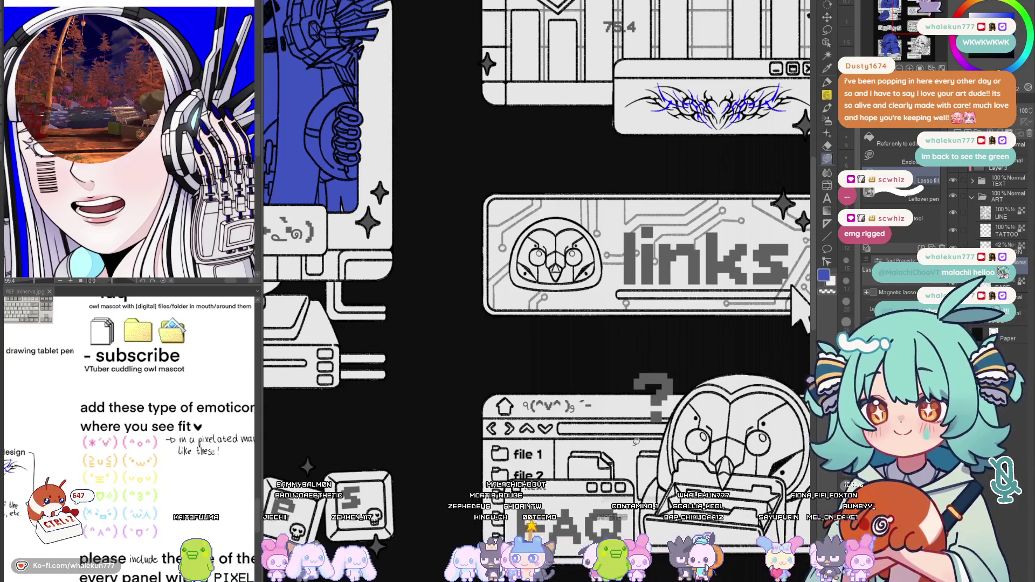
scroll(804, 300, up, 1)
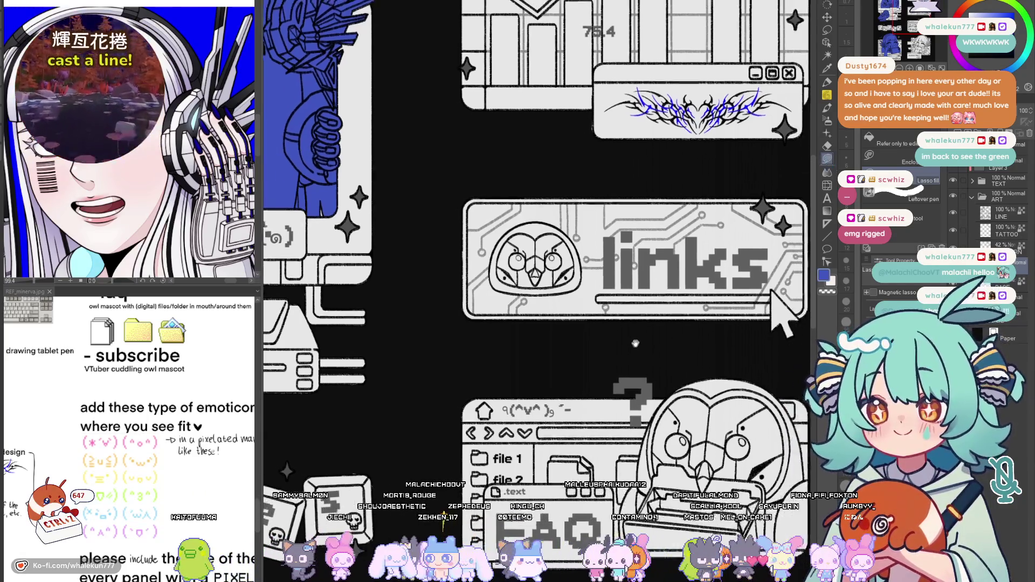
scroll(777, 297, up, 1)
scroll(756, 296, up, 1)
scroll(530, 195, up, 1)
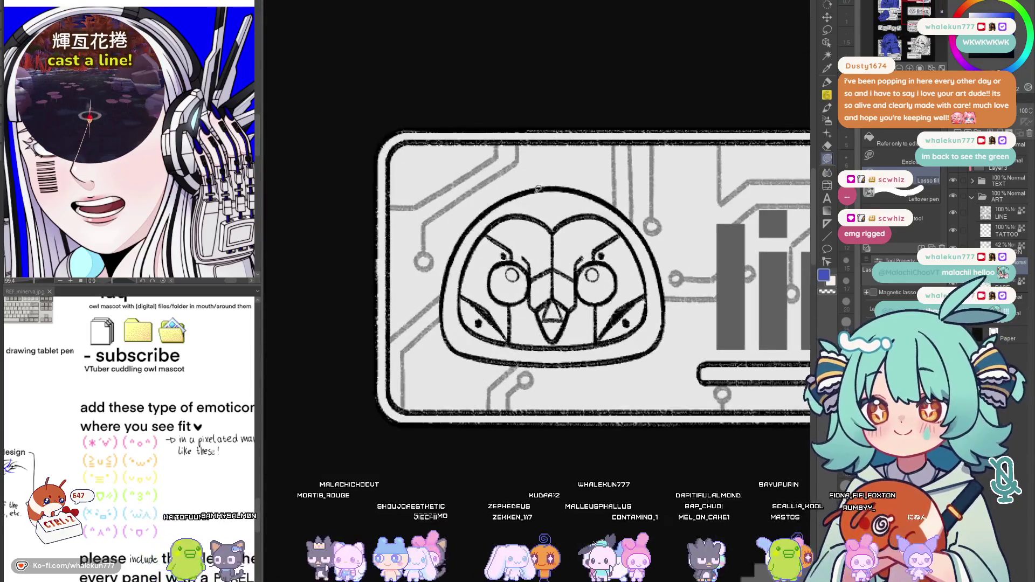
drag(505, 317, 572, 293)
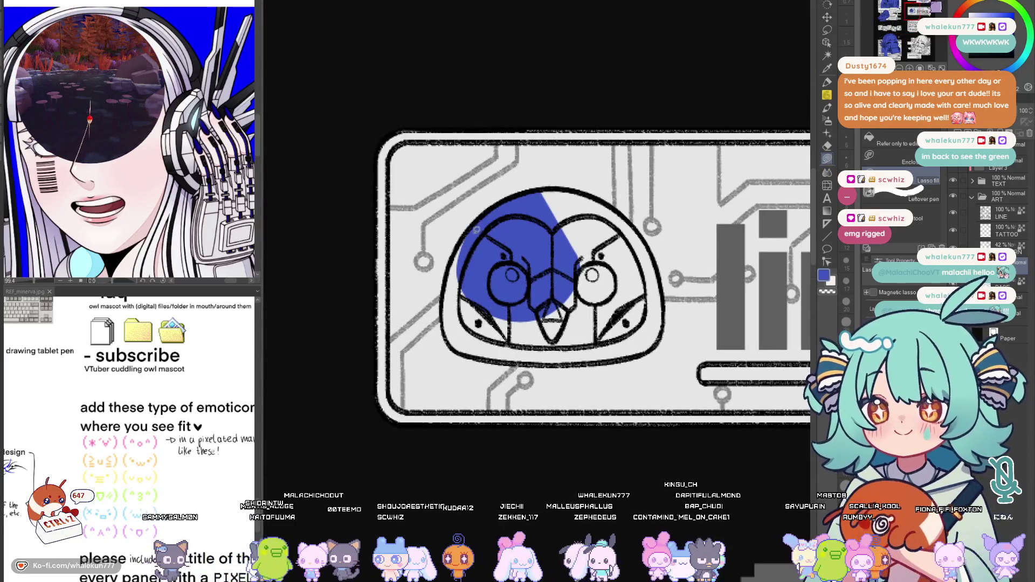
drag(450, 330, 463, 268)
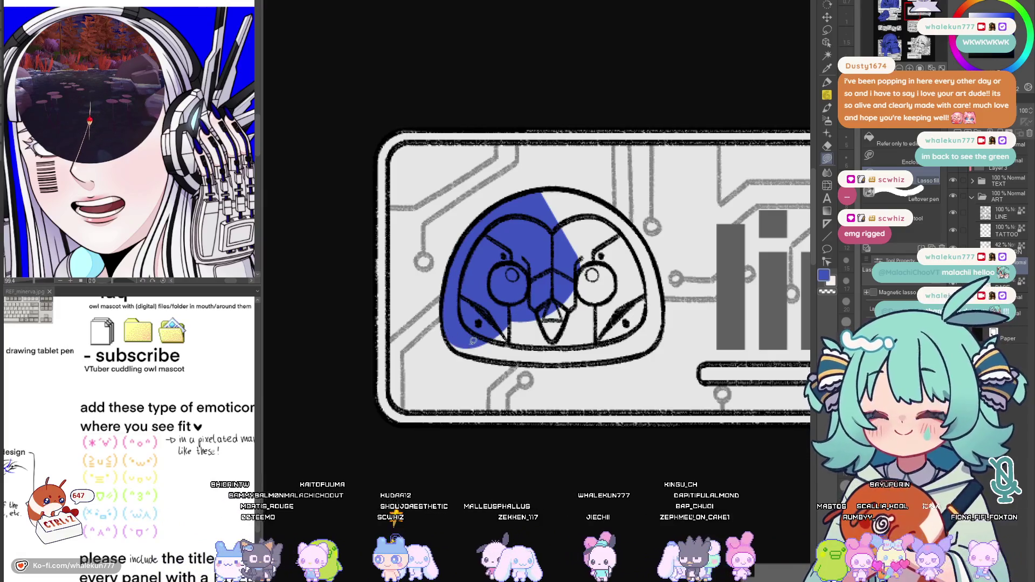
mouse_move(550, 361)
mouse_down()
mouse_move(513, 352)
mouse_move(626, 304)
mouse_up()
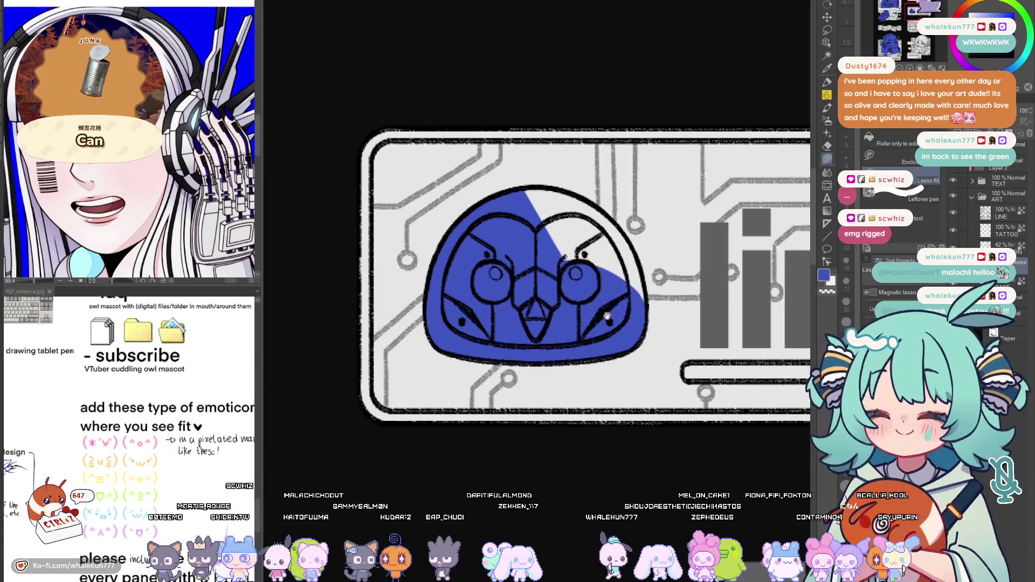
Mirror the view and fill the owl's remaining white patches, then show the whole page
key(h)
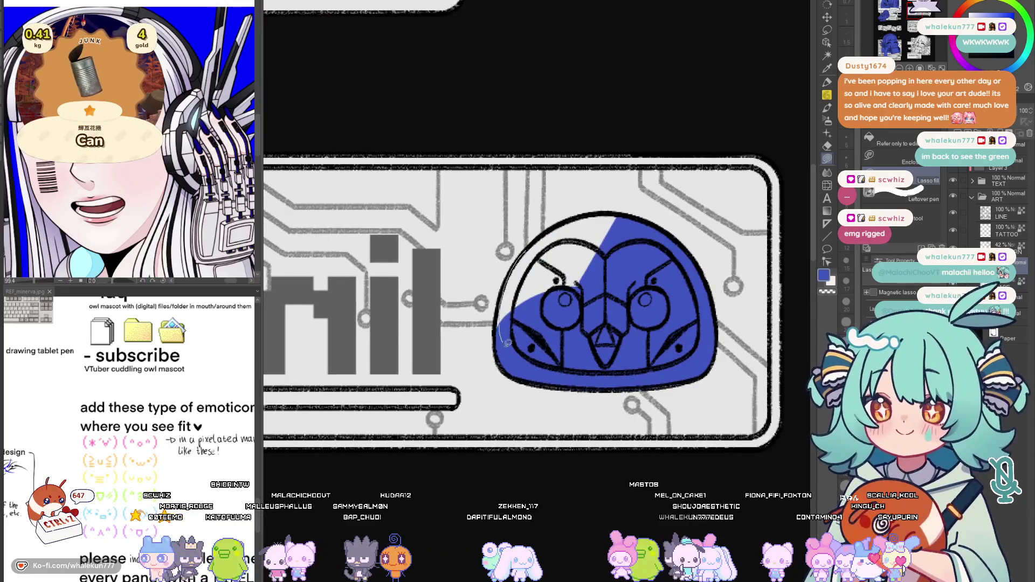
drag(506, 343, 507, 299)
scroll(512, 334, up, 1)
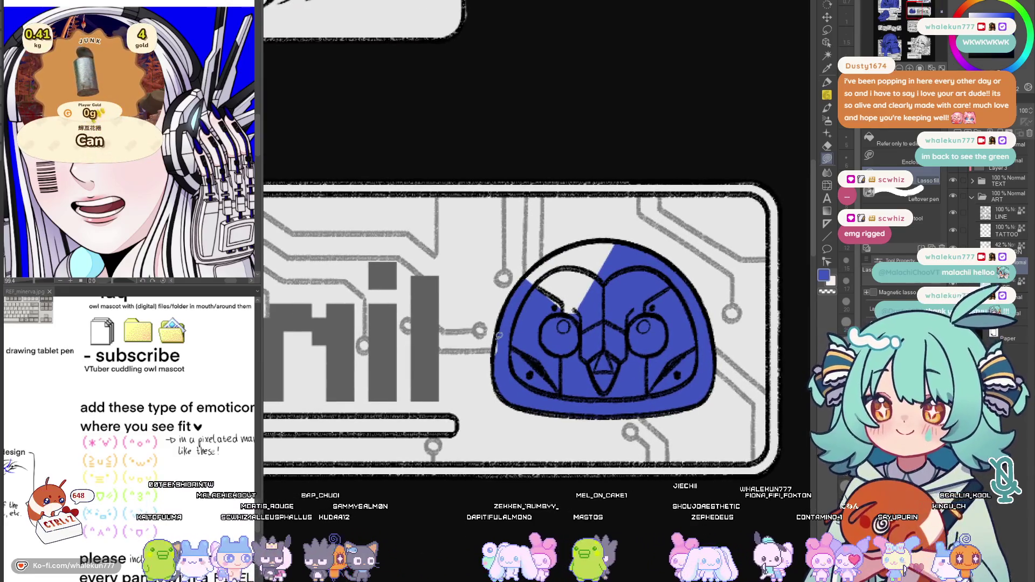
scroll(510, 315, up, 2)
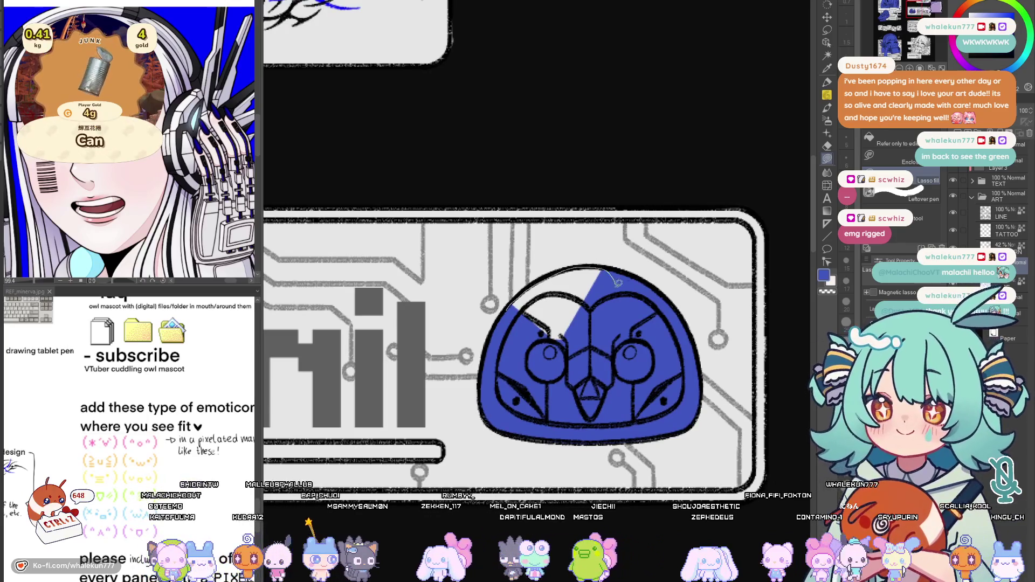
drag(616, 280, 612, 271)
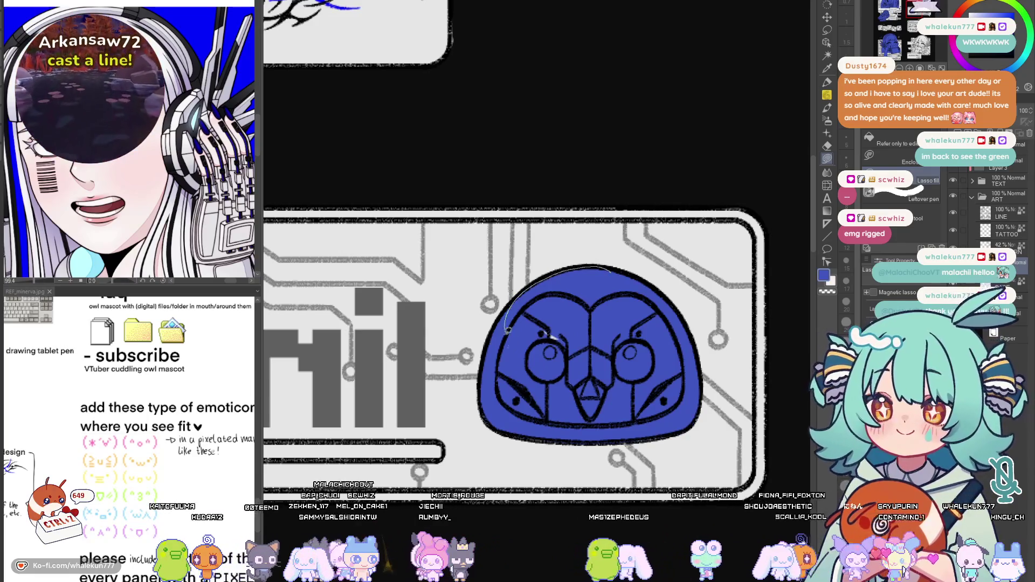
scroll(602, 316, right, 2)
key(ctrl+0)
scroll(585, 222, up, 2)
scroll(585, 222, up, 2)
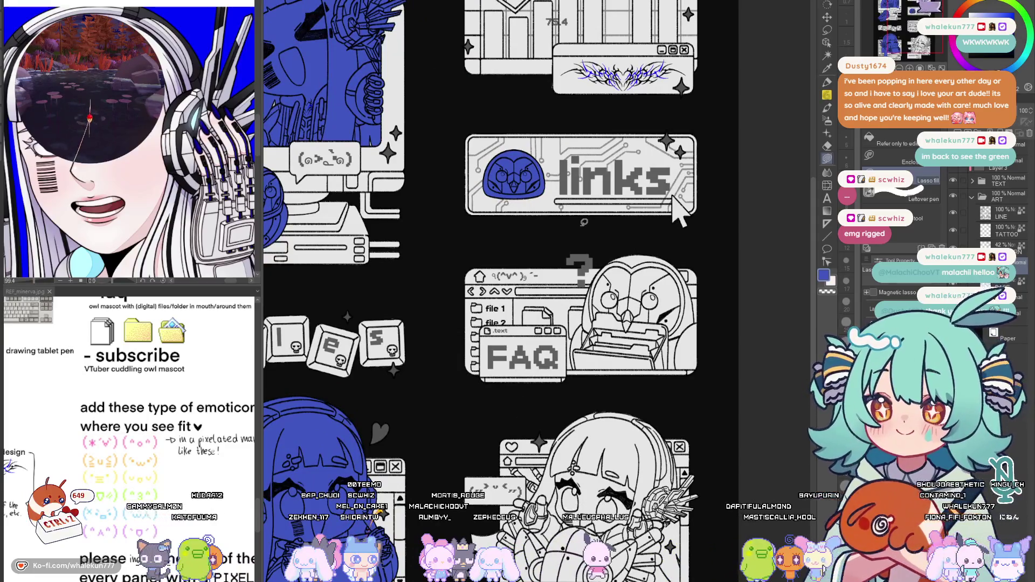
scroll(678, 212, up, 3)
scroll(545, 283, up, 3)
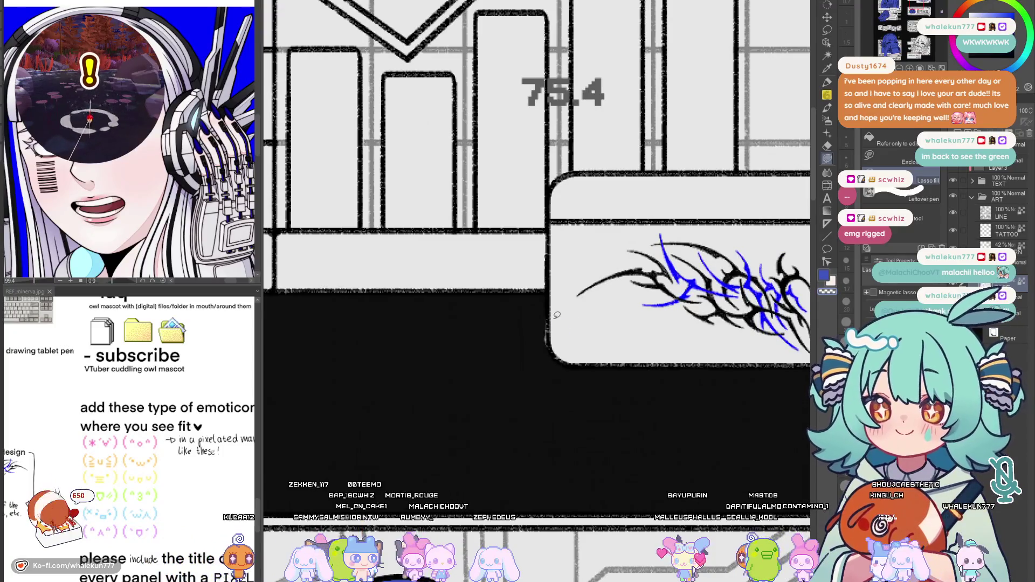
scroll(566, 316, down, 3)
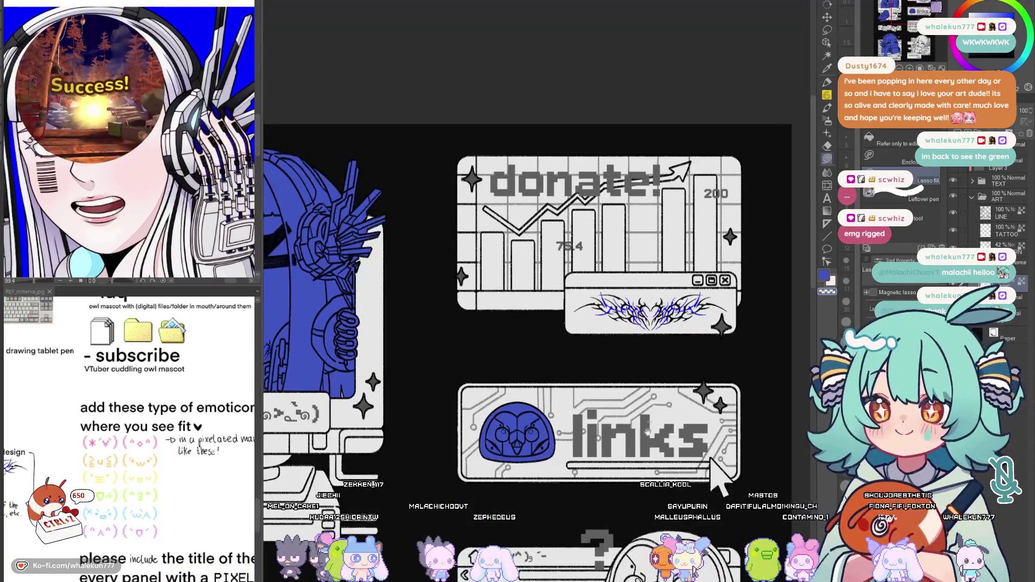
scroll(562, 310, down, 3)
scroll(619, 370, down, 3)
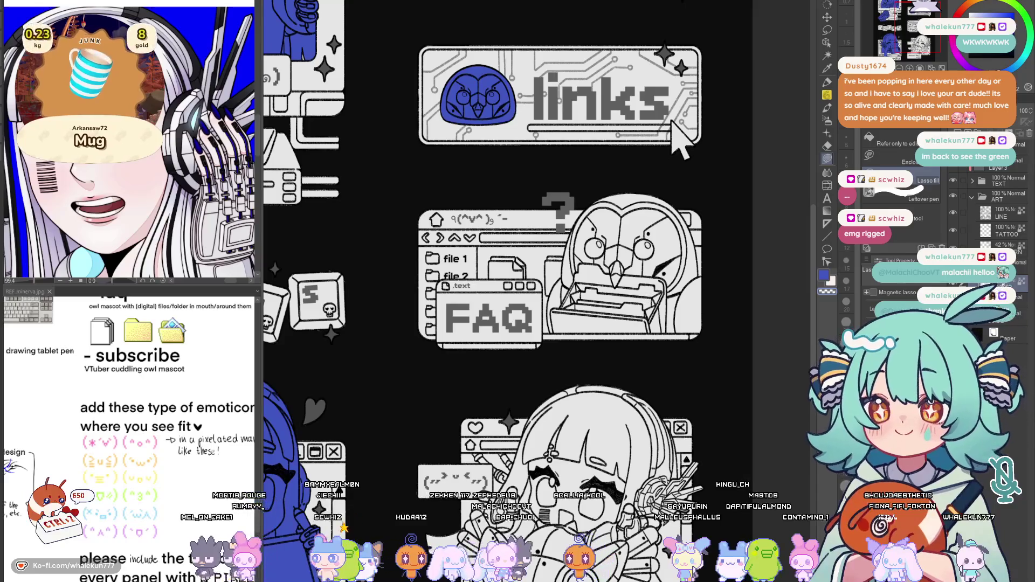
scroll(682, 149, down, 3)
scroll(596, 210, up, 2)
scroll(596, 211, up, 2)
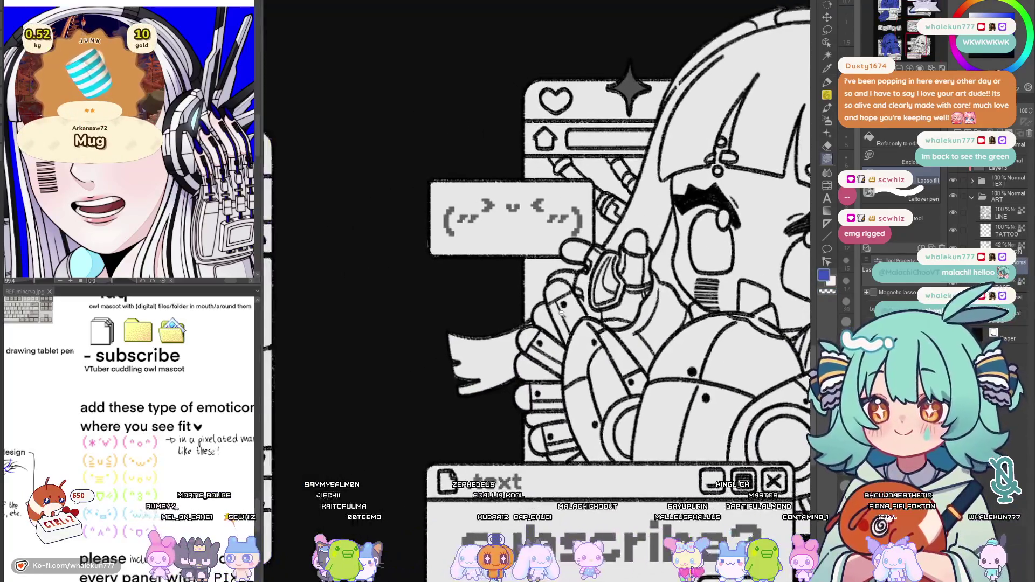
scroll(596, 210, up, 2)
Lasso-fill the subscribe character's hand below the emoticon box with blue
drag(584, 214, 627, 207)
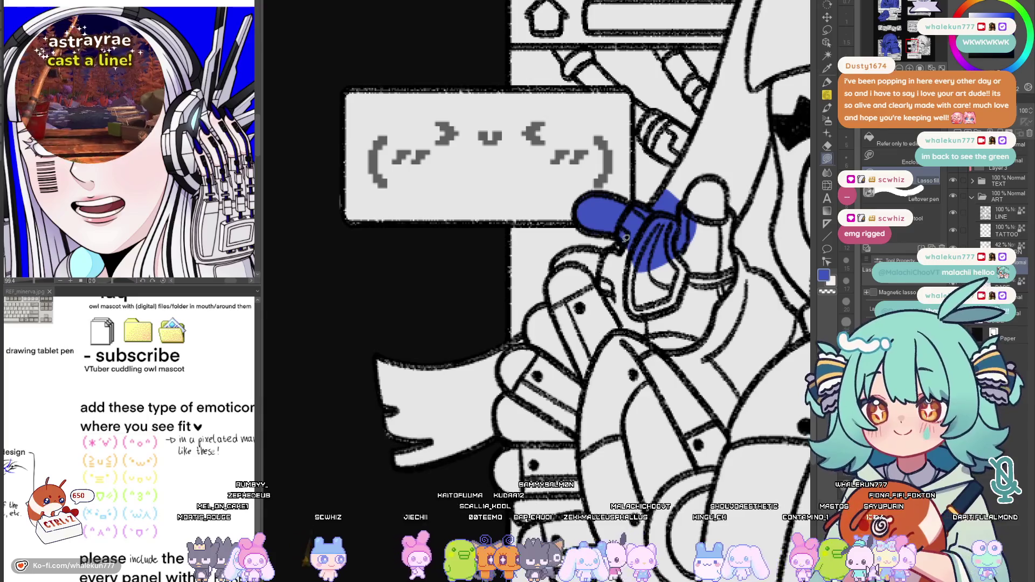
mouse_move(622, 242)
mouse_down()
mouse_move(568, 252)
mouse_move(562, 331)
mouse_up()
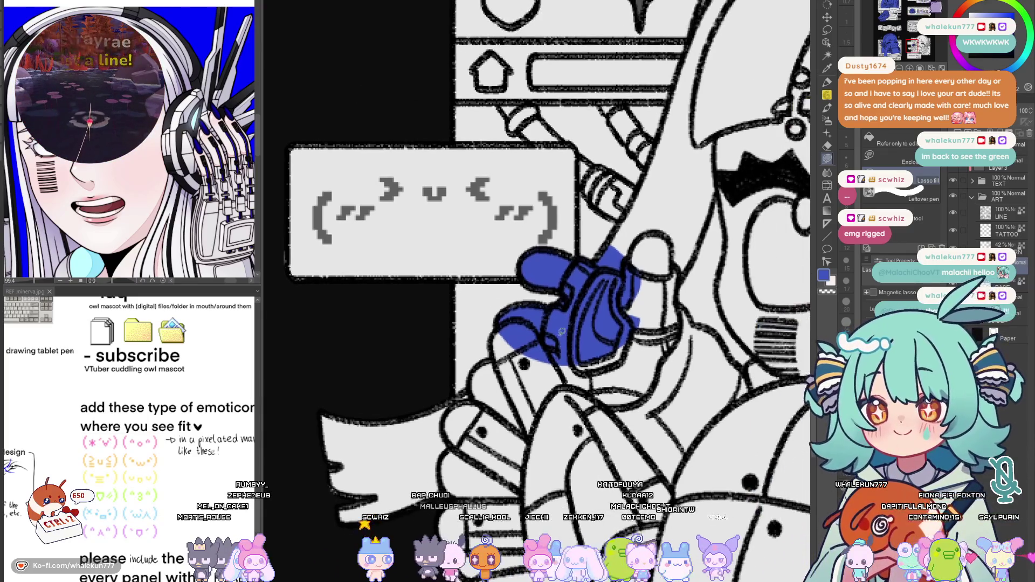
key(h)
key(h)
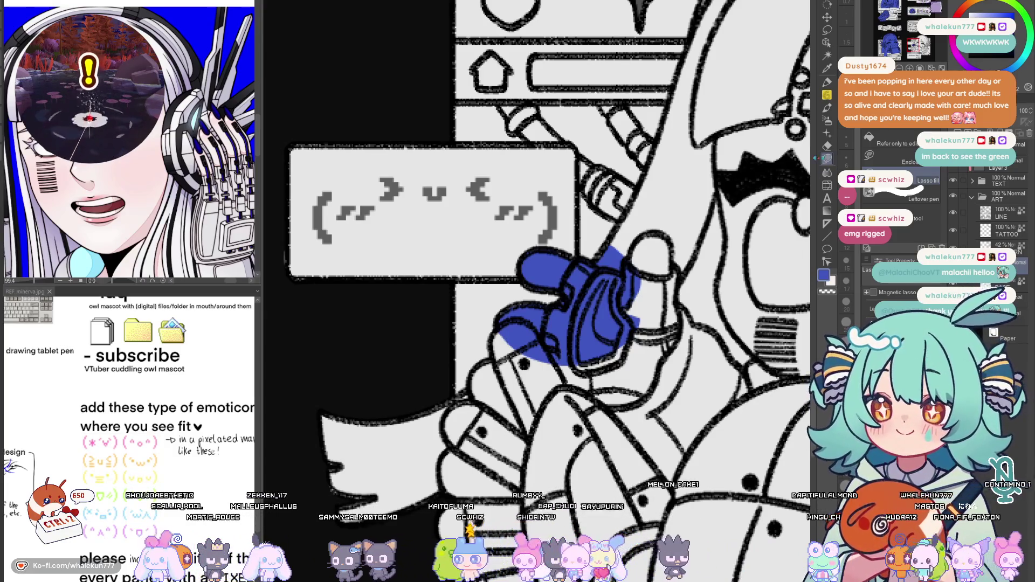
drag(622, 314, 640, 228)
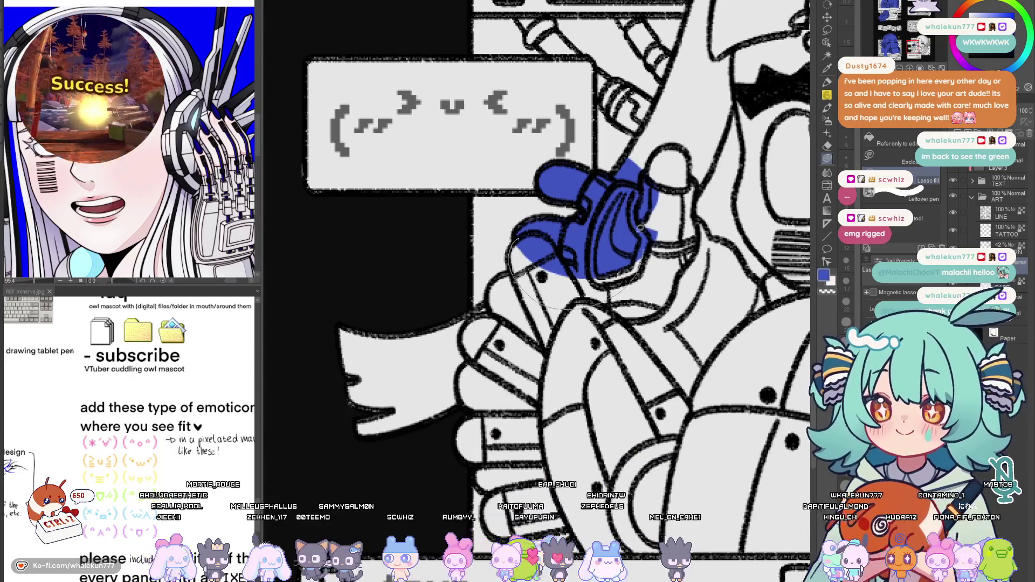
Extend the blue fill over the lower fingers and the sleeve
drag(518, 253, 631, 283)
mouse_move(566, 276)
mouse_down()
mouse_move(493, 301)
mouse_move(593, 335)
mouse_move(502, 303)
mouse_up()
drag(592, 334, 556, 204)
mouse_move(427, 257)
mouse_down()
mouse_move(439, 347)
mouse_move(477, 397)
mouse_move(594, 265)
mouse_up()
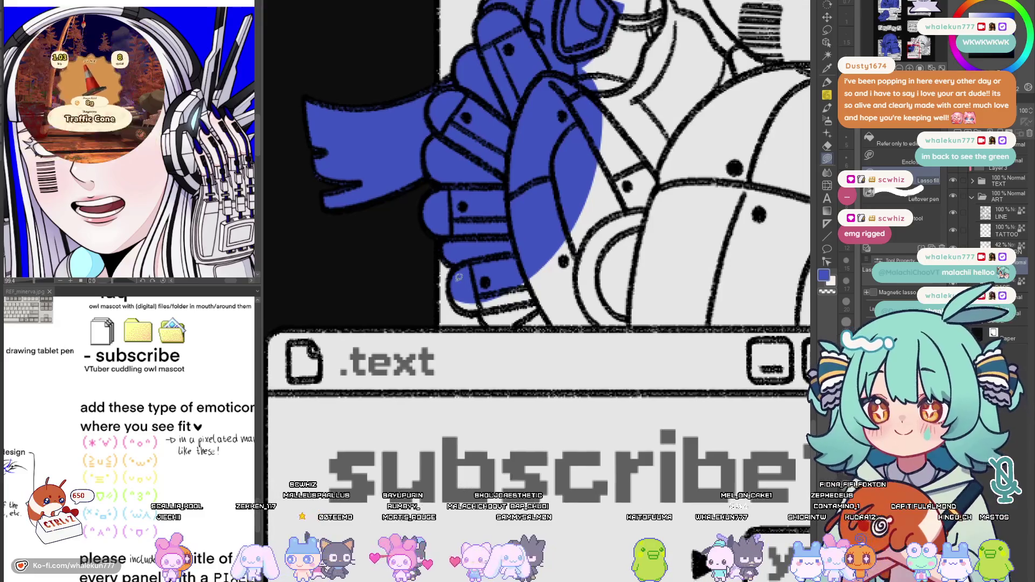
Fill the lower body below the hands and the area around the ring blue
mouse_move(477, 313)
mouse_down()
mouse_move(587, 250)
mouse_move(566, 267)
mouse_move(751, 335)
mouse_up()
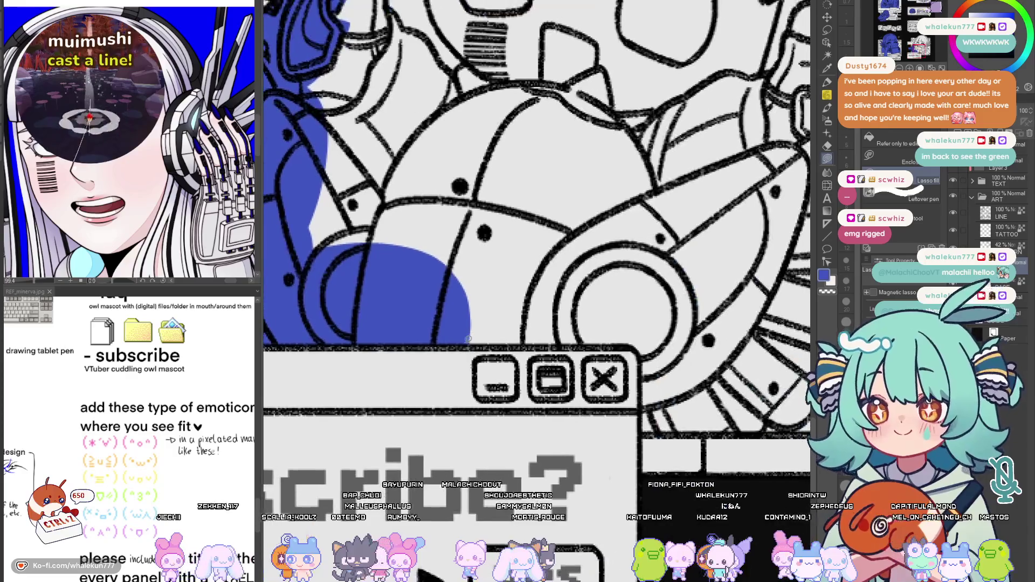
drag(437, 340, 636, 337)
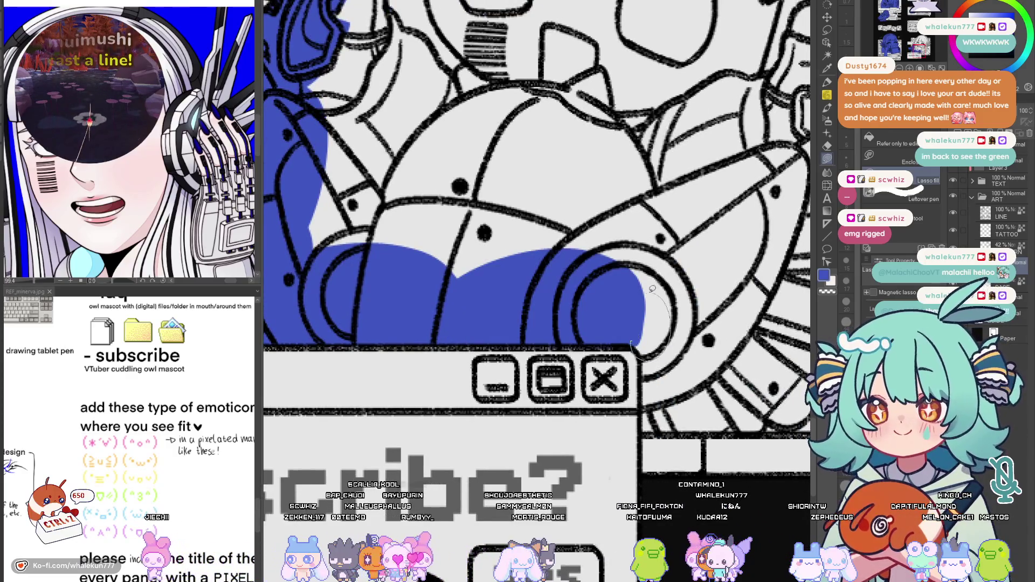
drag(652, 288, 637, 340)
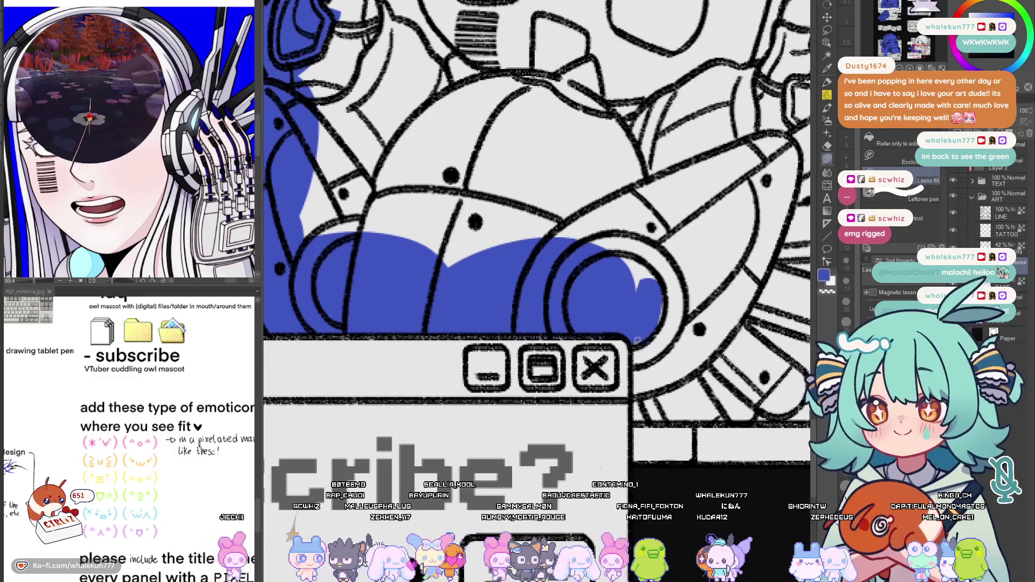
drag(637, 340, 600, 398)
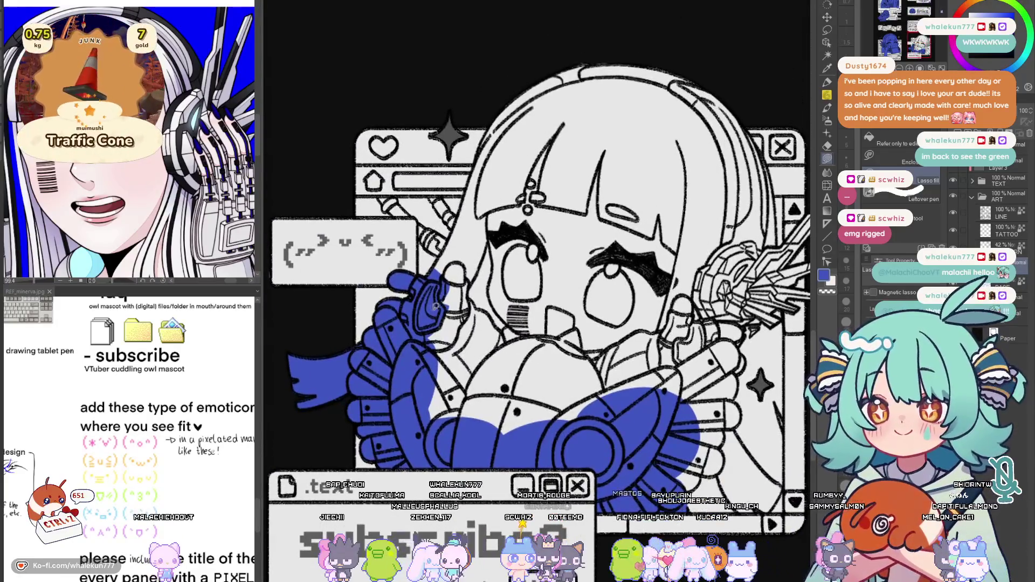
Fill the face and upper hair region blue, checking in the mirrored view
drag(684, 293, 453, 194)
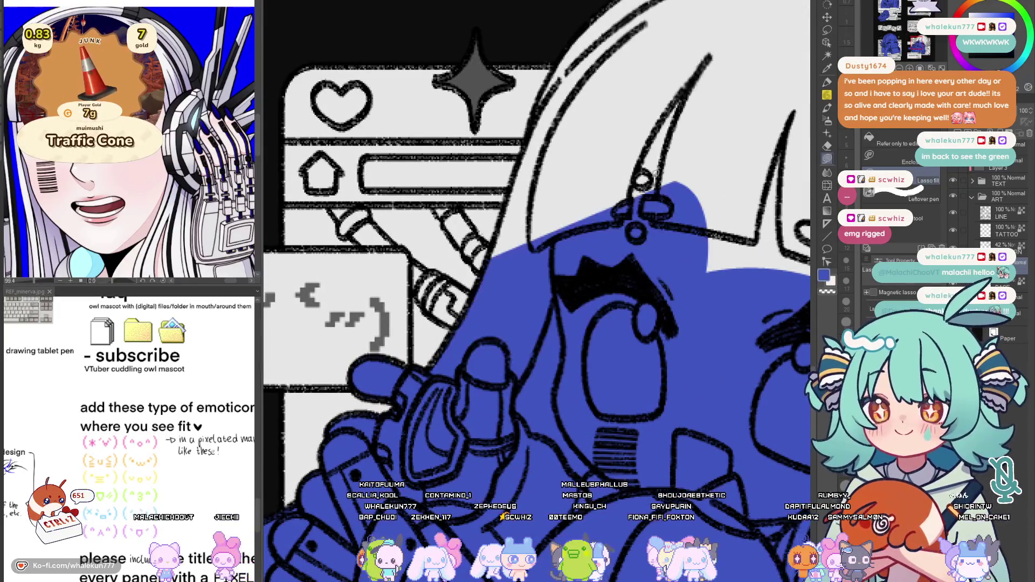
key(h)
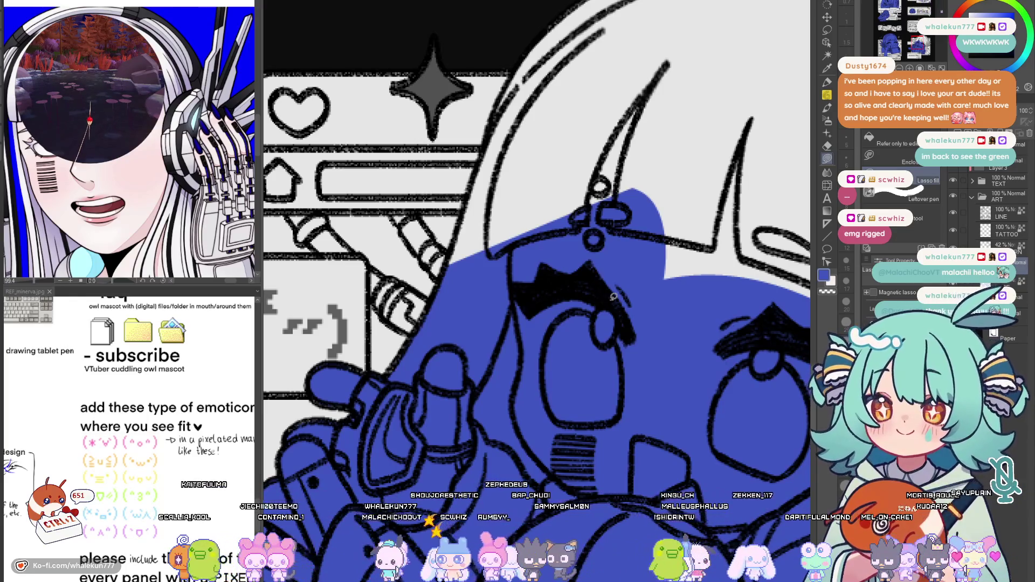
drag(523, 134, 507, 249)
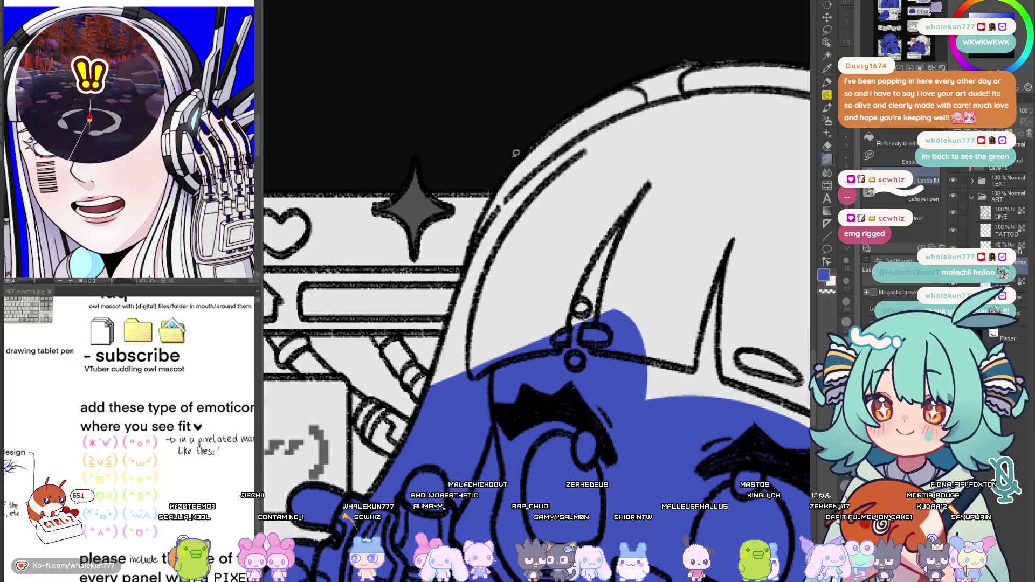
mouse_move(511, 155)
mouse_down()
mouse_move(566, 106)
mouse_move(547, 76)
mouse_move(518, 258)
mouse_up()
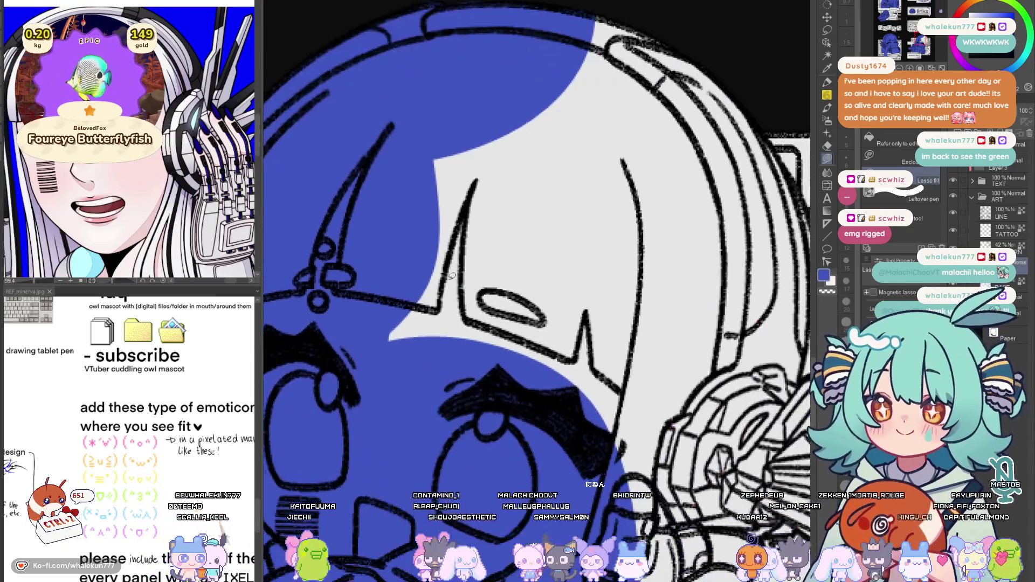
key(h)
scroll(485, 263, up, 3)
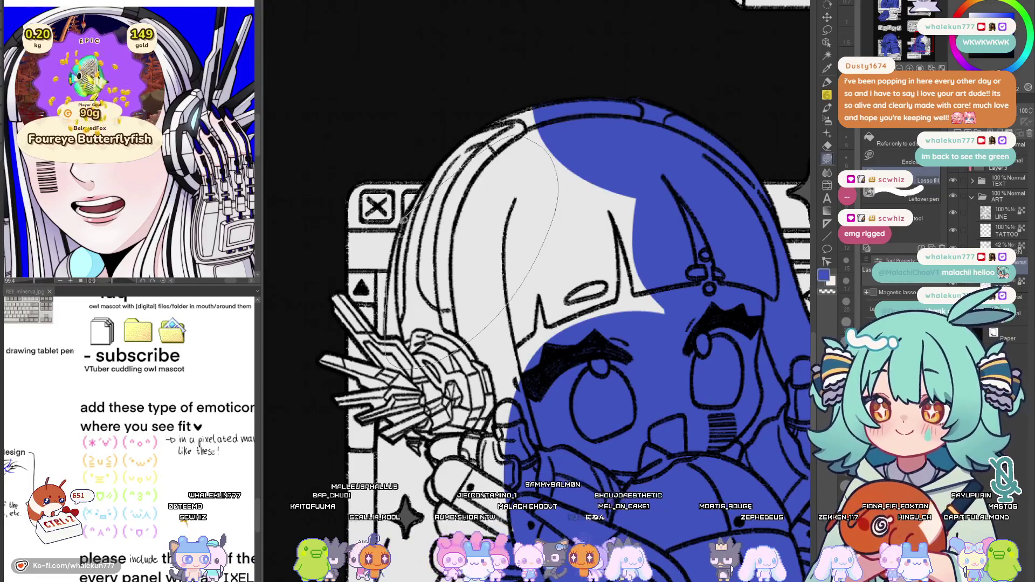
Fill the left and remaining white hair blue and the gap beside the hand
drag(485, 340, 505, 130)
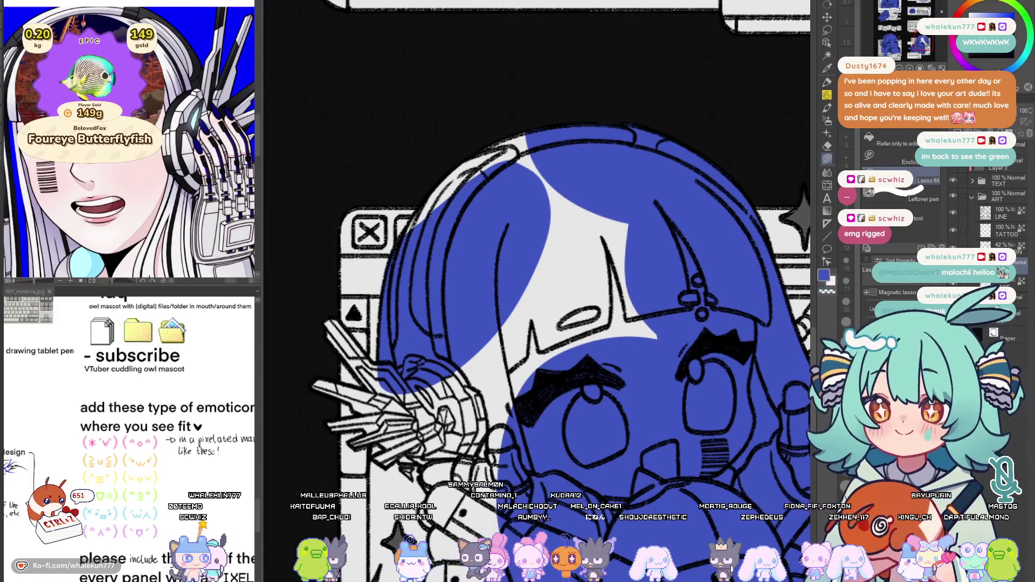
mouse_move(437, 186)
mouse_down()
mouse_move(510, 300)
mouse_move(485, 283)
mouse_up()
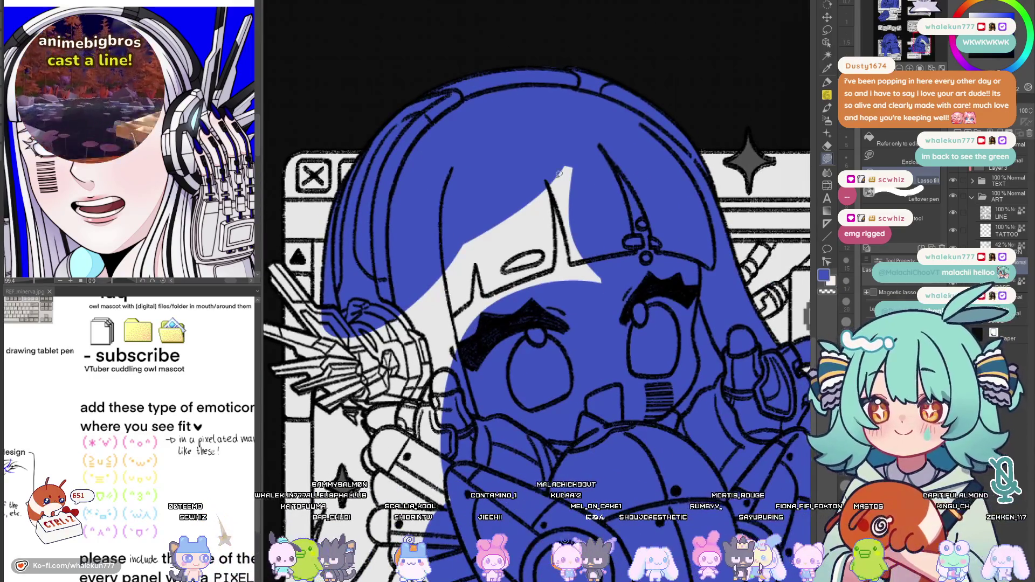
mouse_move(454, 162)
mouse_down()
mouse_move(568, 241)
mouse_move(673, 105)
mouse_up()
key(h)
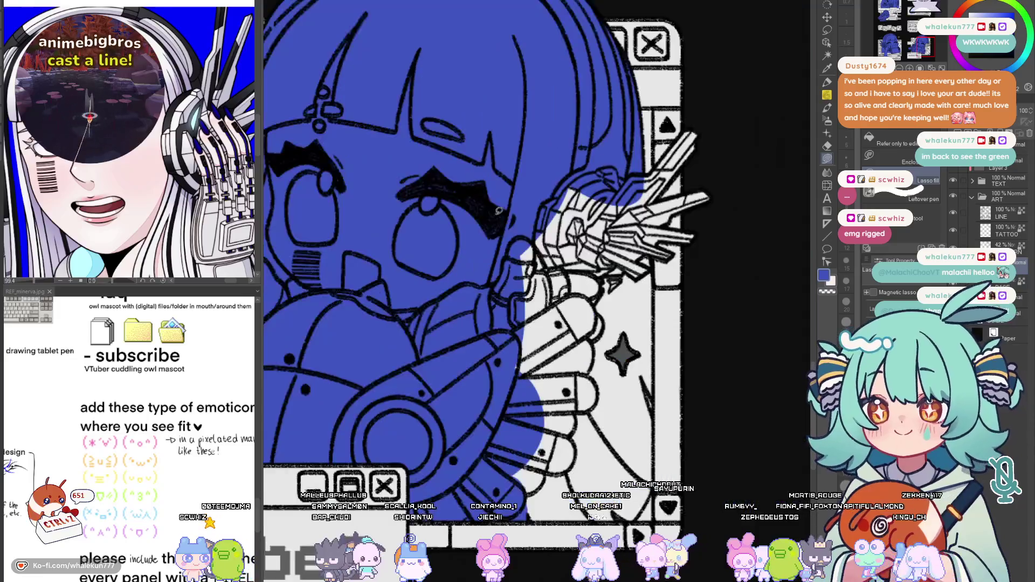
key(h)
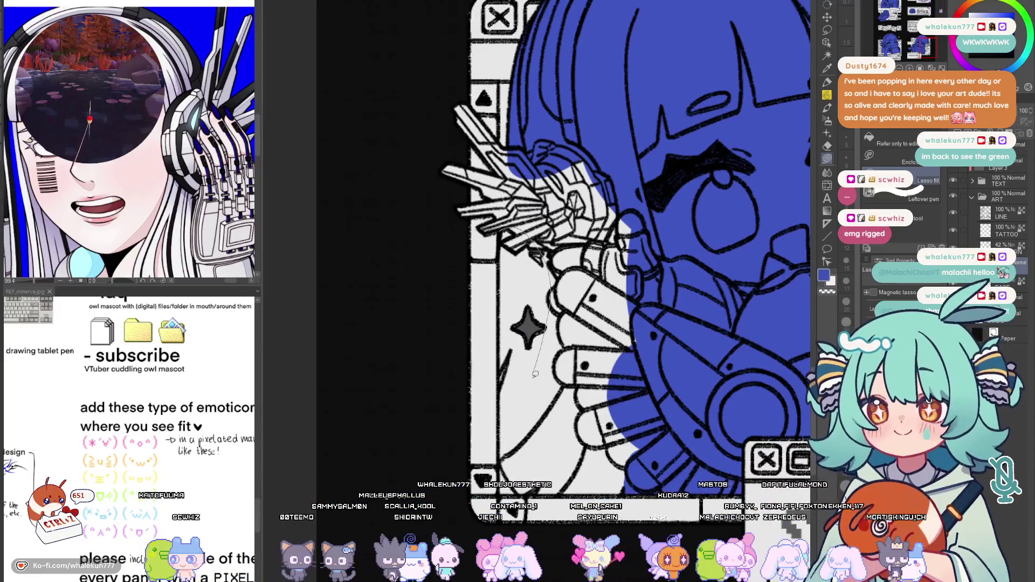
mouse_move(550, 227)
mouse_down()
mouse_move(497, 402)
mouse_move(522, 298)
mouse_move(512, 428)
mouse_up()
Fill the white gaps beside the hand and the first outlined finger with blue
drag(541, 423, 516, 396)
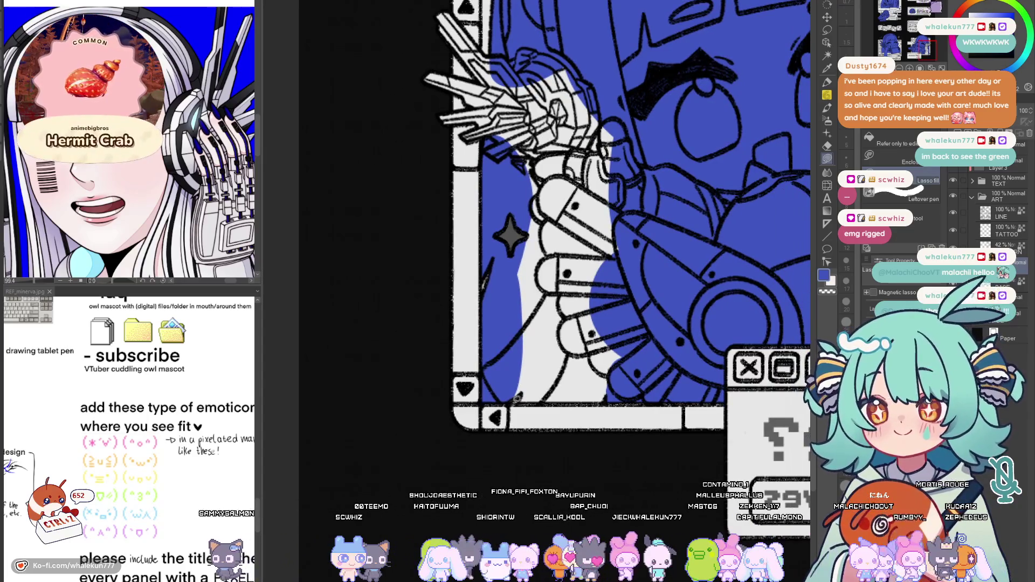
drag(625, 397, 589, 436)
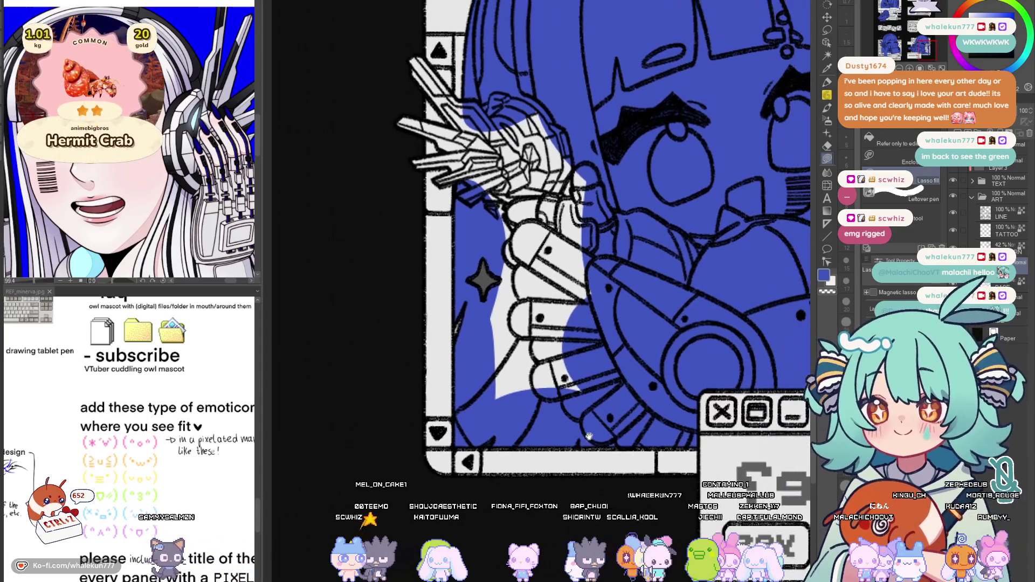
drag(480, 283, 595, 293)
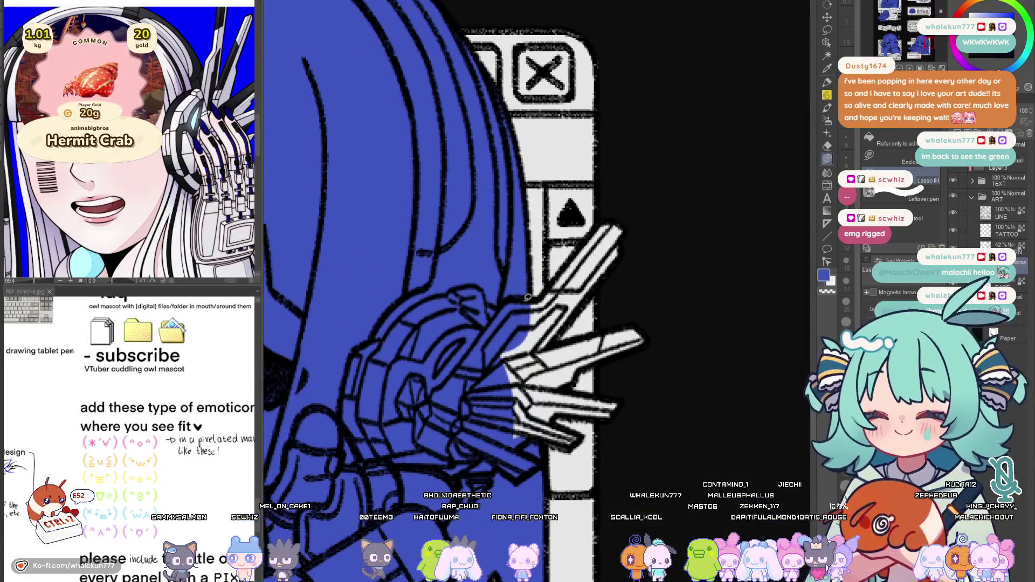
drag(528, 301, 634, 237)
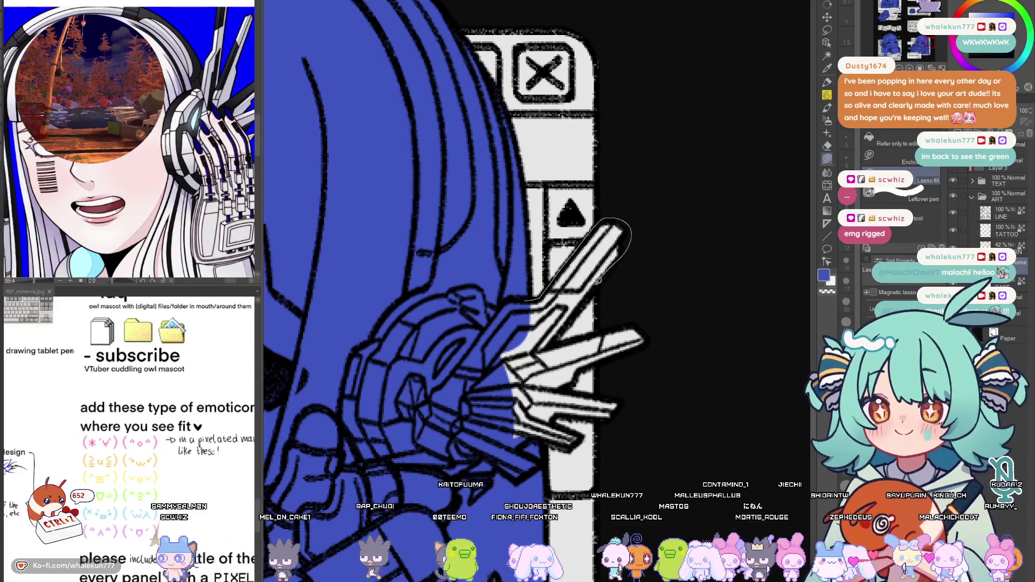
drag(557, 343, 558, 344)
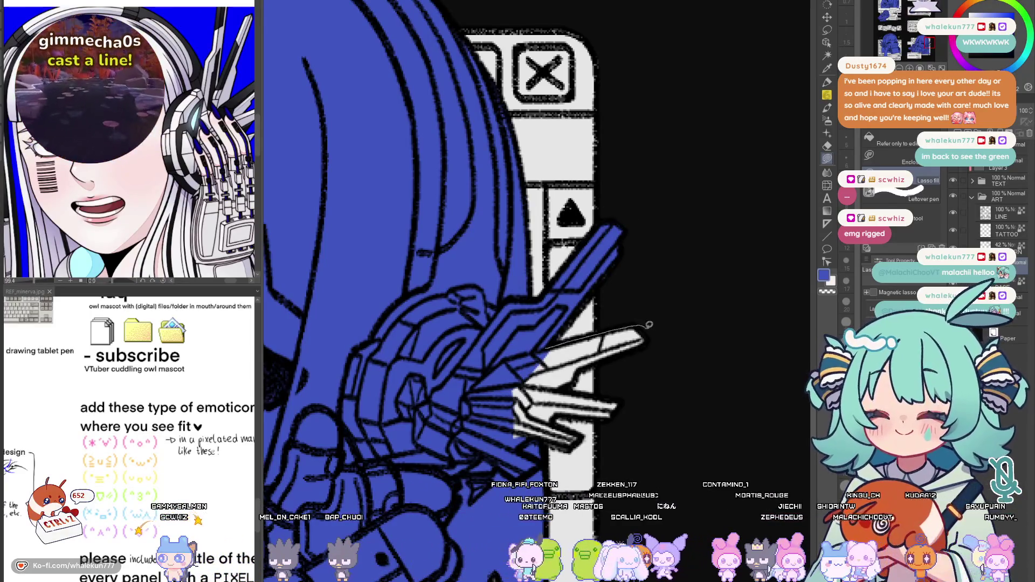
In the mirrored view fill the next finger blue, then return to the unmirrored full view
key(h)
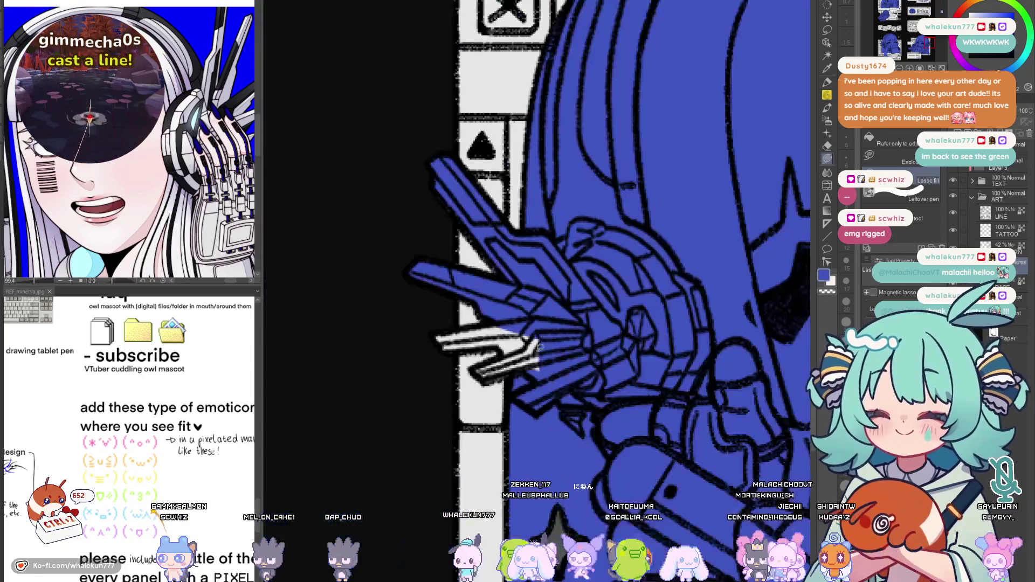
mouse_move(553, 309)
mouse_down()
mouse_move(521, 312)
mouse_move(558, 309)
mouse_up()
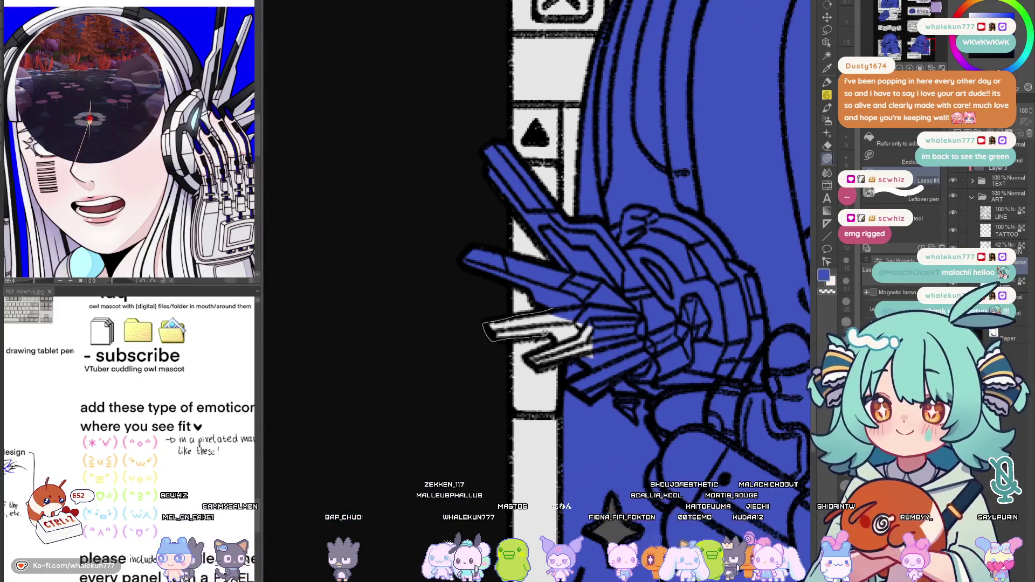
drag(587, 361, 586, 360)
key(h)
scroll(536, 333, down, 5)
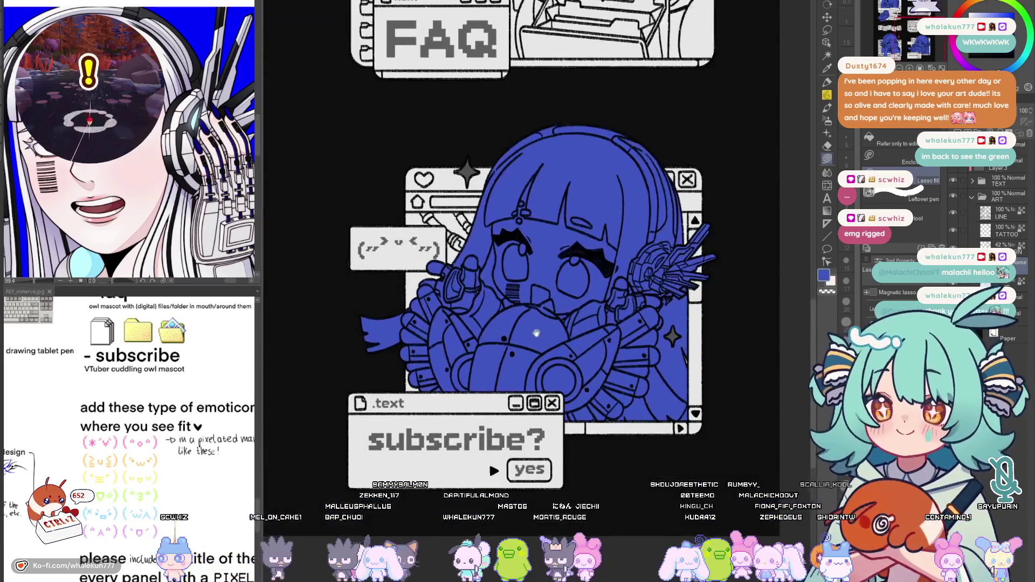
scroll(534, 376, up, 2)
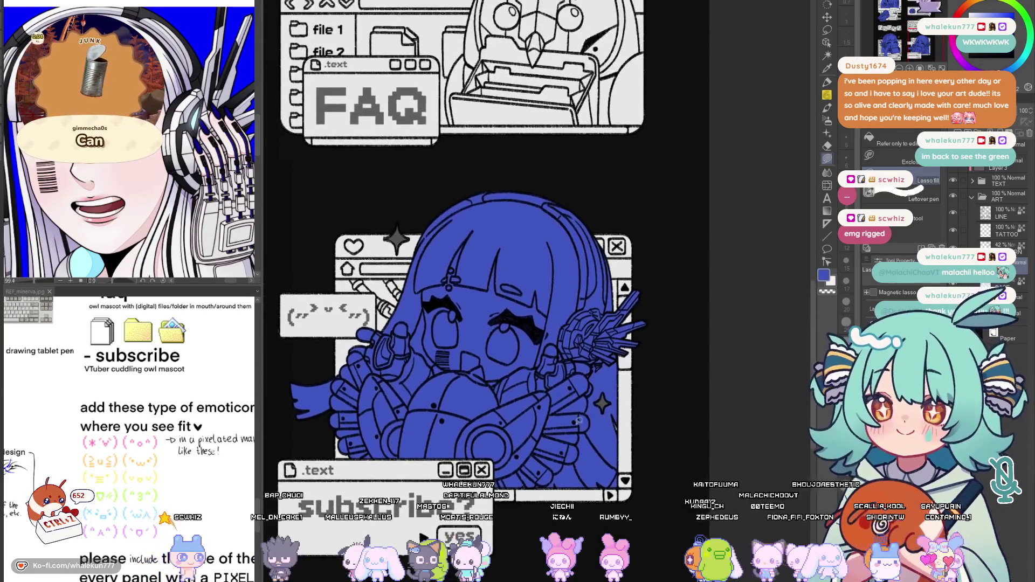
Mirror the view and fill the pen body behind the subscribe character blue
key(h)
key(h)
scroll(592, 388, up, 3)
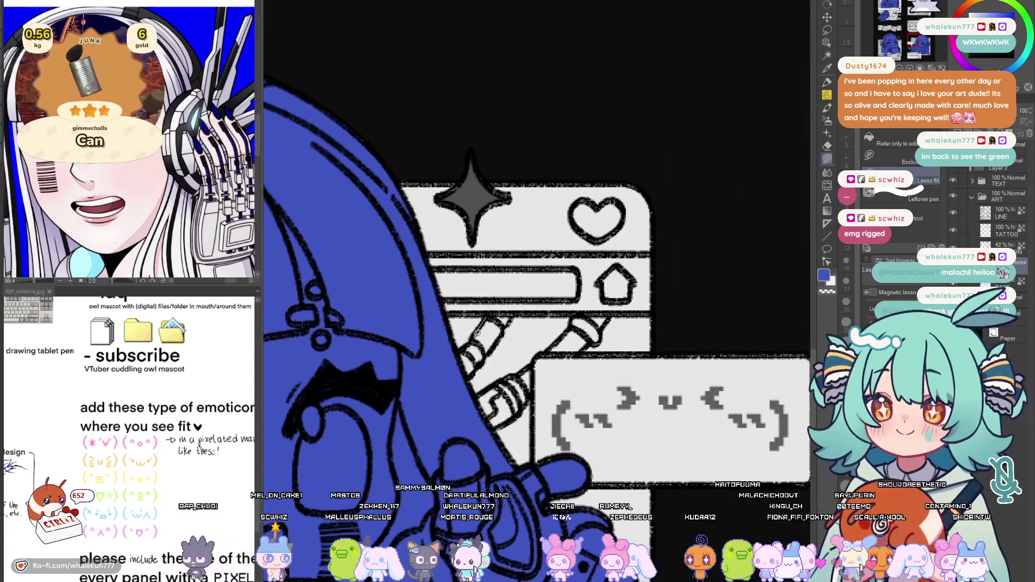
mouse_move(491, 350)
mouse_down()
mouse_move(486, 324)
mouse_move(513, 306)
mouse_up()
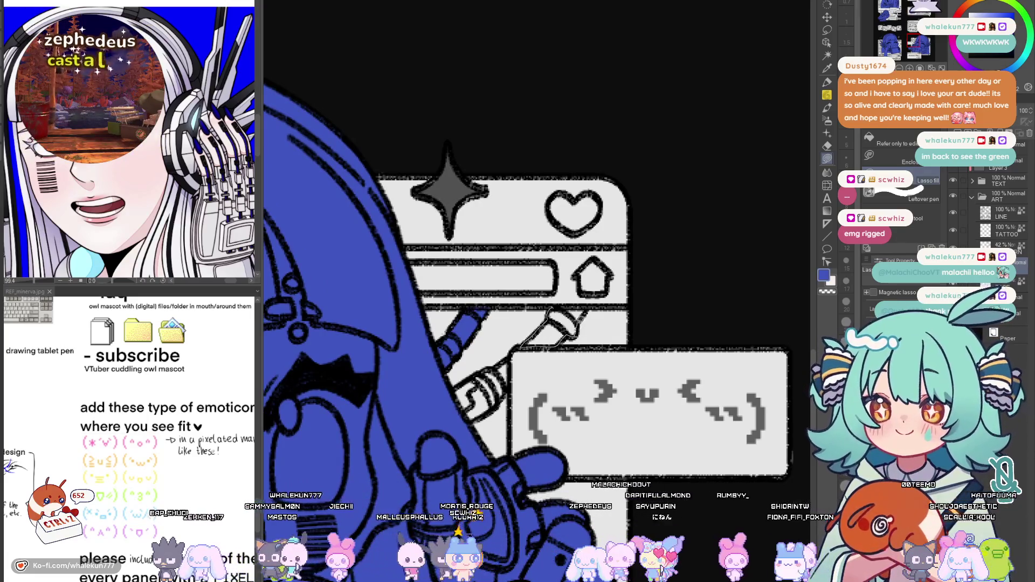
drag(490, 362, 524, 333)
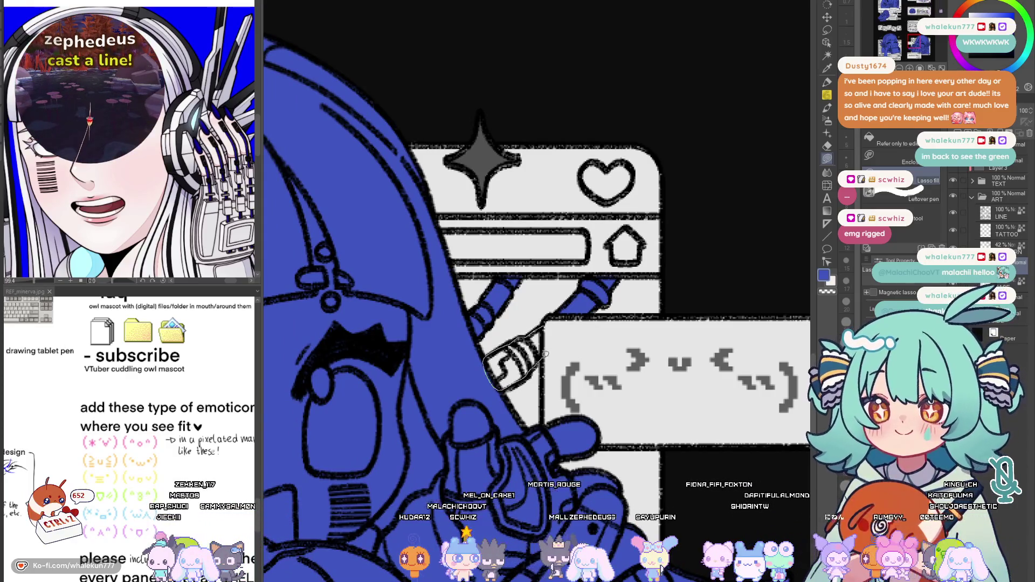
scroll(536, 332, down, 1)
scroll(536, 332, down, 2)
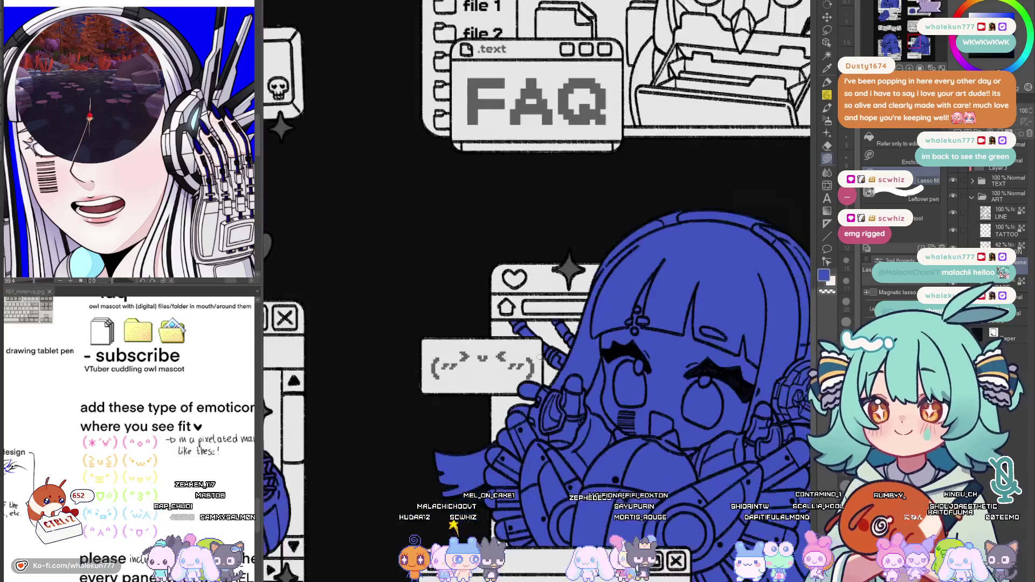
scroll(526, 364, down, 1)
scroll(519, 398, down, 2)
scroll(625, 129, up, 1)
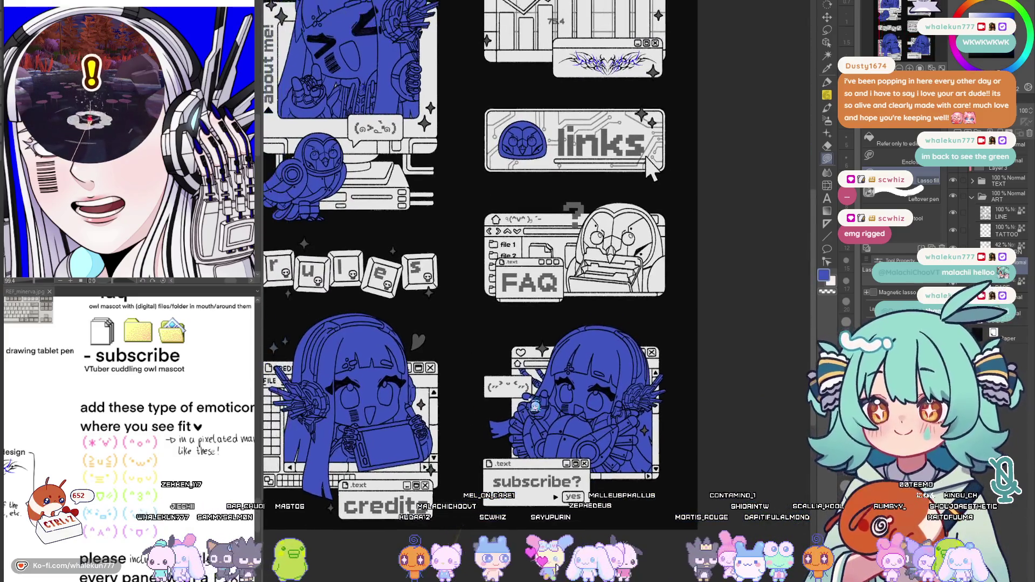
Fill the lower parts of the FAQ owl's drawer and the gap by the box front blue
key(m)
key(m)
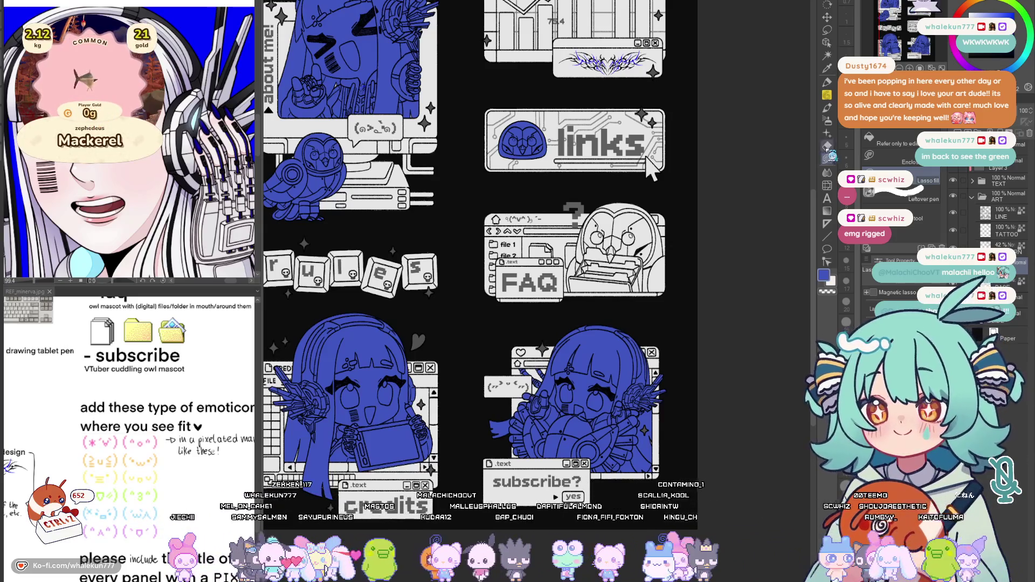
scroll(681, 272, up, 5)
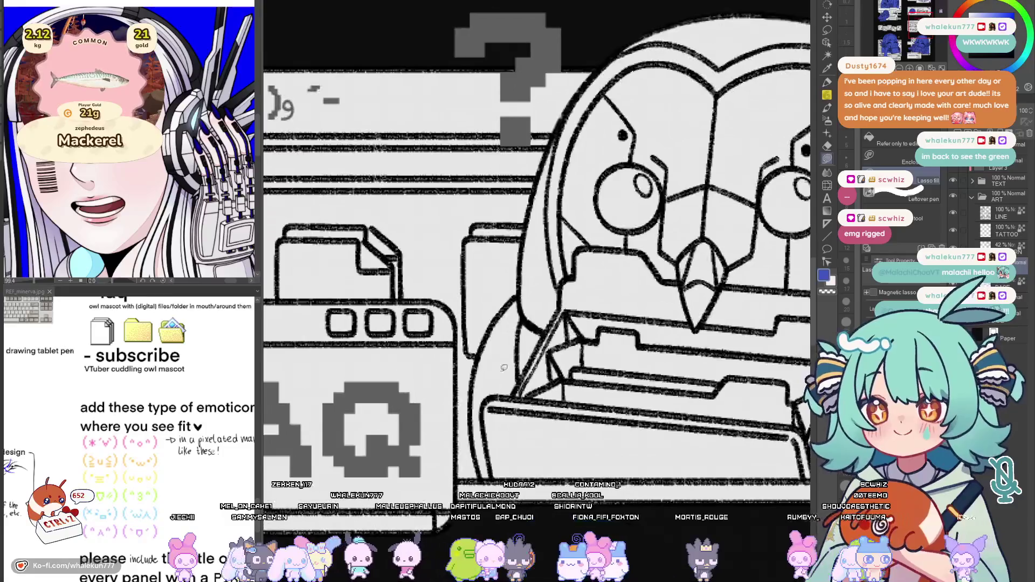
drag(760, 477, 526, 431)
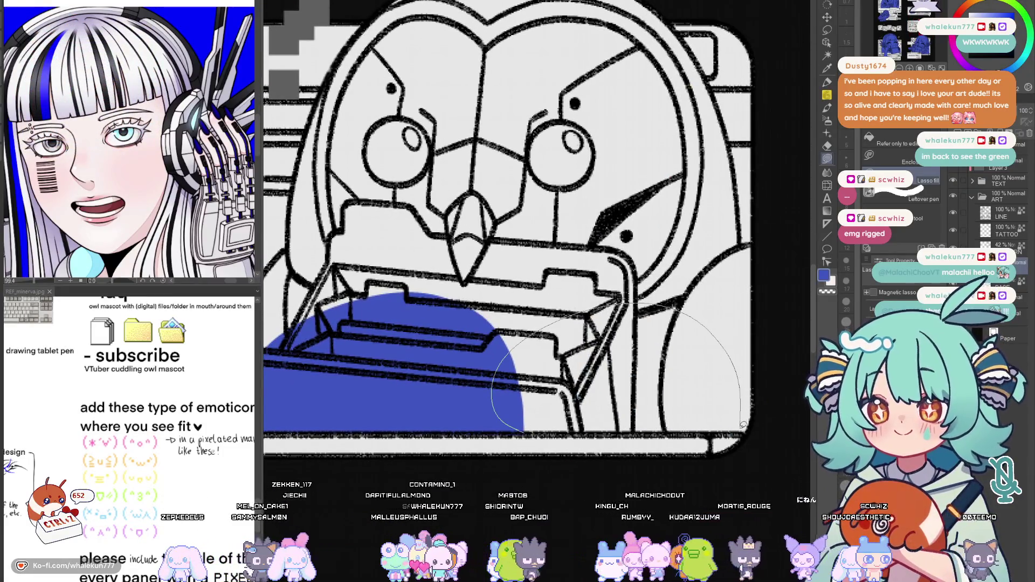
drag(743, 425, 732, 427)
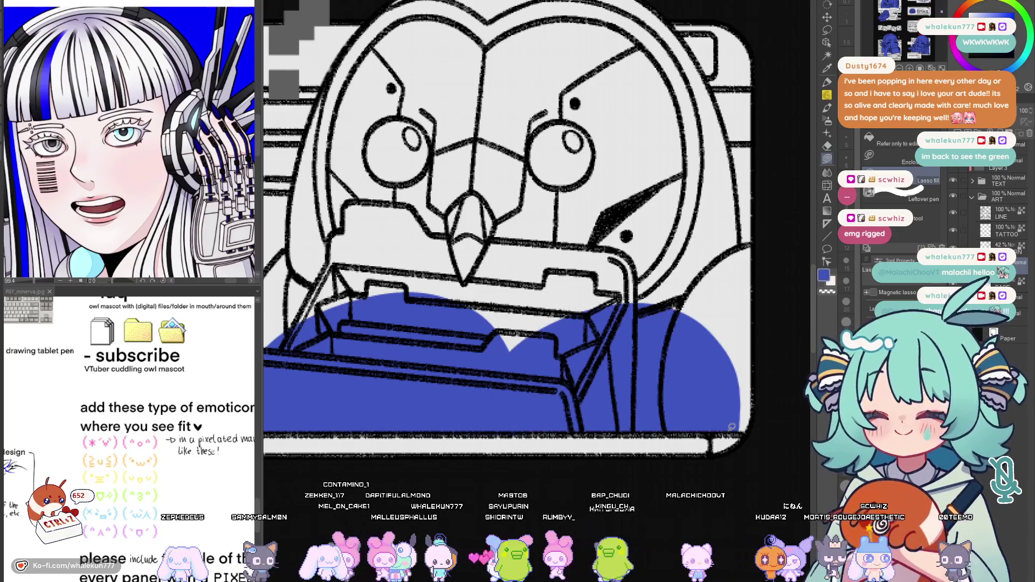
scroll(732, 426, down, 2)
scroll(732, 427, down, 3)
key(h)
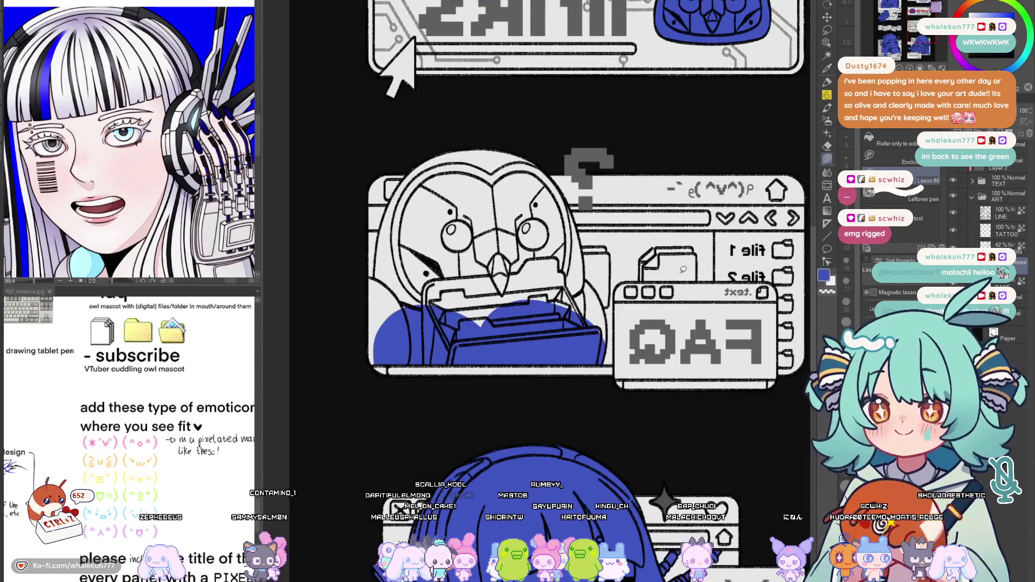
key(h)
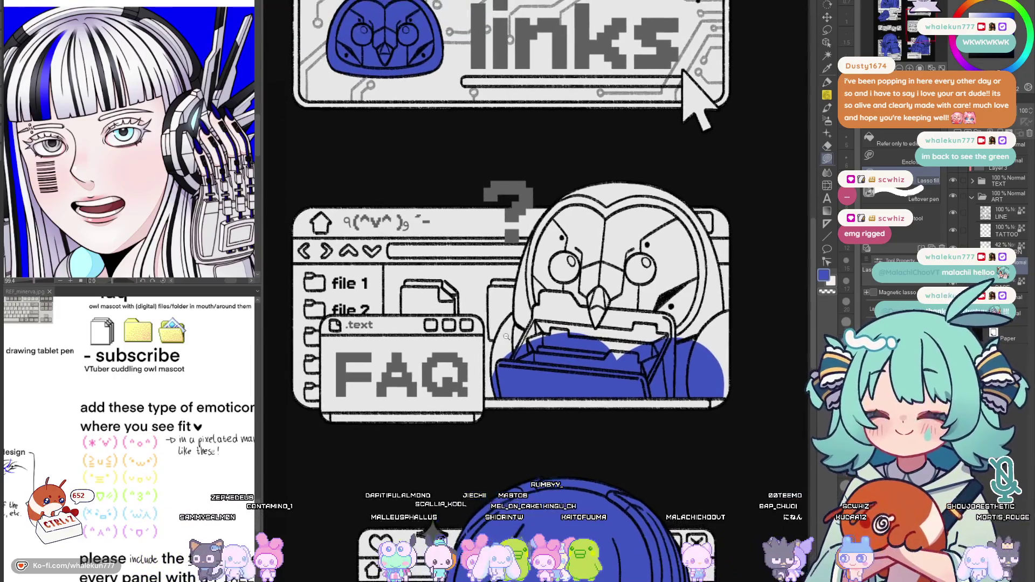
scroll(573, 353, up, 2)
click(511, 394)
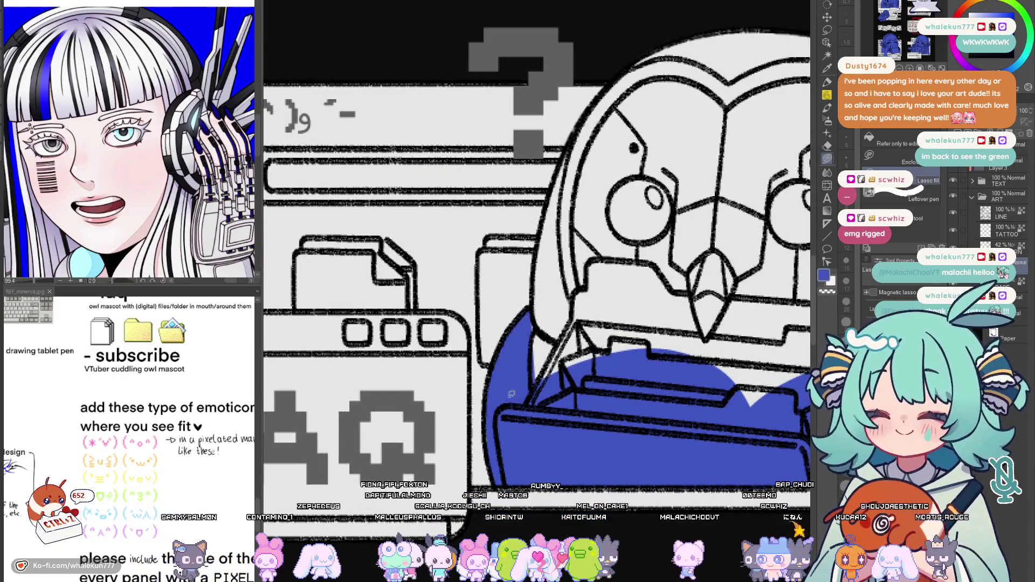
scroll(522, 389, down, 1)
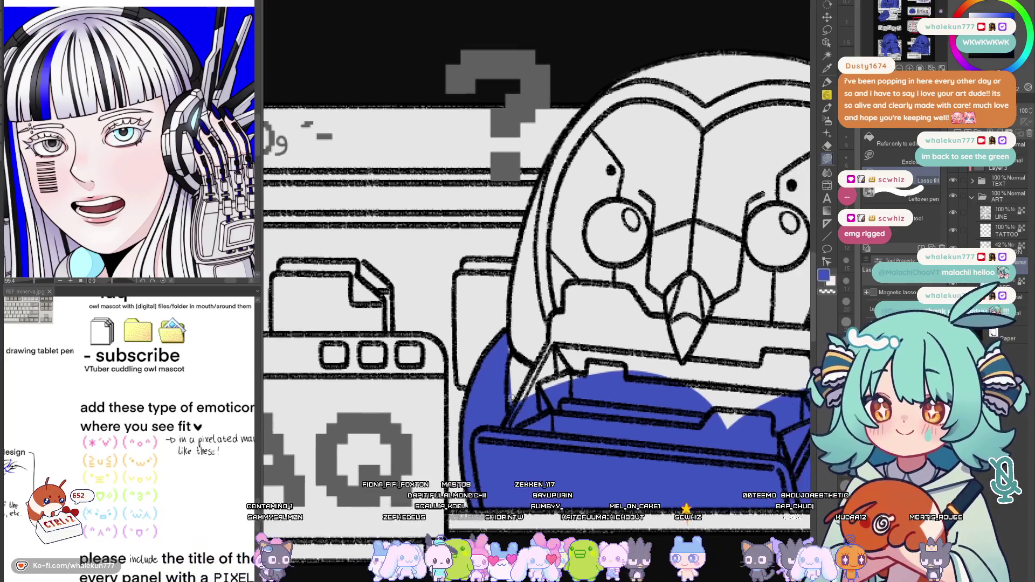
scroll(567, 380, down, 2)
scroll(602, 368, down, 1)
scroll(602, 368, down, 2)
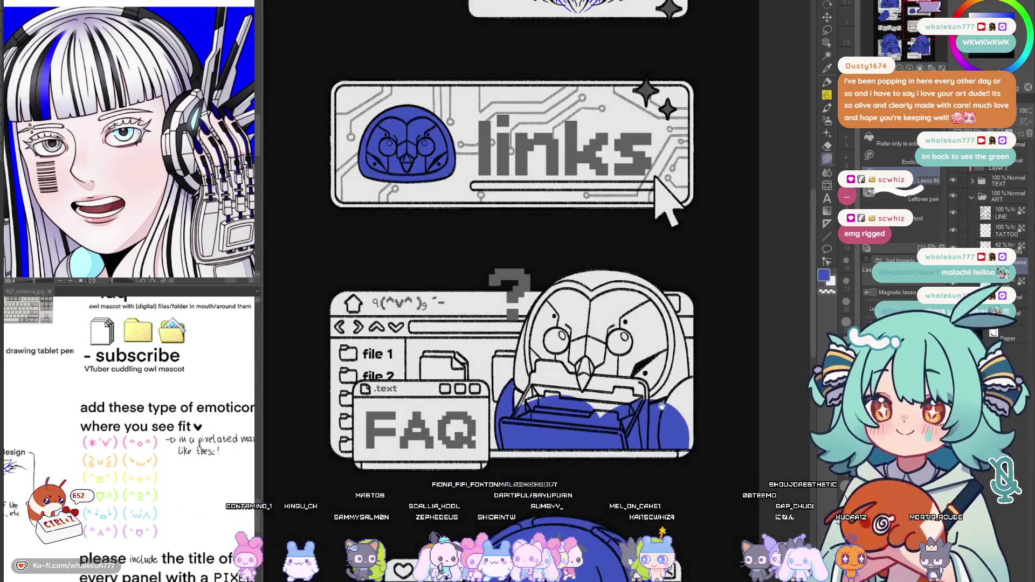
scroll(633, 412, up, 2)
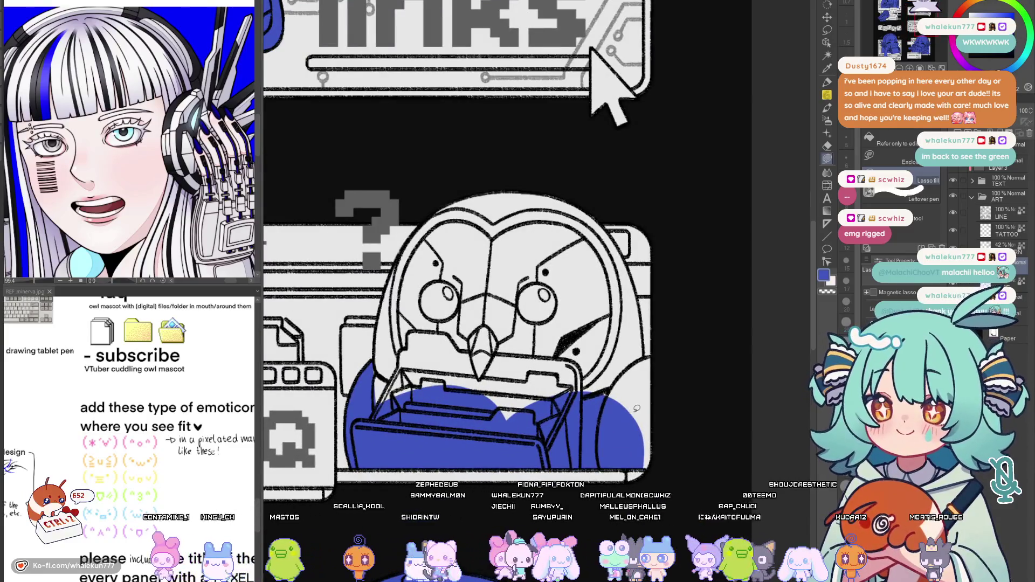
scroll(636, 409, down, 1)
scroll(631, 411, down, 1)
scroll(624, 414, down, 2)
scroll(619, 417, down, 1)
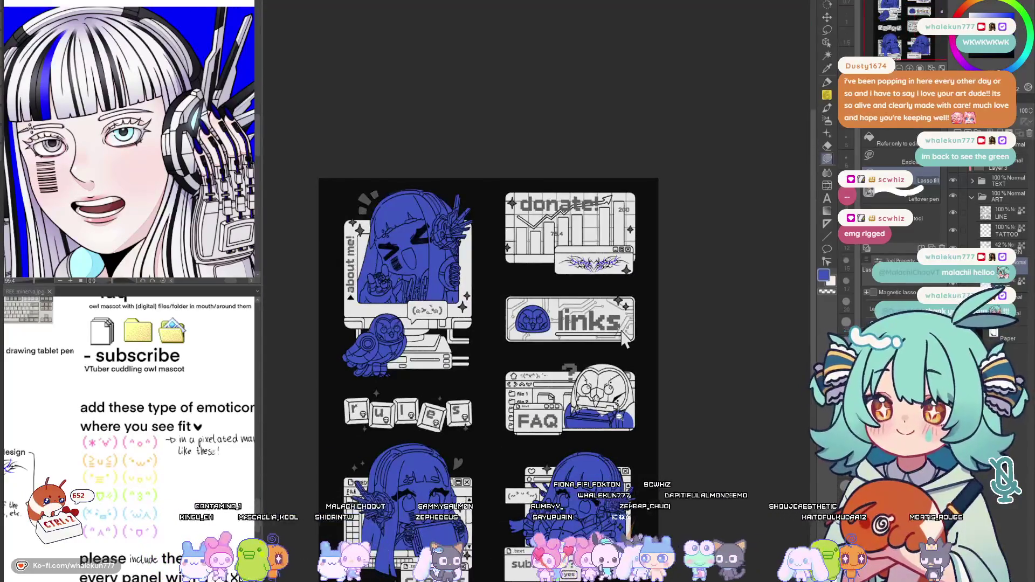
scroll(584, 408, up, 2)
scroll(583, 408, up, 1)
scroll(584, 408, up, 1)
scroll(584, 408, up, 1)
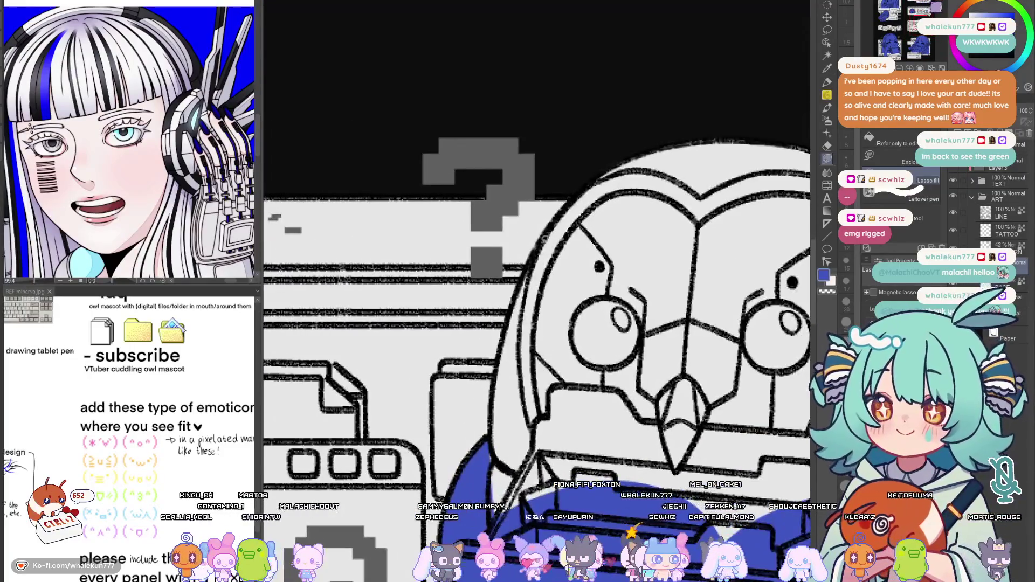
Fill the owl's left body, upper right and left side with blue
drag(527, 475, 665, 368)
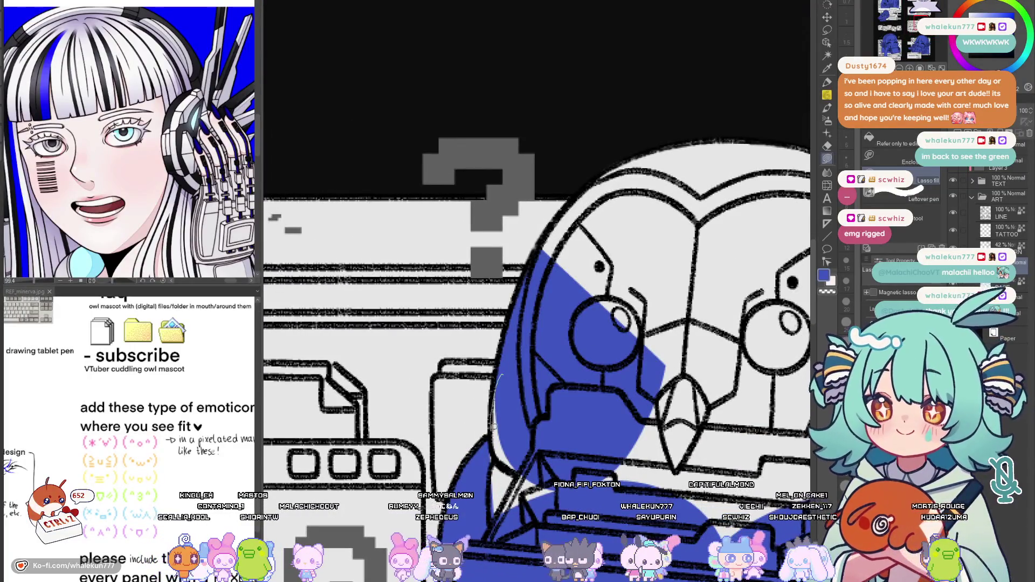
drag(593, 334, 495, 431)
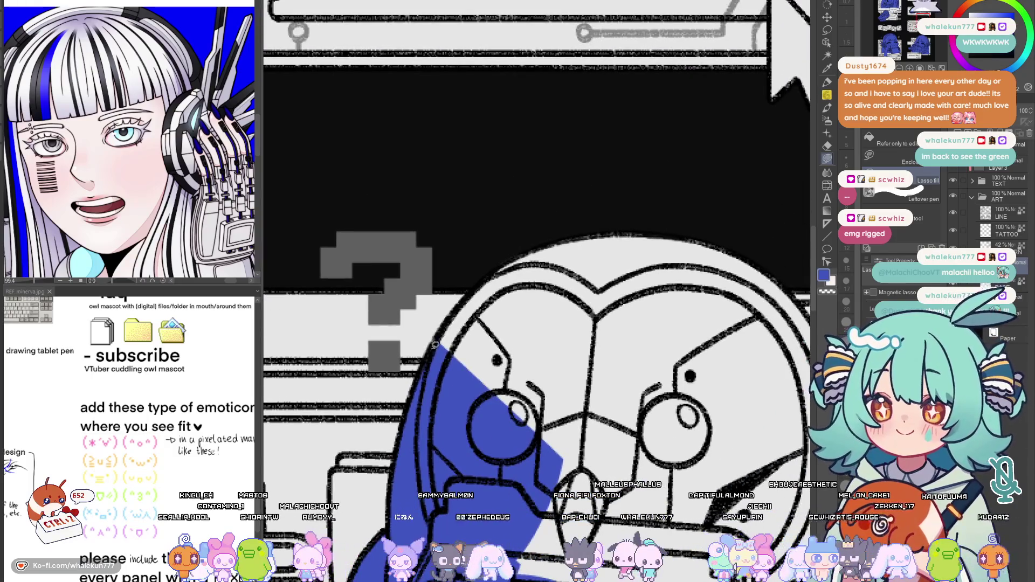
drag(583, 216, 705, 485)
key(h)
scroll(548, 216, up, 1)
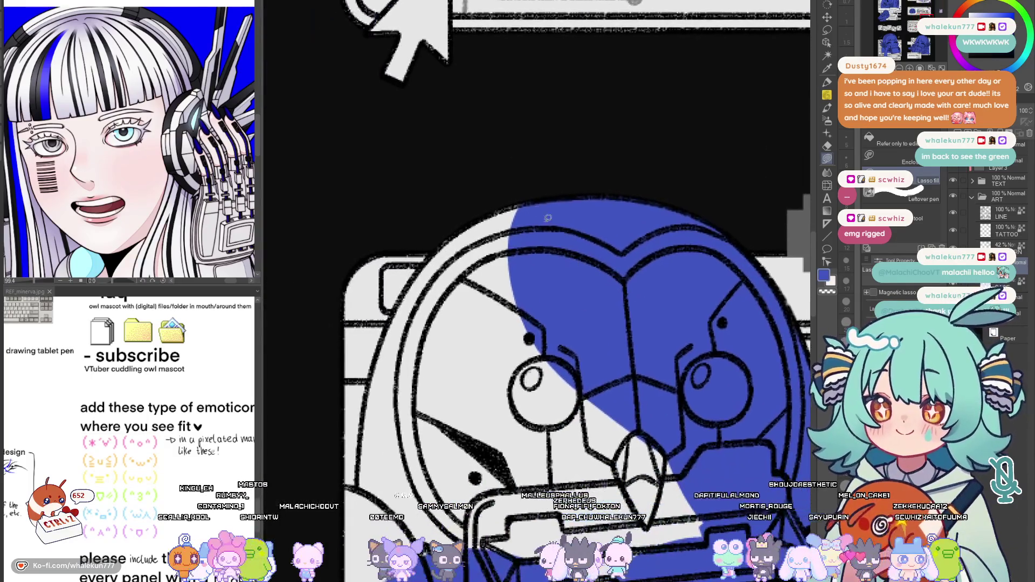
drag(437, 424, 544, 212)
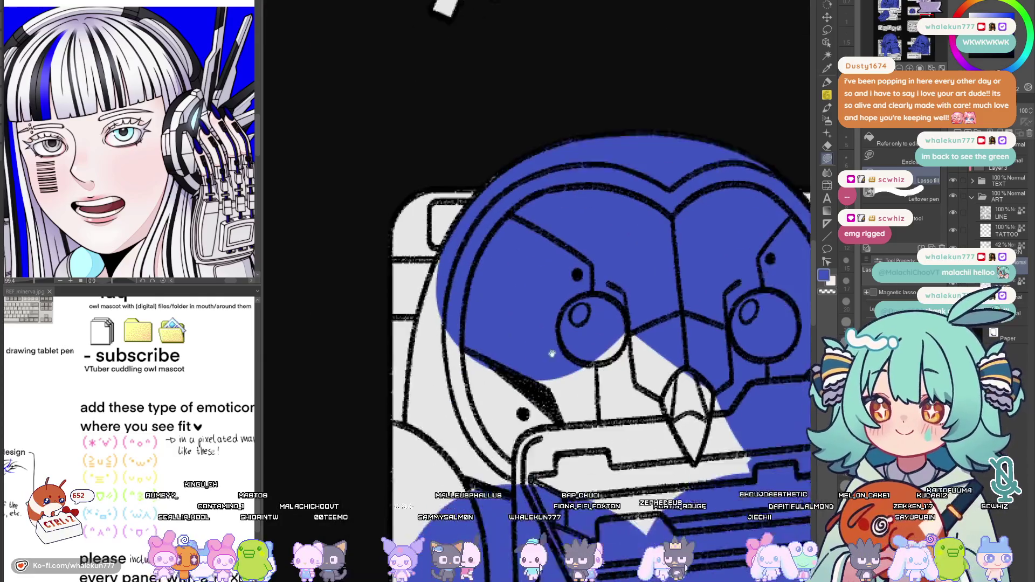
drag(566, 364, 640, 263)
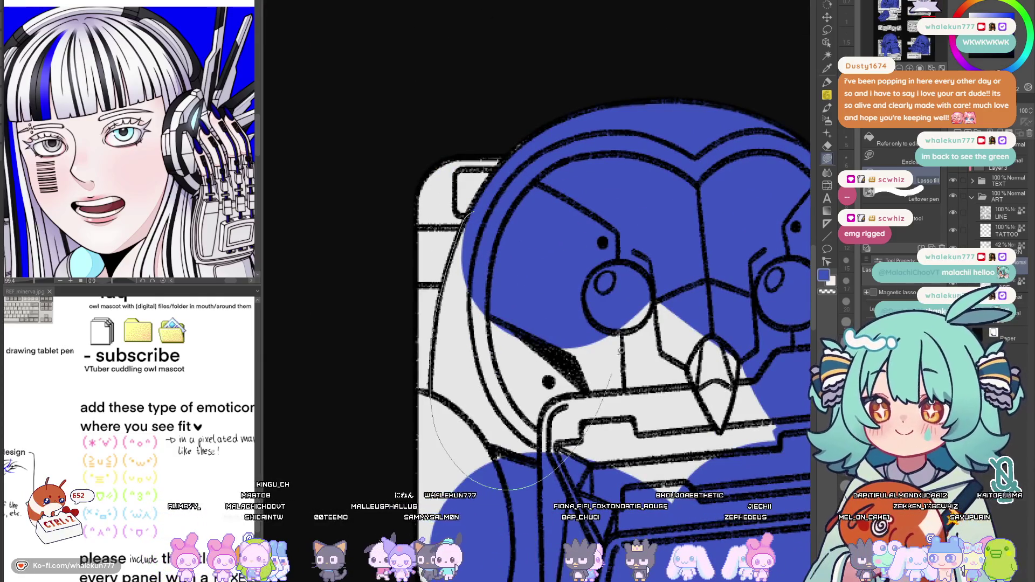
drag(621, 350, 617, 341)
Fill around the beak and folder blue, flipping the view to check the finished owl
key(h)
drag(375, 414, 372, 405)
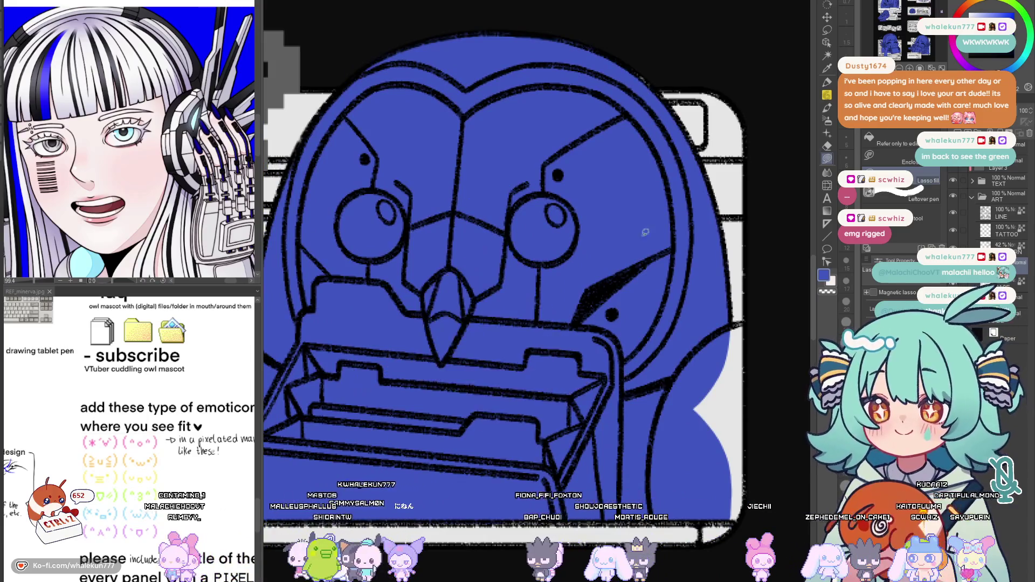
key(h)
scroll(434, 277, up, 1)
key(h)
mouse_move(675, 362)
mouse_down()
mouse_move(655, 326)
mouse_move(639, 422)
mouse_up()
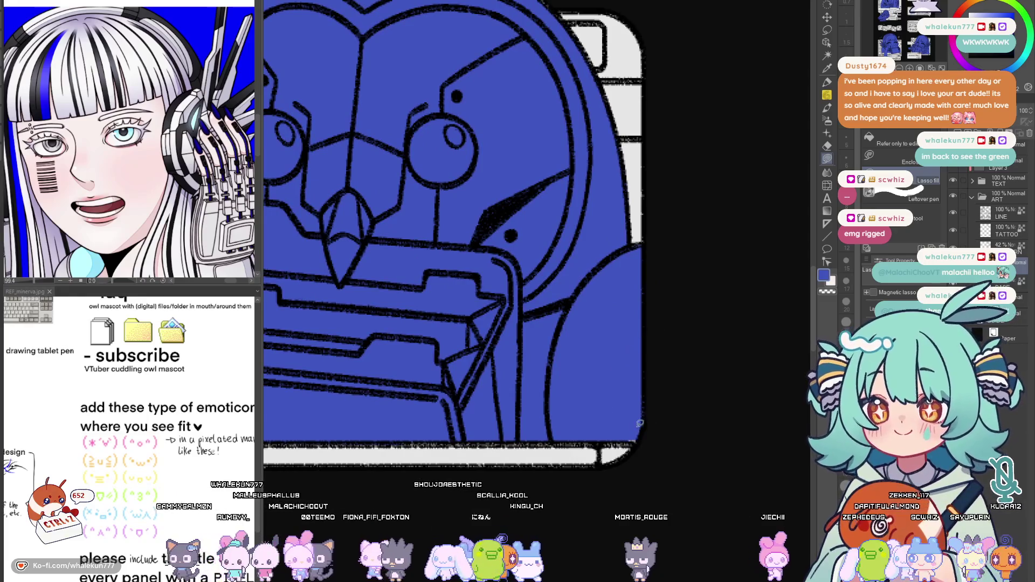
scroll(678, 401, down, 5)
key(h)
key(h)
scroll(652, 263, down, 4)
scroll(663, 283, up, 1)
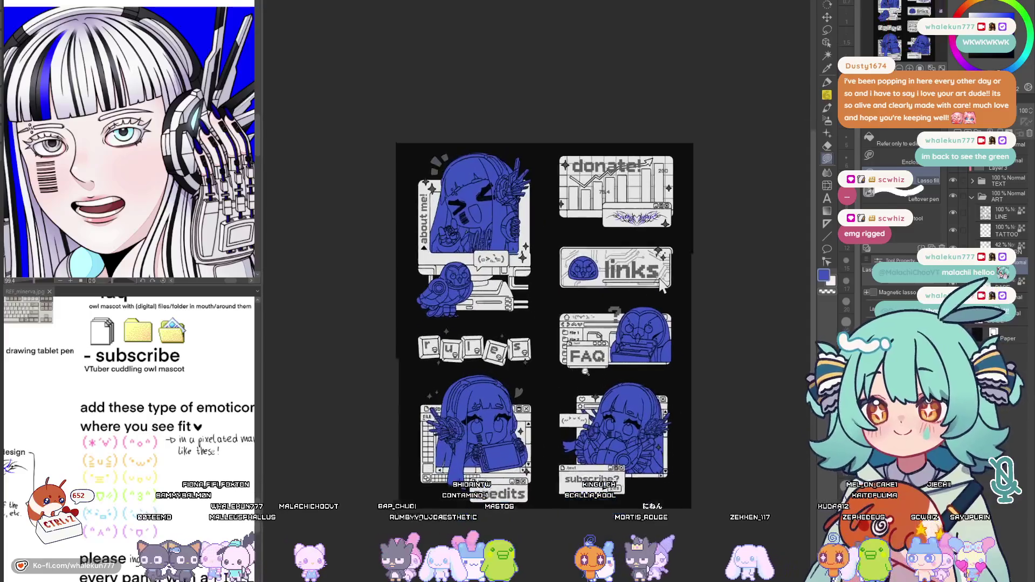
scroll(662, 280, up, 1)
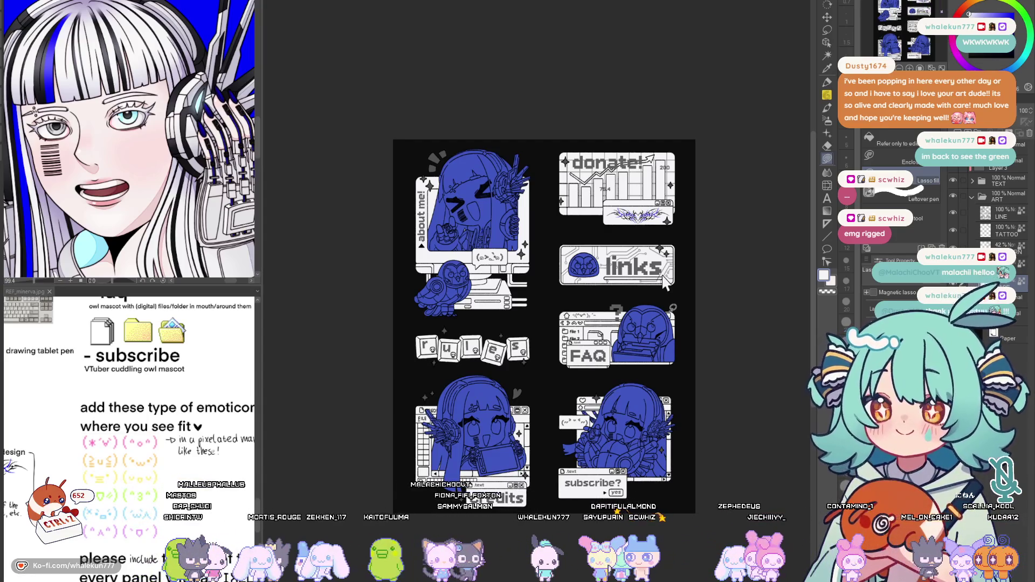
Turn the about-me, links and FAQ owls' blue fills white
drag(664, 279, 669, 229)
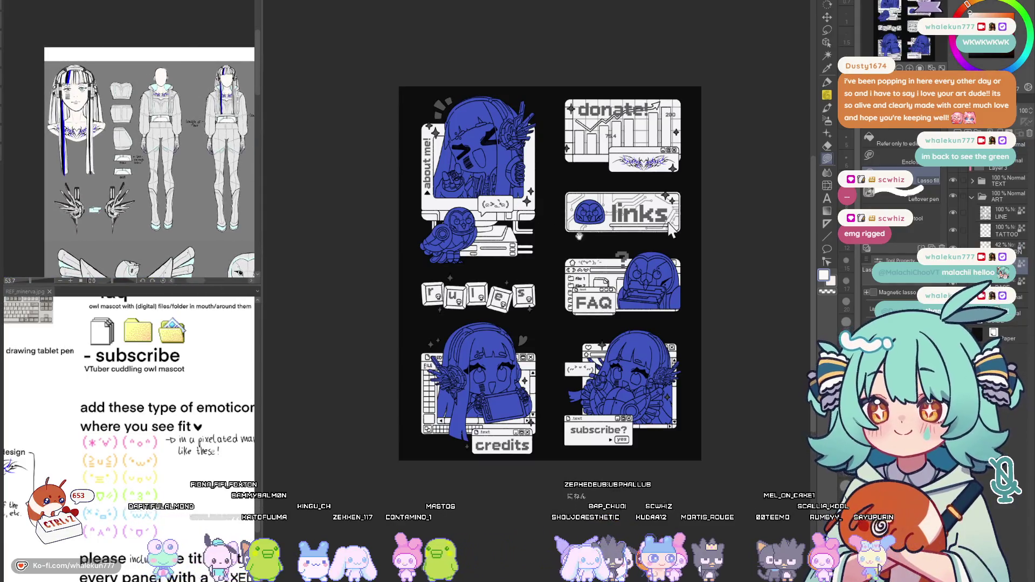
scroll(487, 162, up, 1)
scroll(487, 161, up, 2)
drag(619, 11, 624, 99)
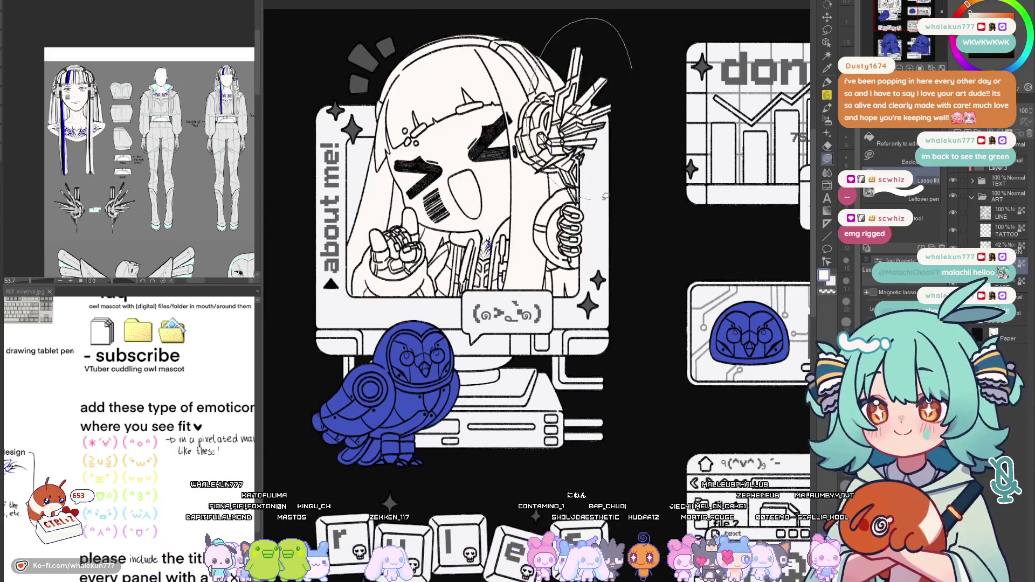
scroll(626, 209, down, 2)
scroll(456, 207, up, 1)
scroll(456, 207, up, 1)
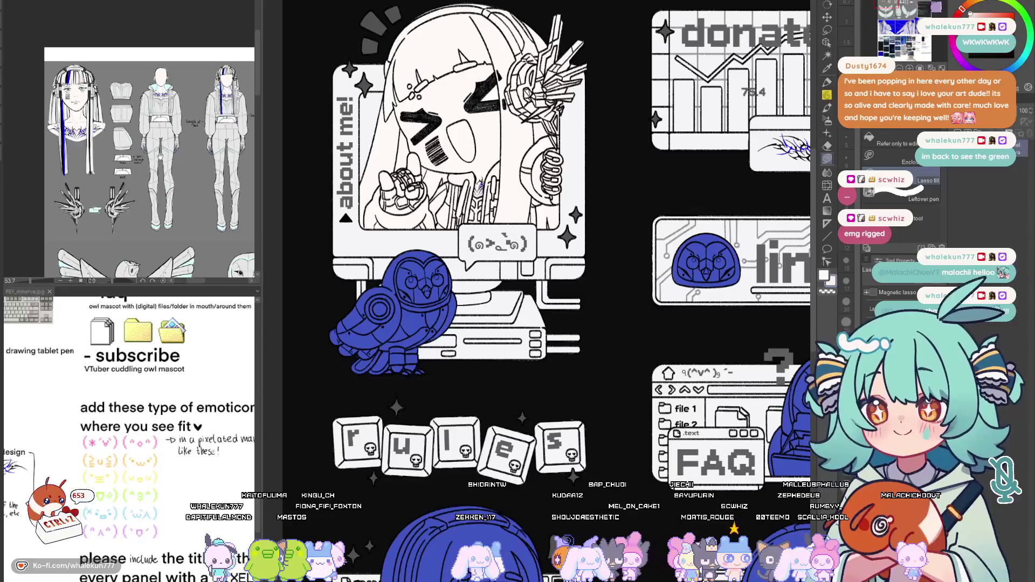
scroll(129, 142, up, 2)
scroll(129, 141, up, 1)
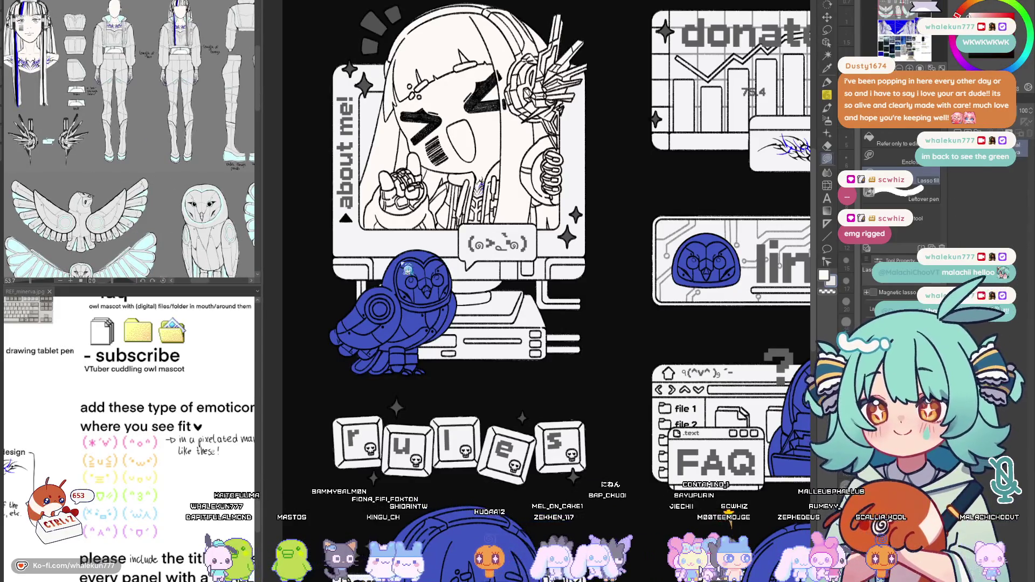
mouse_move(441, 368)
mouse_down()
mouse_move(387, 391)
mouse_move(396, 387)
mouse_up()
drag(397, 387, 301, 302)
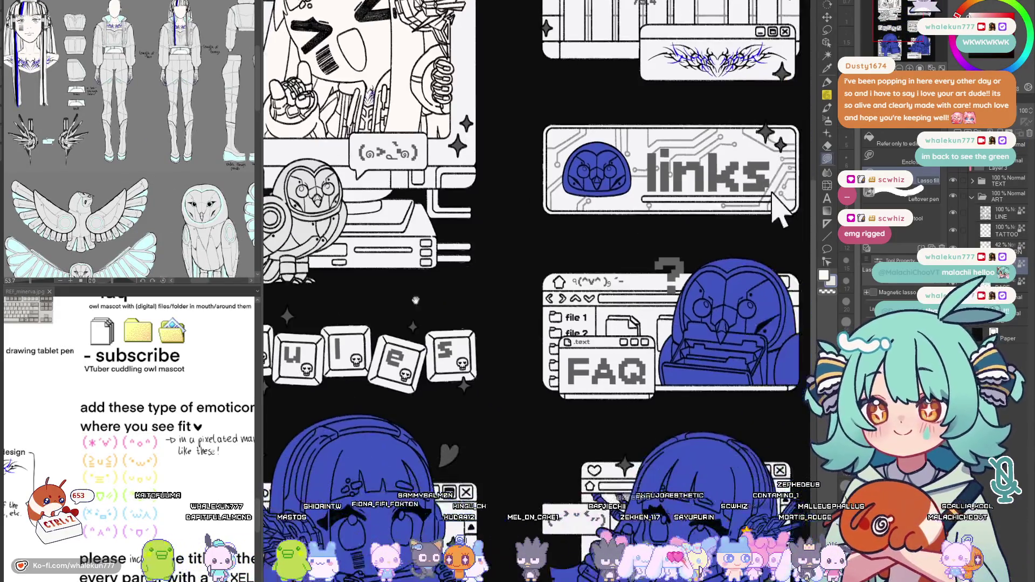
drag(566, 146, 571, 148)
mouse_move(734, 203)
mouse_down()
mouse_move(663, 183)
mouse_move(692, 20)
mouse_up()
key(Delete)
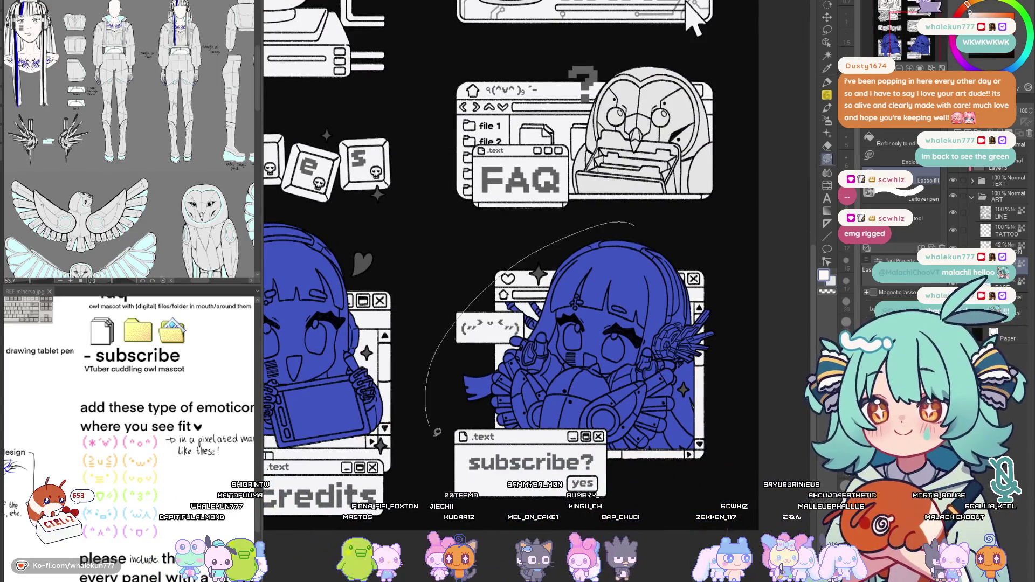
Turn the subscribe and credits characters' blue fills white
drag(453, 235, 465, 243)
key(Delete)
mouse_move(485, 364)
mouse_down()
mouse_move(683, 351)
mouse_move(651, 435)
mouse_up()
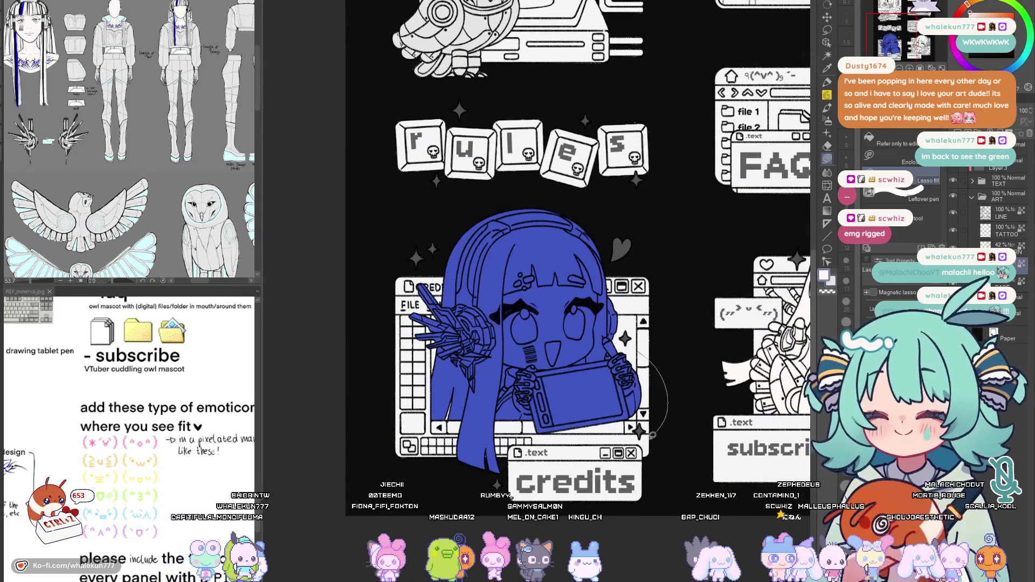
drag(662, 275, 659, 272)
key(Delete)
scroll(659, 271, down, 2)
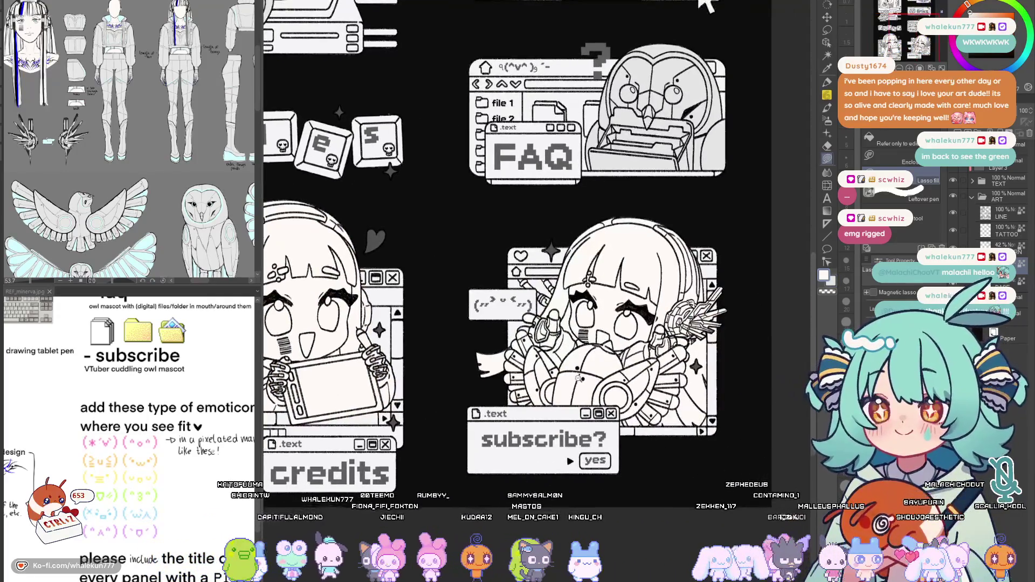
Lasso-select around the FAQ panel, deselect, and switch to Lasso fill for freeform grey shapes
drag(647, 405, 474, 396)
scroll(567, 324, up, 3)
scroll(574, 376, down, 4)
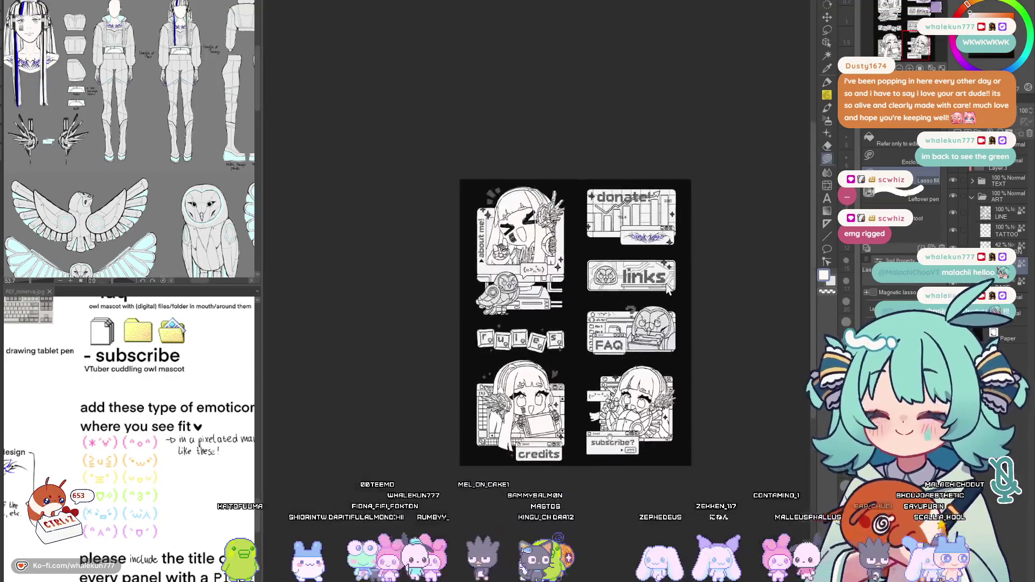
scroll(575, 376, up, 2)
drag(607, 371, 673, 410)
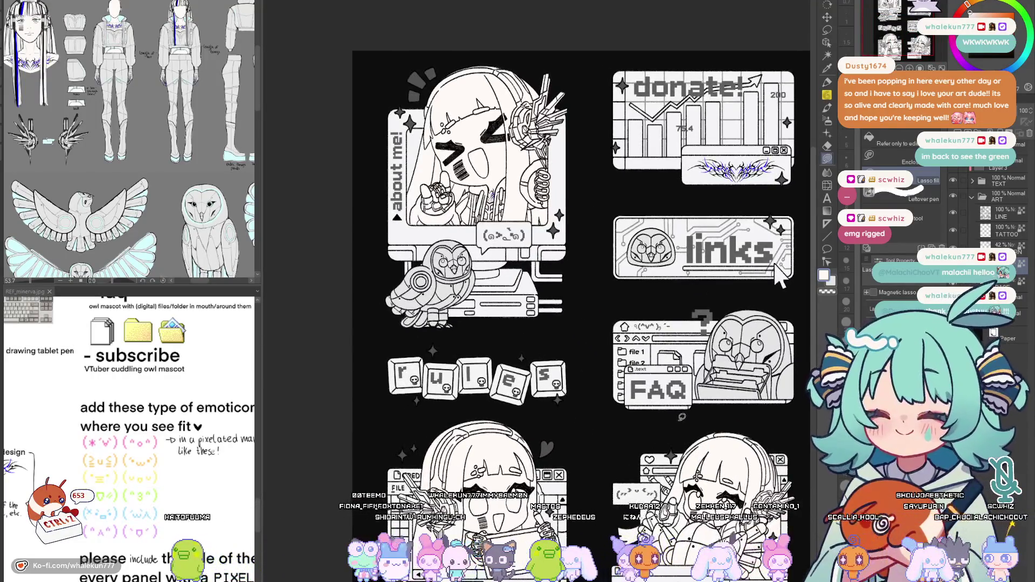
scroll(779, 277, up, 2)
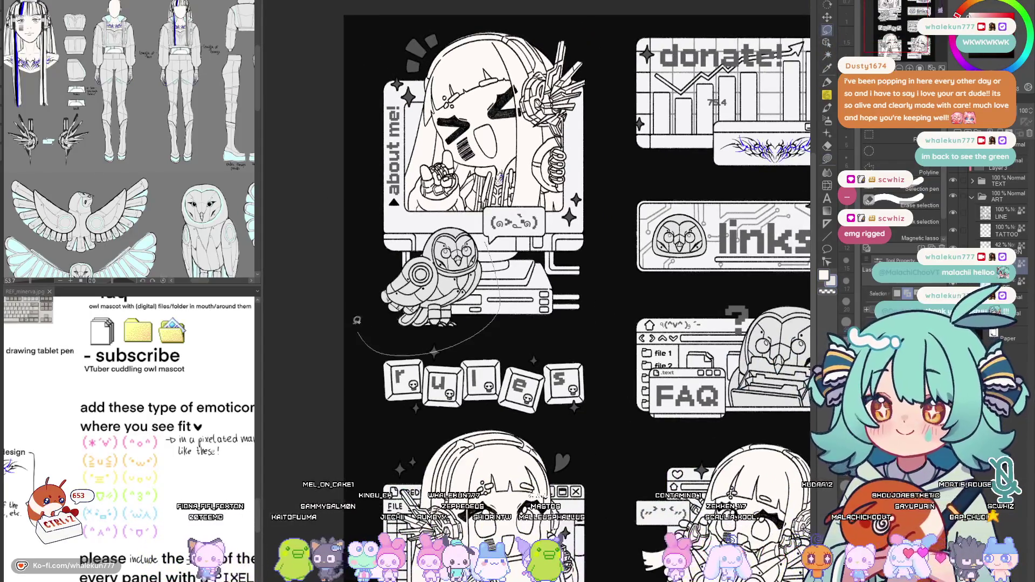
scroll(356, 320, right, 3)
scroll(678, 250, right, 2)
drag(672, 258, 493, 396)
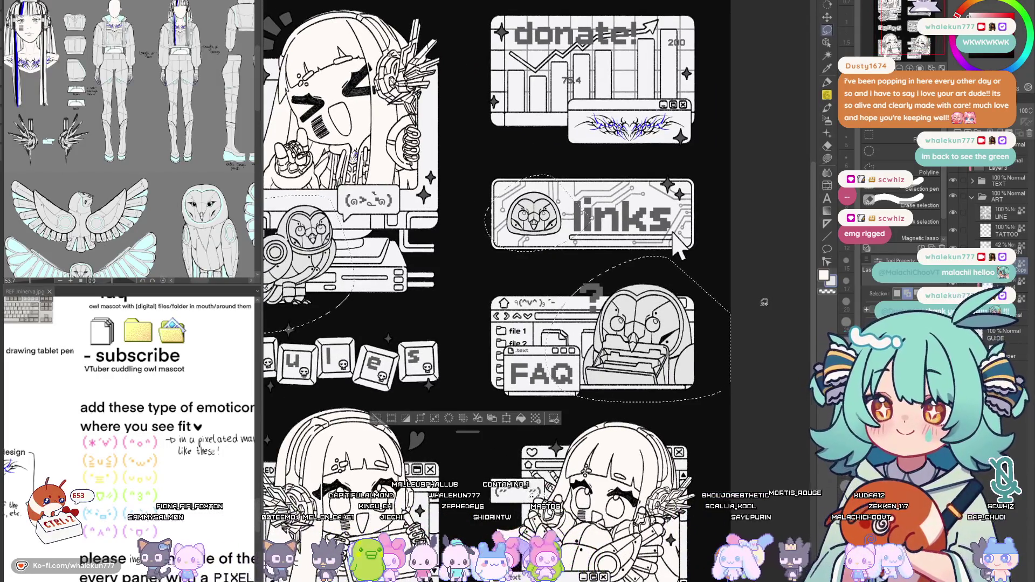
drag(678, 251, 709, 69)
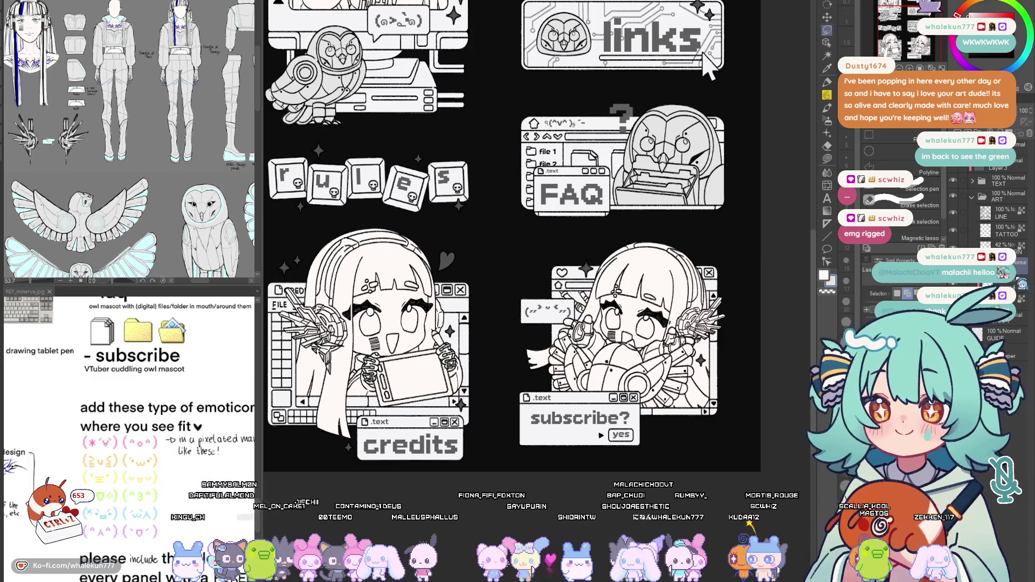
key(g)
drag(704, 61, 682, 38)
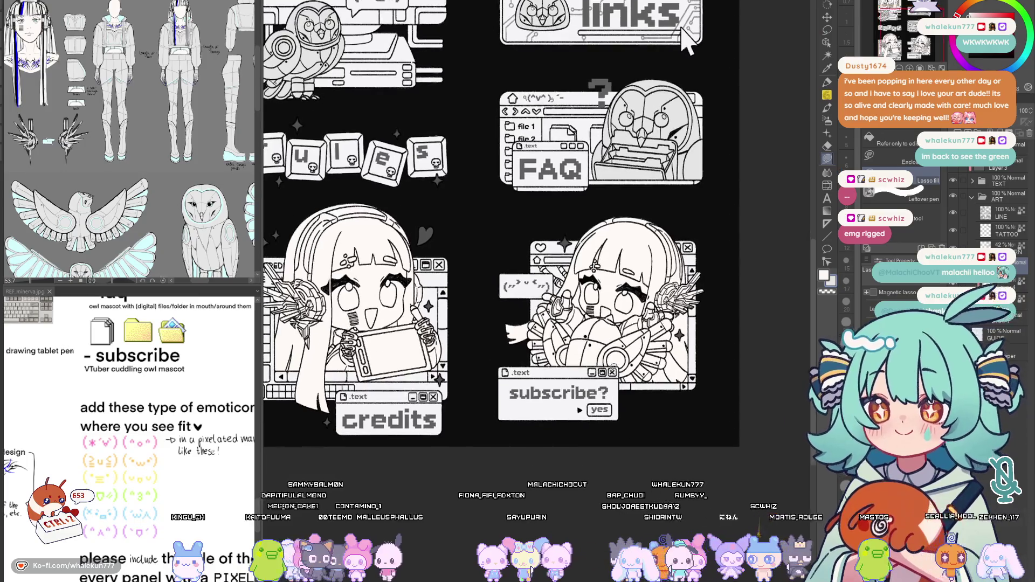
scroll(553, 334, up, 3)
scroll(552, 333, up, 2)
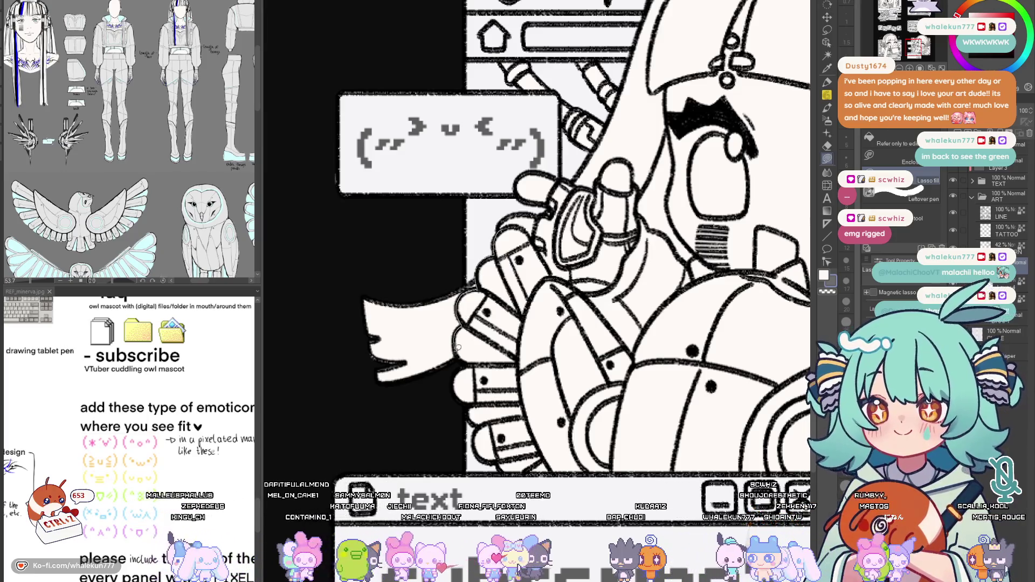
Lasso-fill grey over the subscribe character's hand, thumb, lower fingers and arm piece, flipping to check
drag(555, 300, 496, 286)
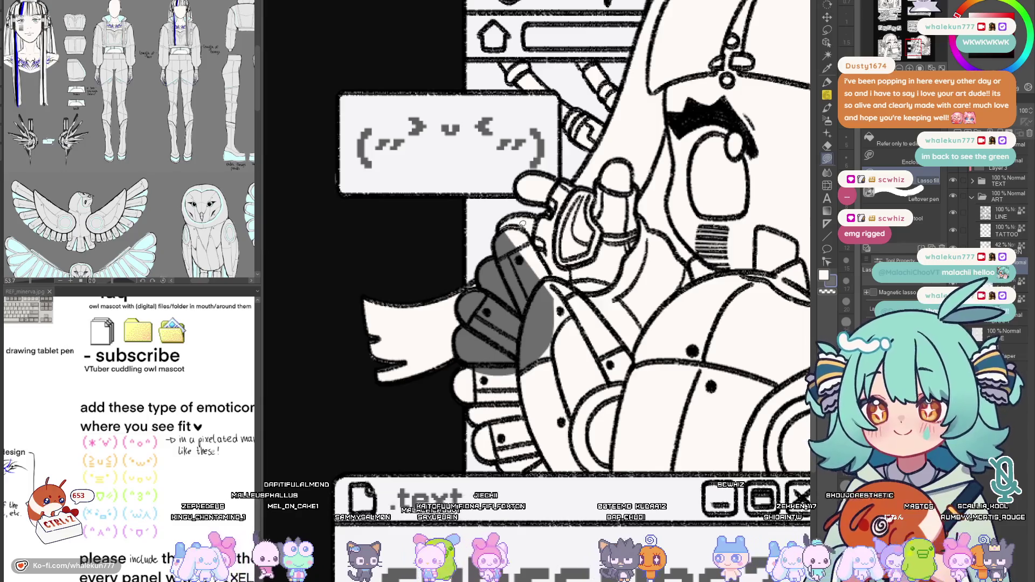
key(h)
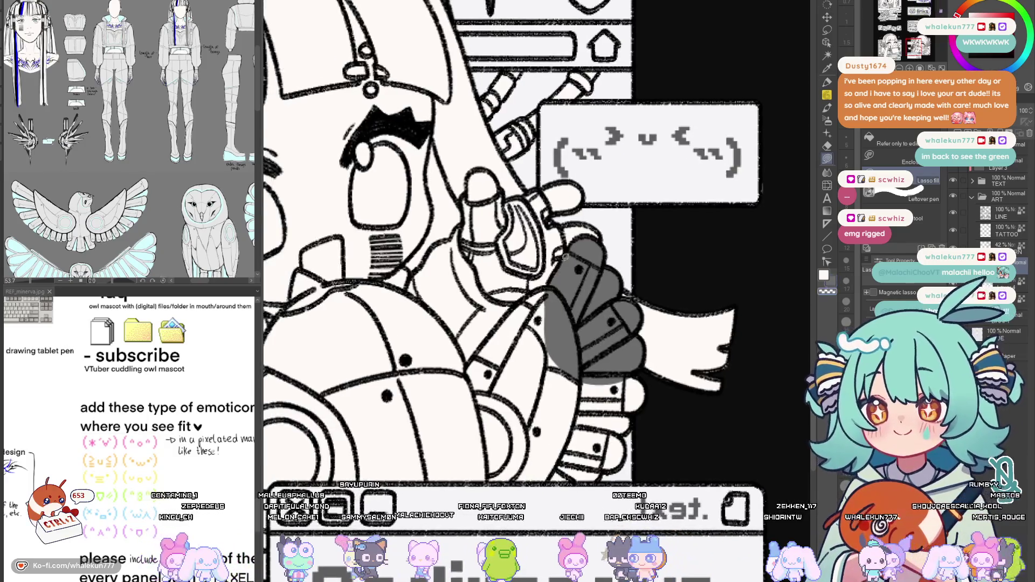
key(h)
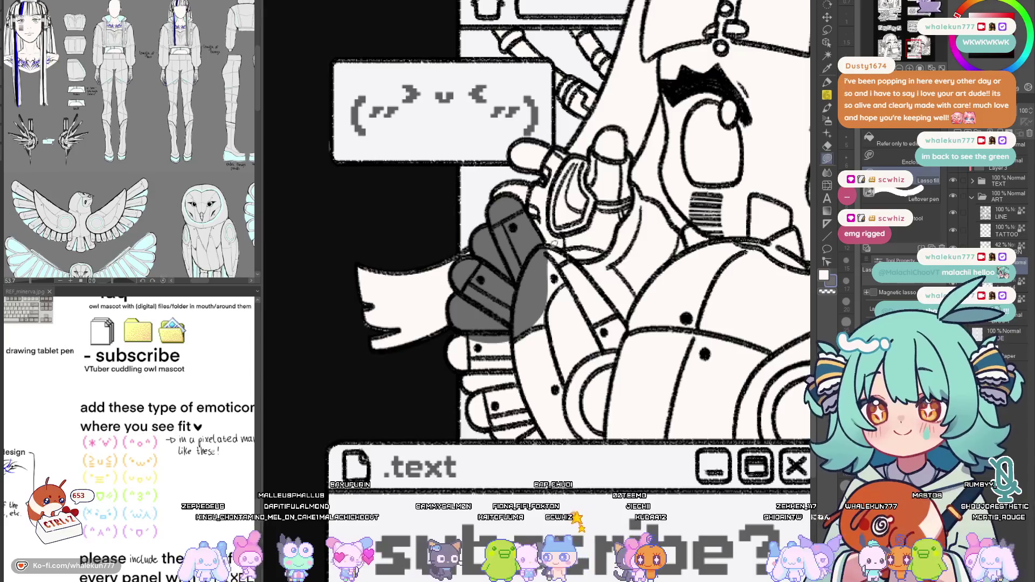
drag(585, 270, 522, 303)
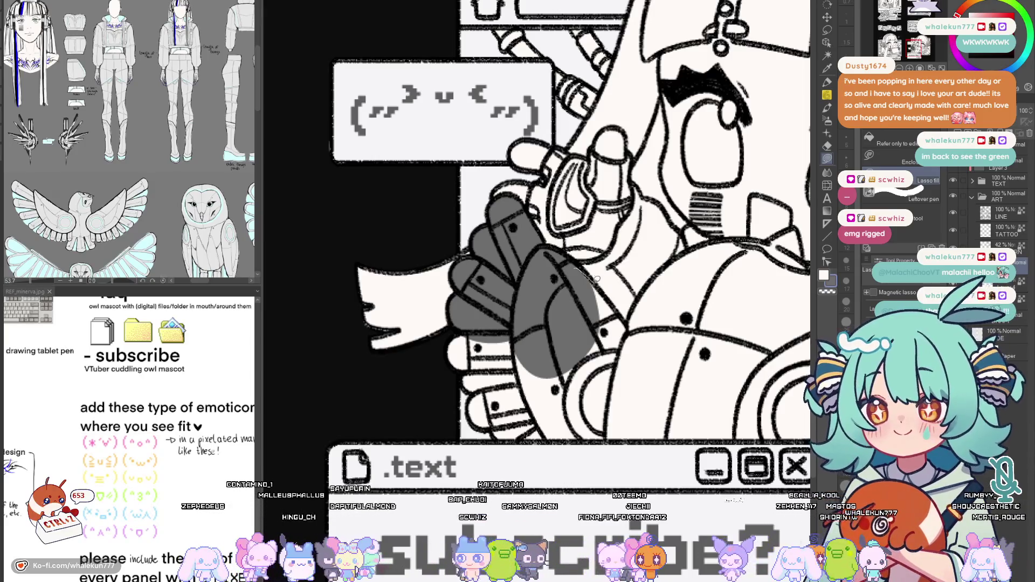
drag(594, 279, 566, 271)
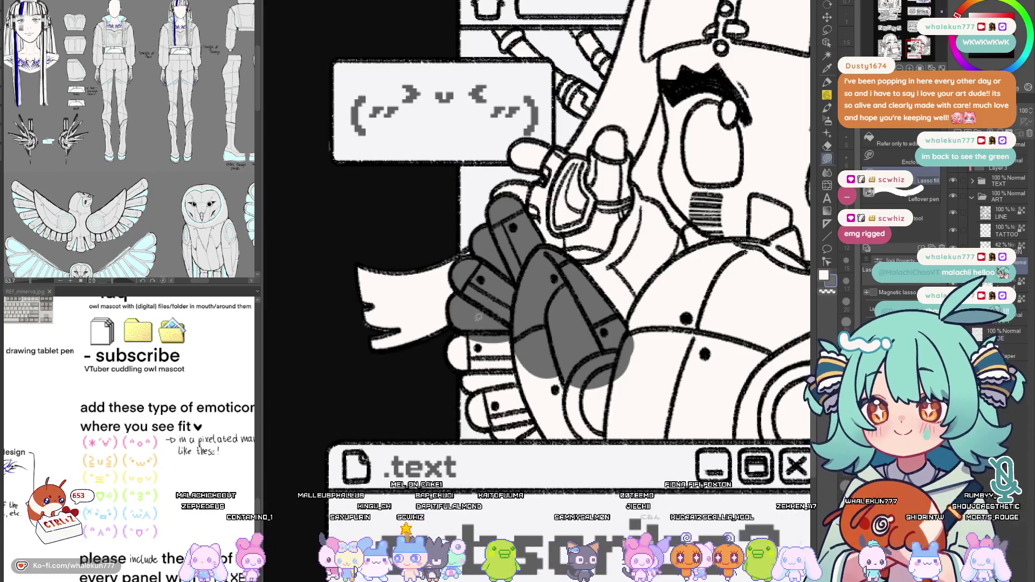
mouse_move(478, 316)
mouse_down()
mouse_move(463, 390)
mouse_move(486, 405)
mouse_up()
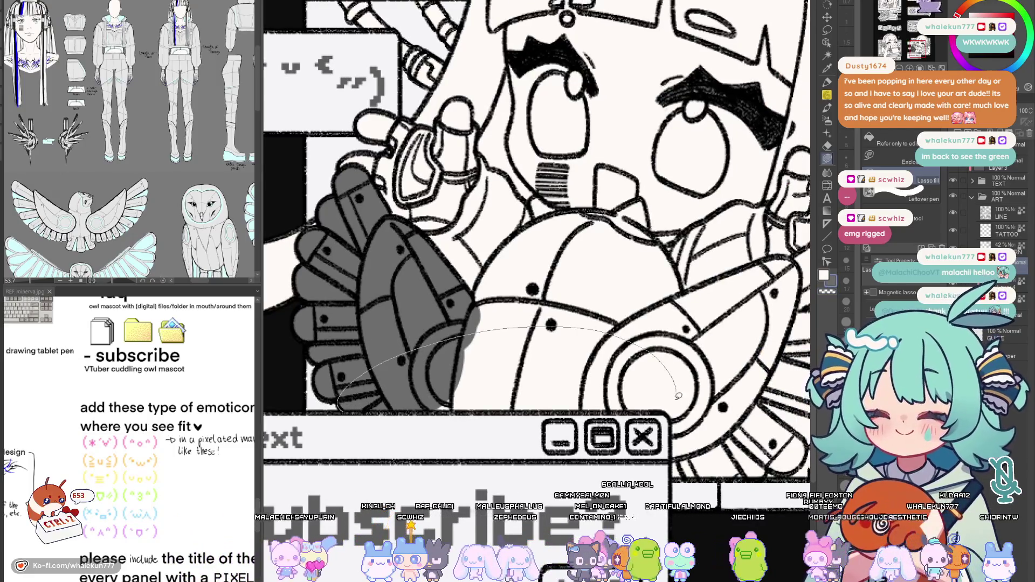
drag(664, 409, 580, 385)
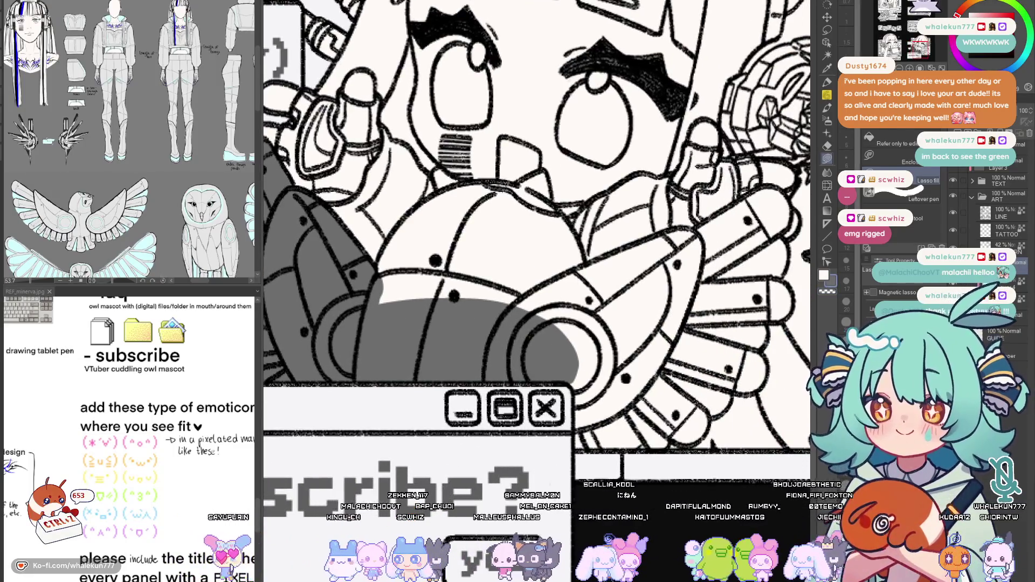
scroll(675, 33, down, 3)
scroll(537, 283, down, 2)
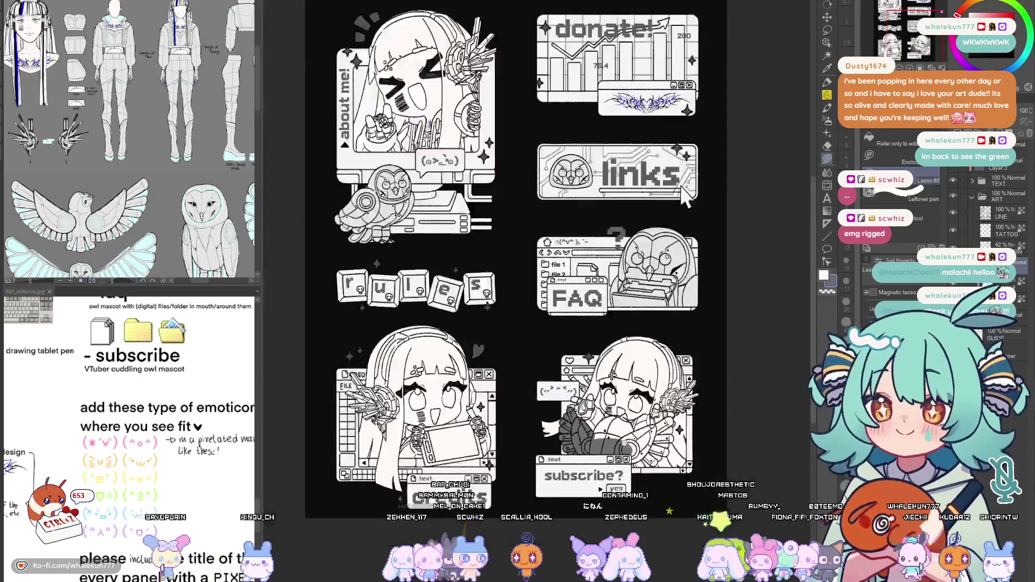
scroll(536, 283, down, 1)
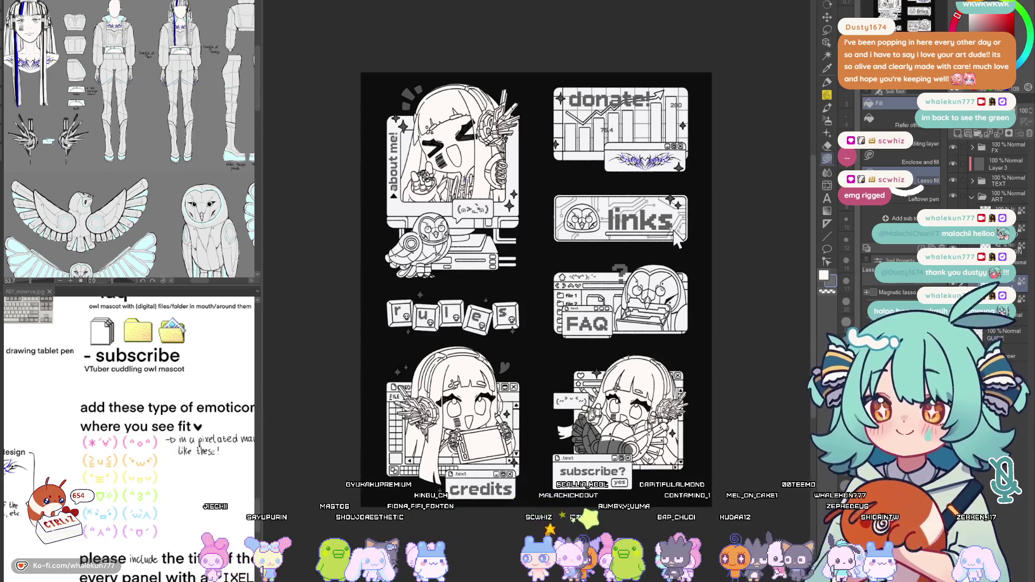
scroll(602, 271, up, 5)
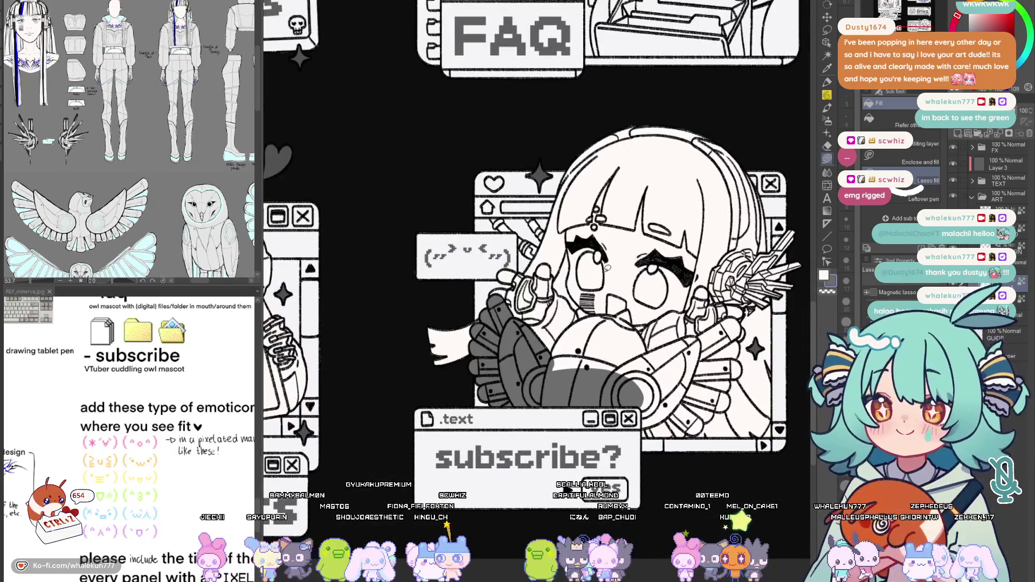
scroll(547, 286, down, 1)
scroll(547, 286, up, 4)
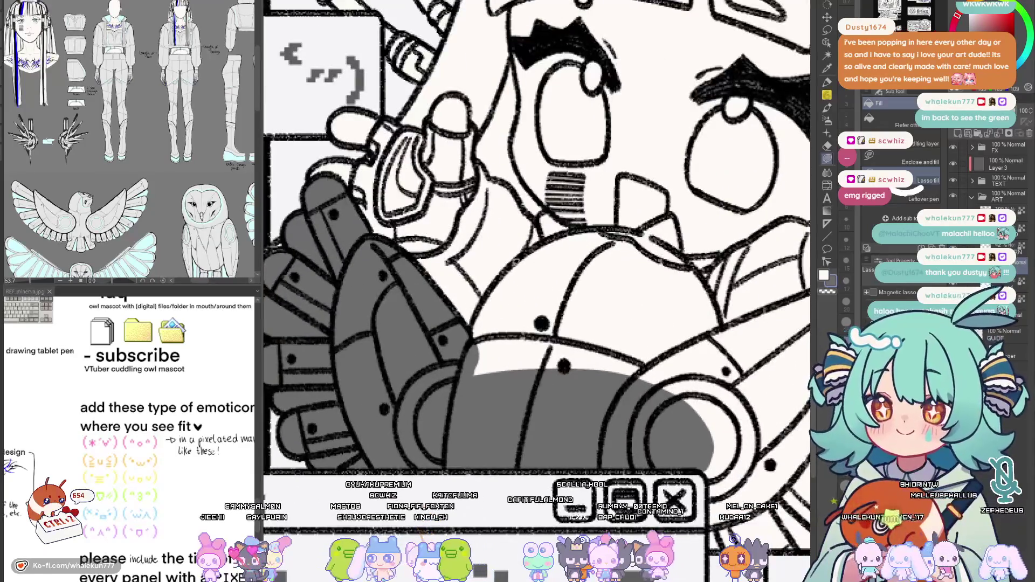
Lasso-fill the robot owl's upper chest, left arm and arm segment with flat grey
drag(631, 349, 591, 251)
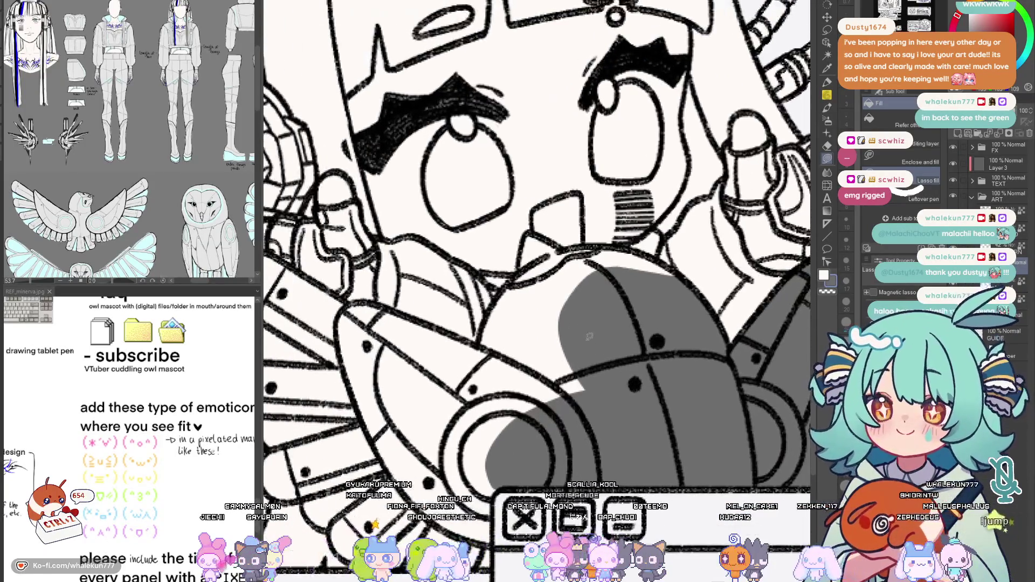
drag(531, 236, 563, 327)
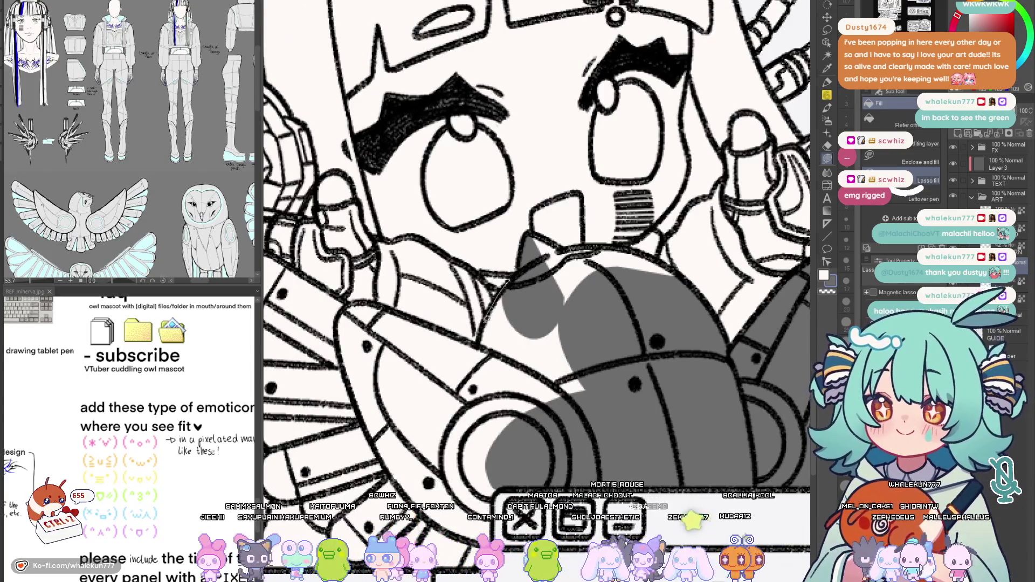
drag(649, 335, 485, 292)
mouse_move(552, 297)
mouse_down()
mouse_move(663, 259)
mouse_move(558, 279)
mouse_up()
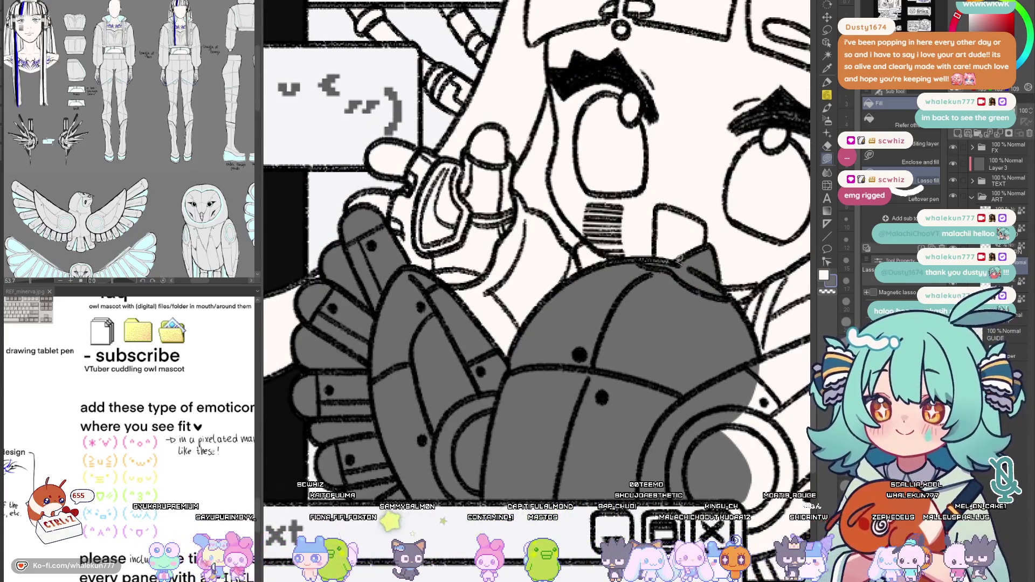
drag(689, 268, 640, 309)
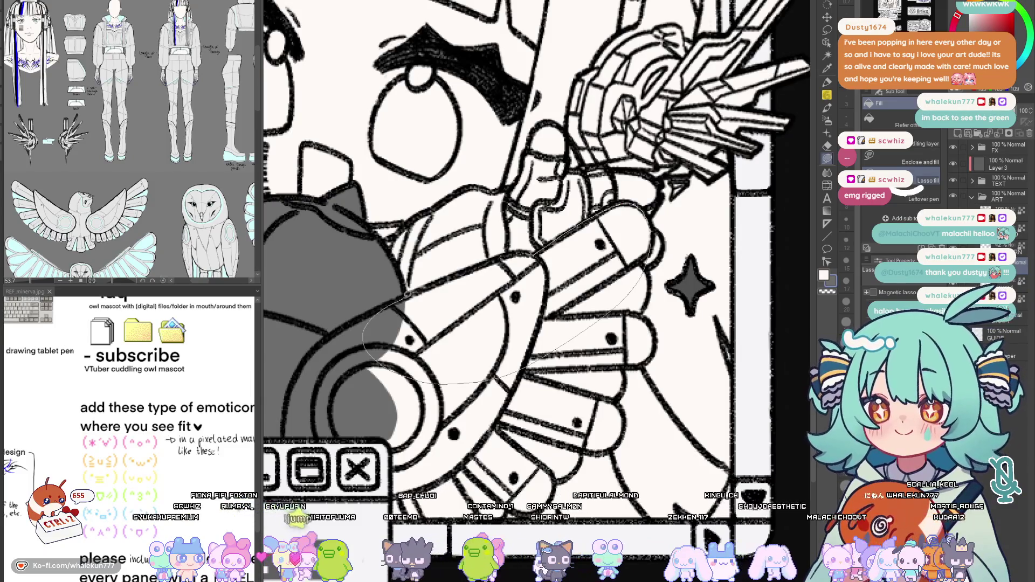
drag(432, 385, 366, 342)
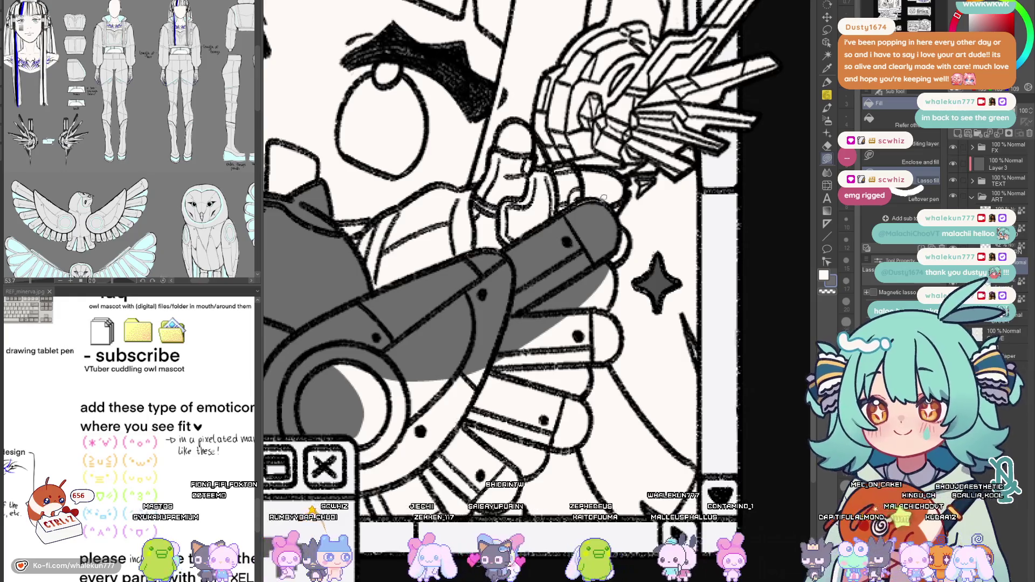
scroll(603, 247, down, 1)
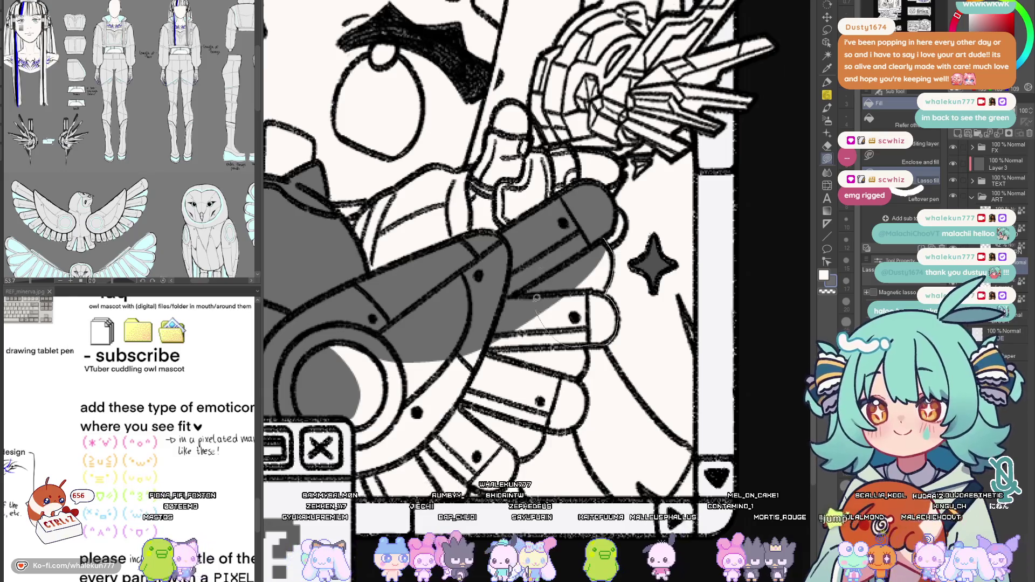
Lasso-fill each of the robot owl's fingers, including the lower finger, with grey
drag(578, 357, 610, 260)
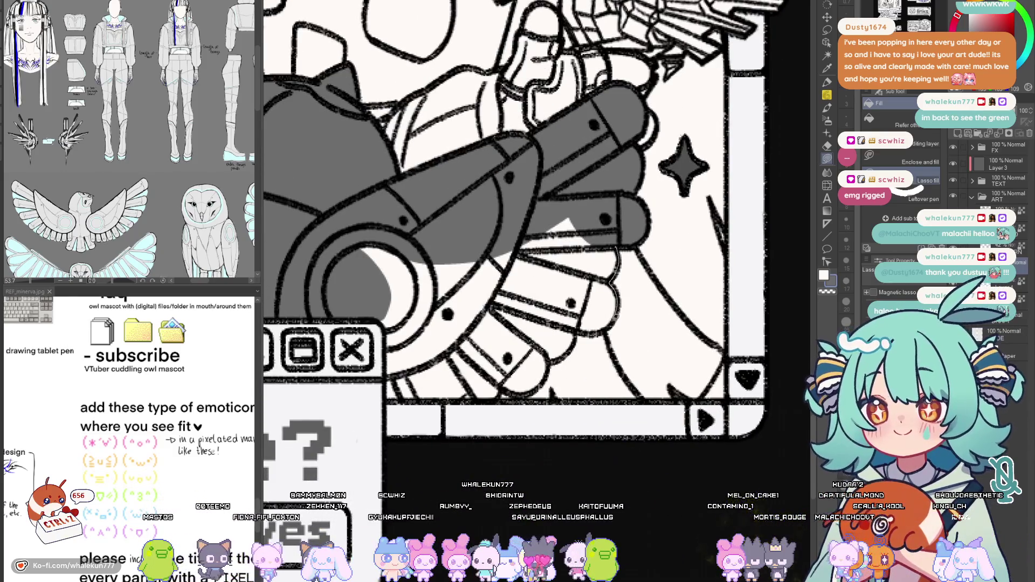
drag(578, 331, 580, 327)
mouse_move(585, 211)
mouse_down()
mouse_move(624, 175)
mouse_move(630, 285)
mouse_up()
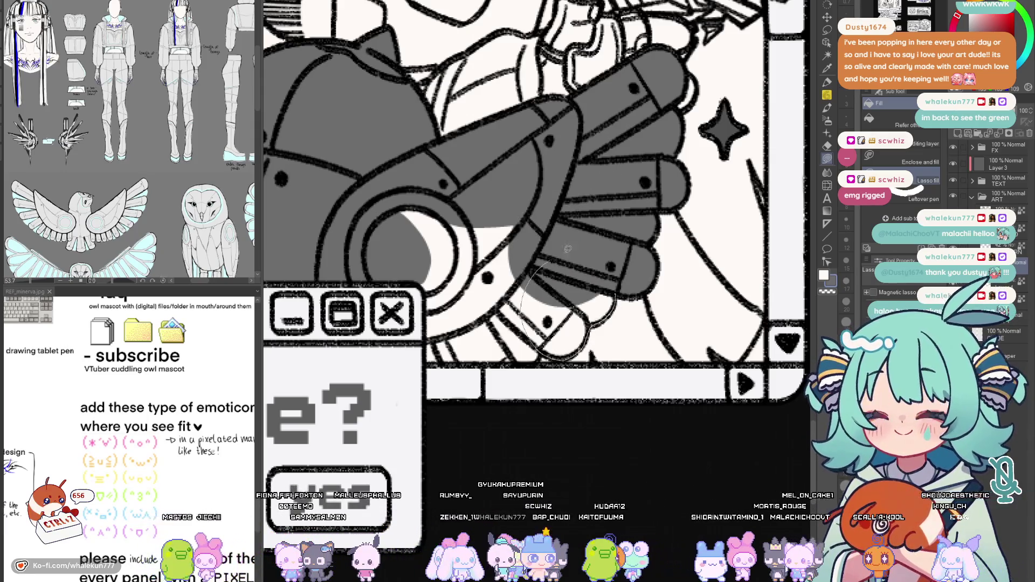
drag(567, 248, 588, 332)
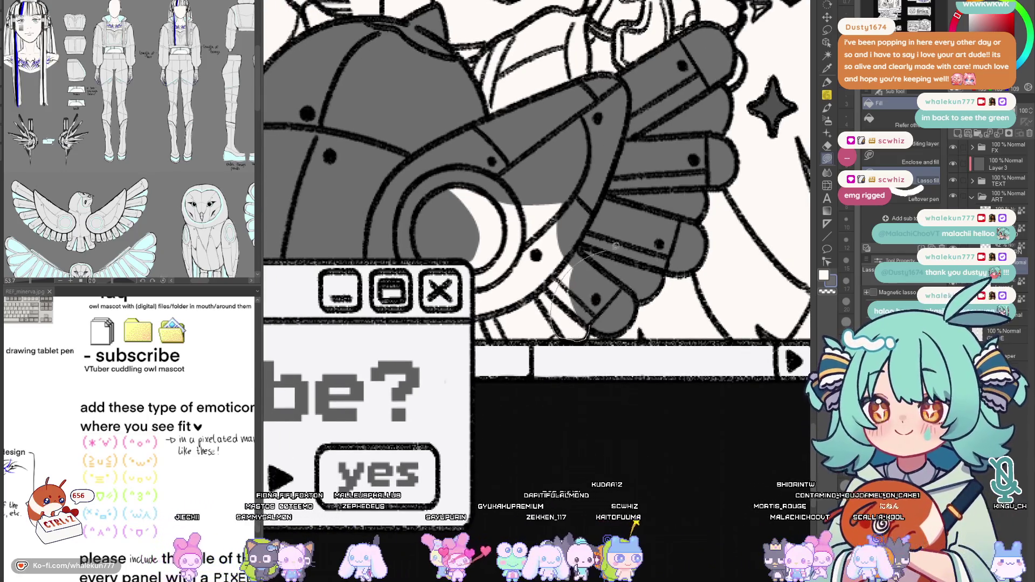
drag(616, 246, 597, 318)
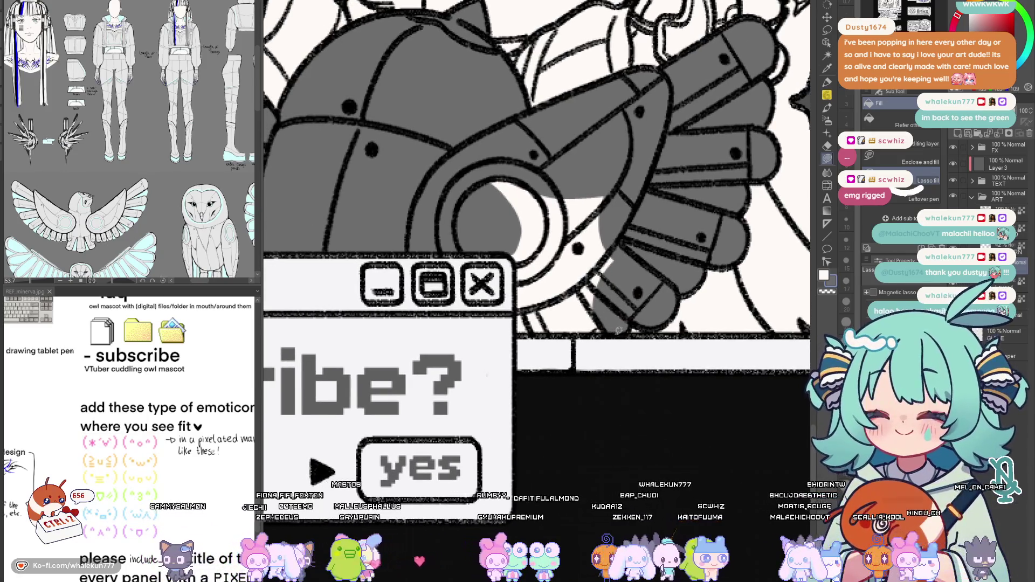
drag(542, 285, 629, 330)
drag(516, 322, 518, 324)
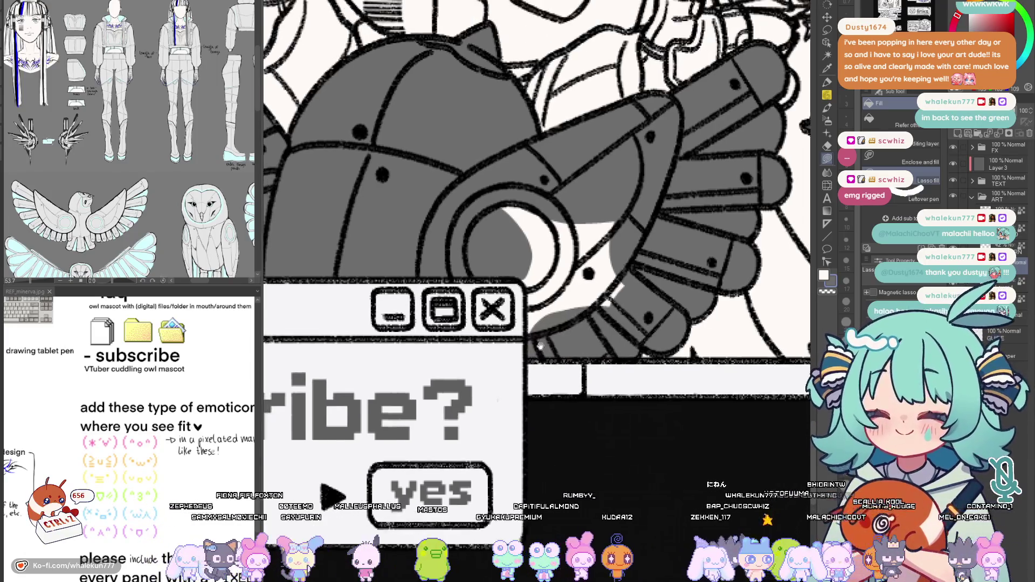
scroll(614, 246, down, 3)
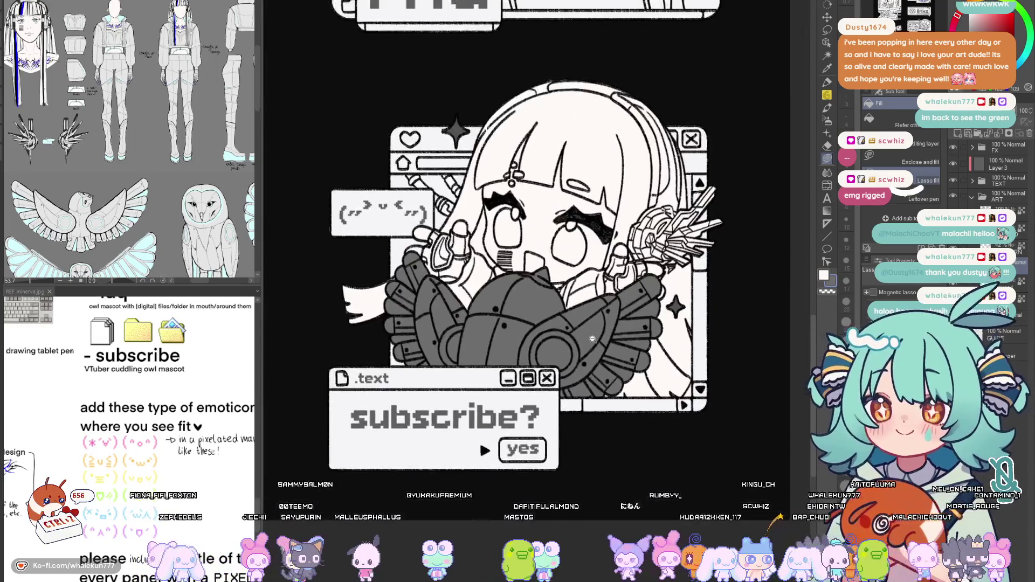
scroll(623, 235, down, 3)
scroll(643, 206, down, 2)
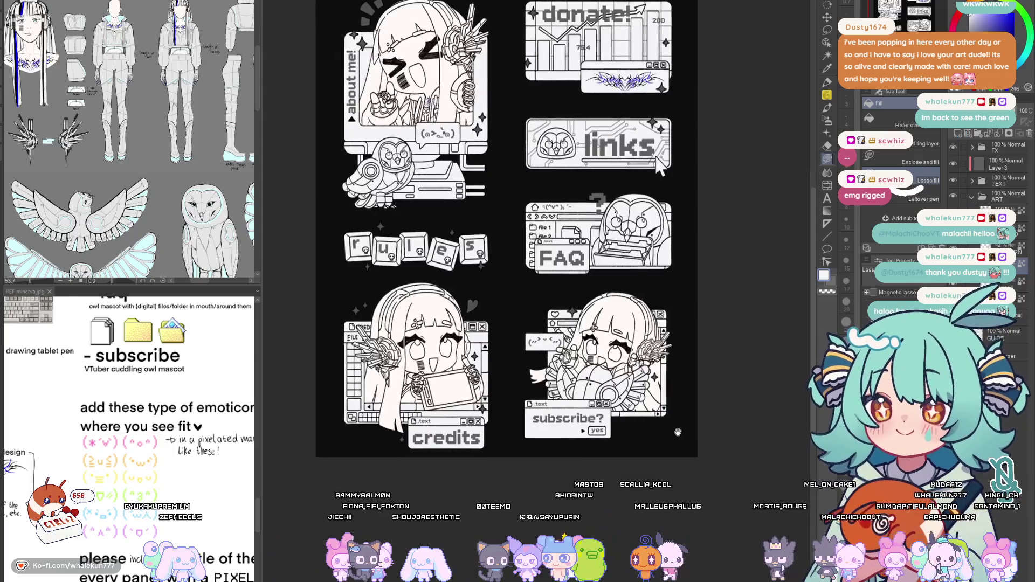
drag(644, 204, 697, 253)
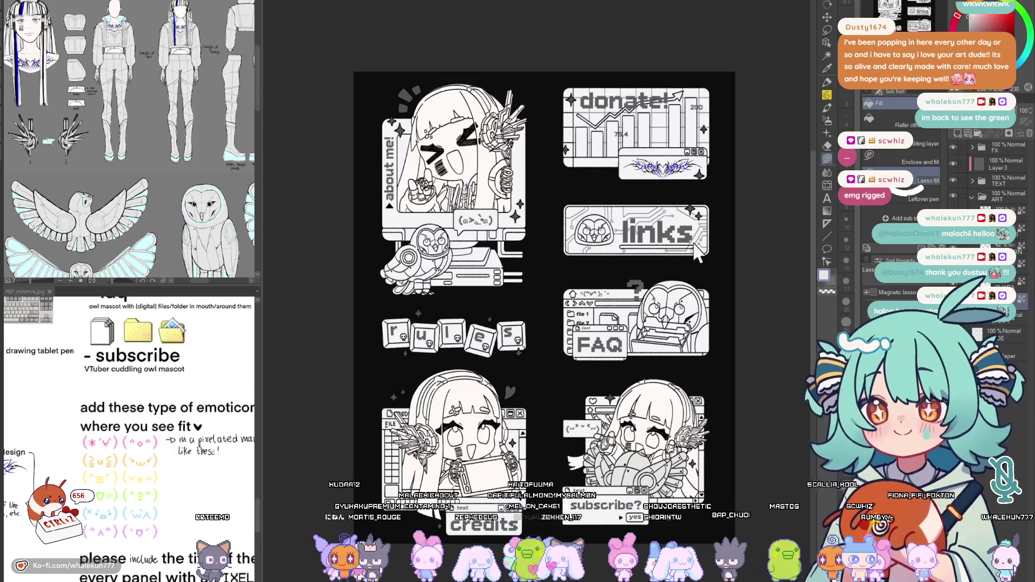
click(215, 353)
click(698, 254)
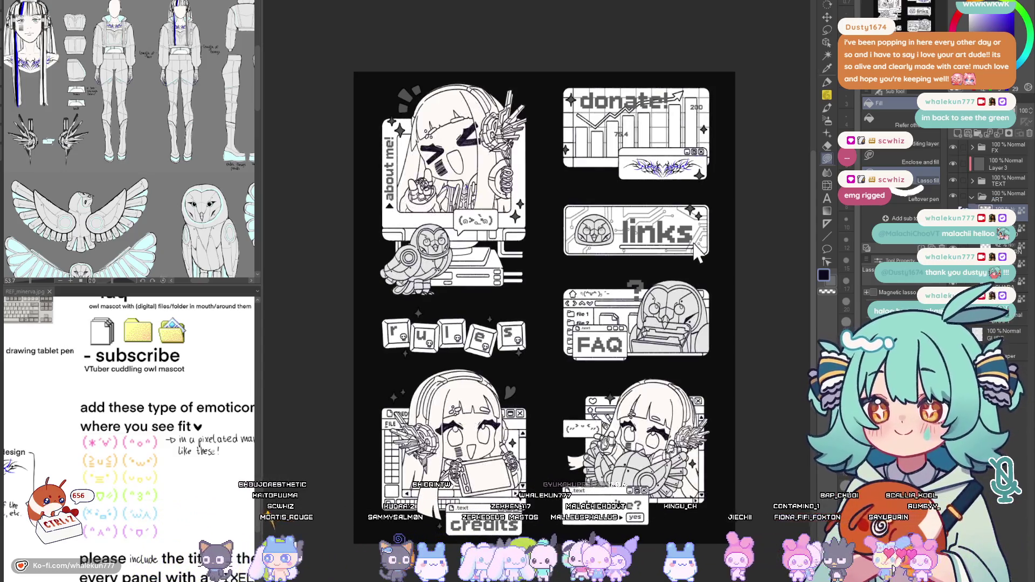
scroll(697, 253, up, 1)
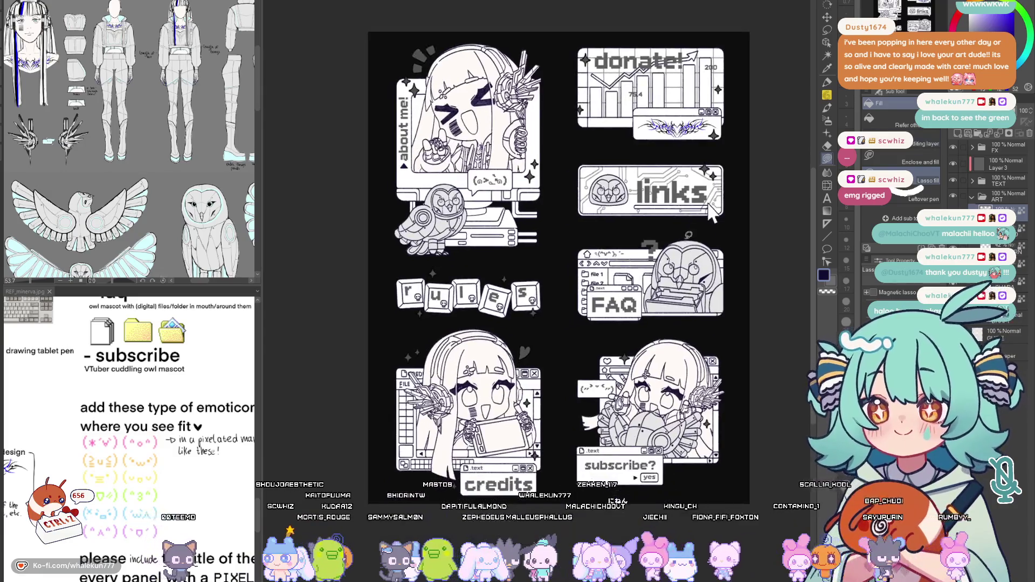
scroll(752, 234, up, 2)
scroll(805, 211, up, 2)
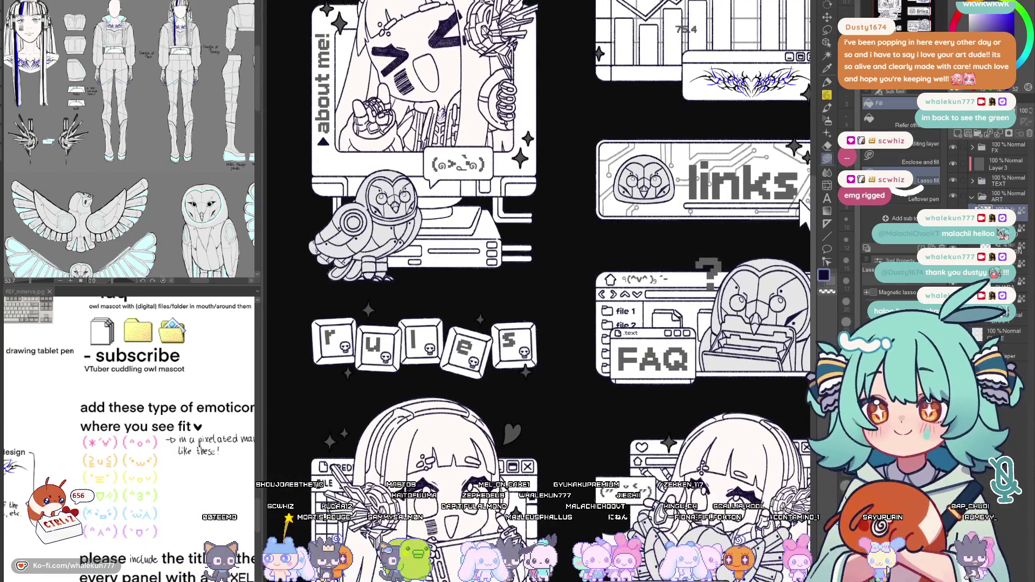
Select the character layer group, swap the colour to white and switch to the Airbrush
key(alt+])
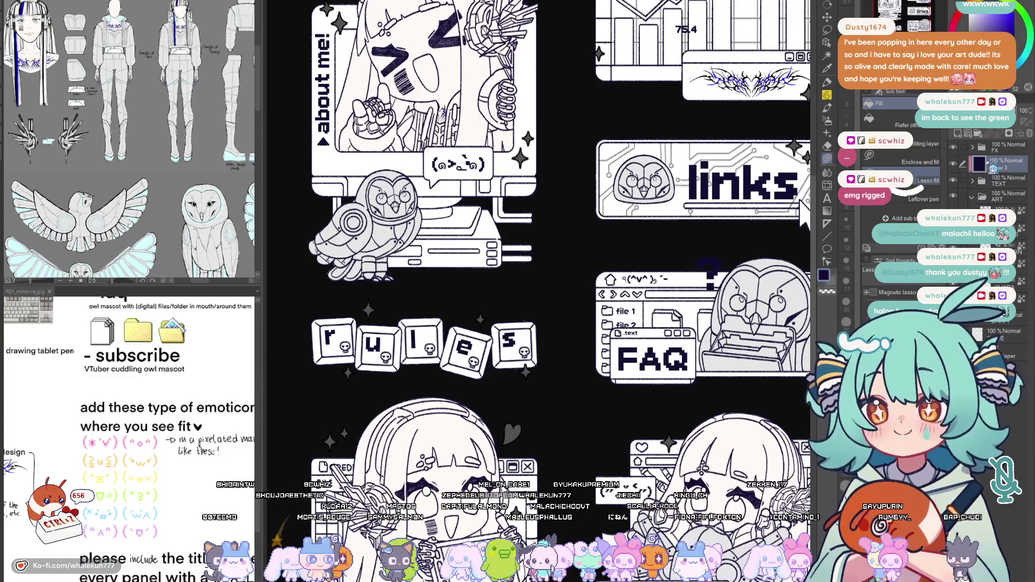
key(alt+])
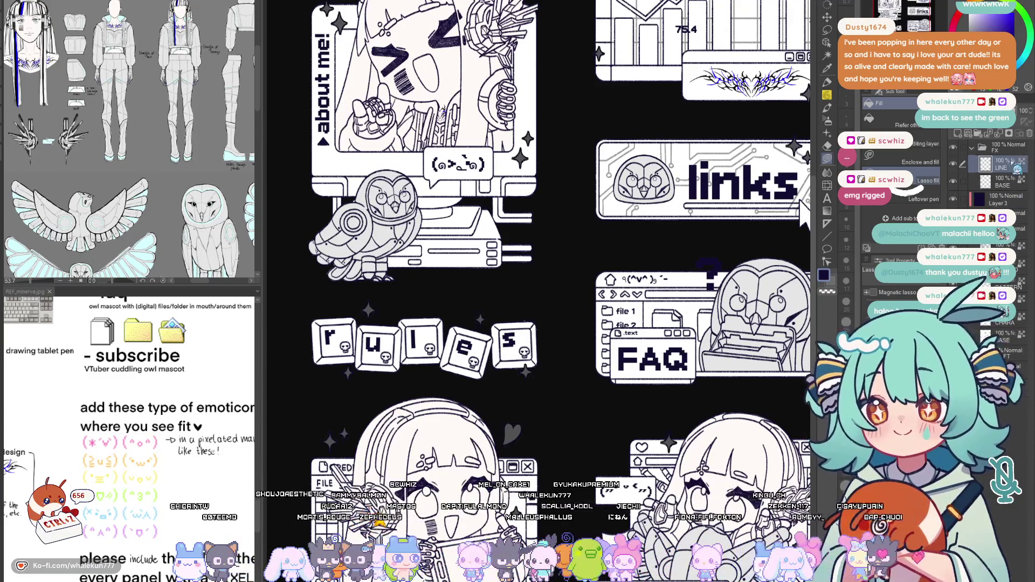
drag(742, 299, 683, 325)
key(x)
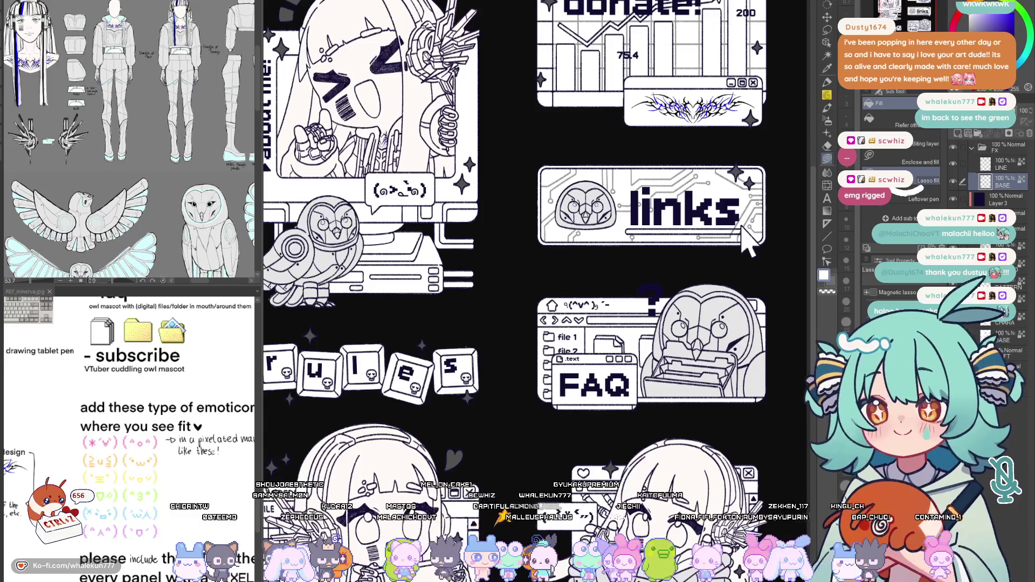
scroll(748, 242, down, 5)
scroll(727, 217, up, 1)
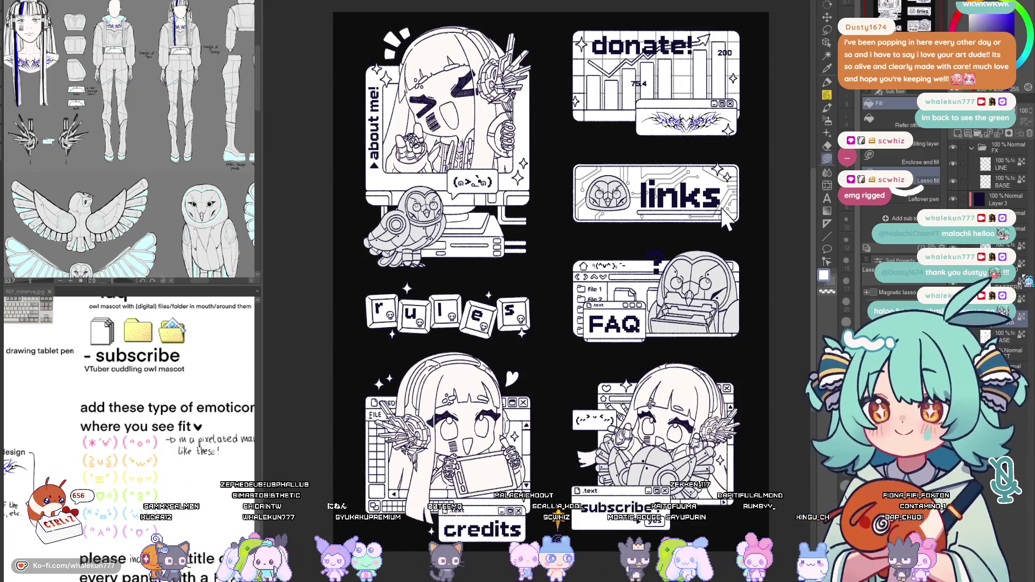
key(b)
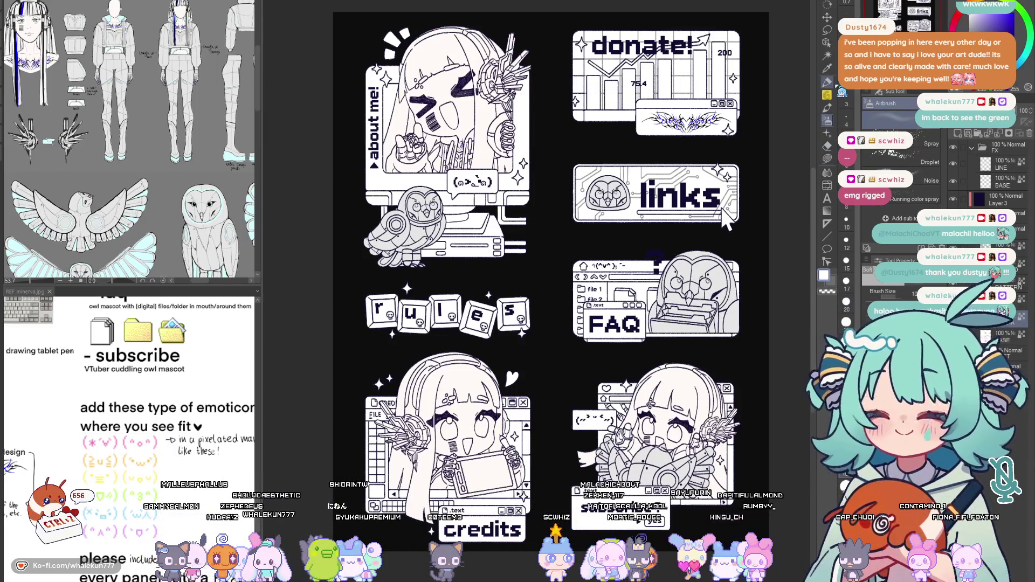
scroll(130, 389, up, 1)
scroll(130, 388, up, 5)
scroll(227, 427, up, 2)
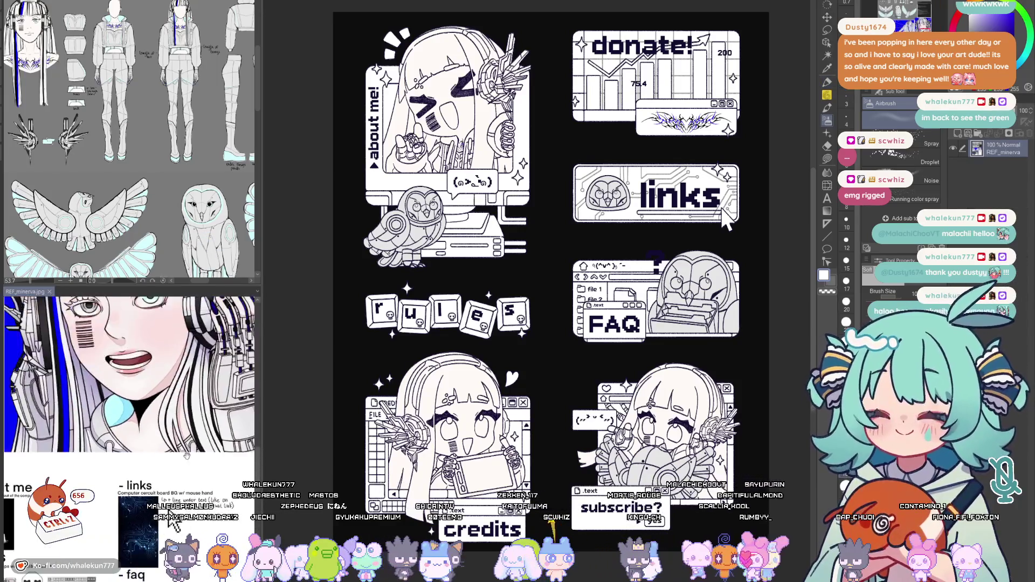
scroll(227, 427, up, 2)
scroll(227, 427, up, 2)
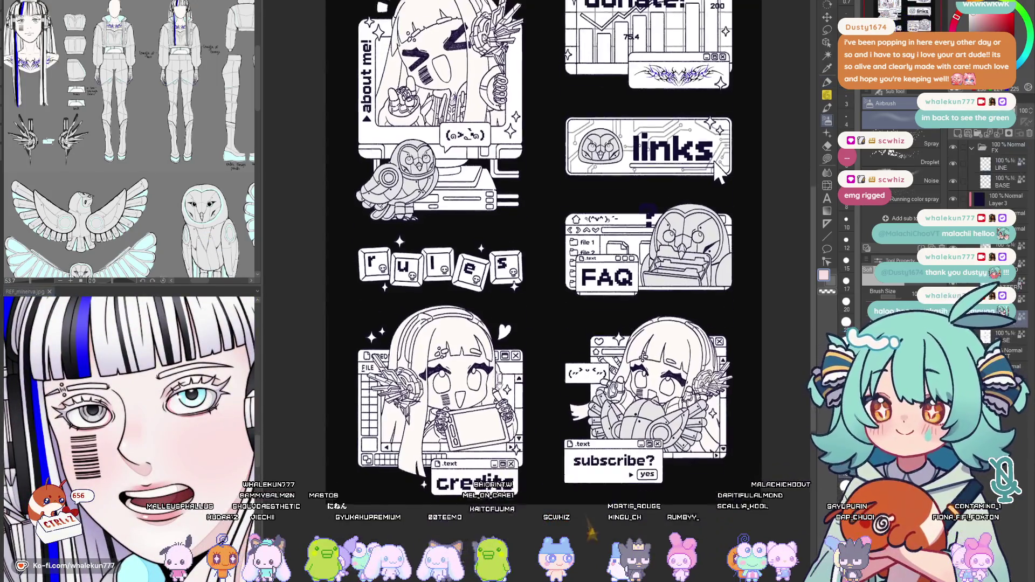
scroll(458, 452, up, 3)
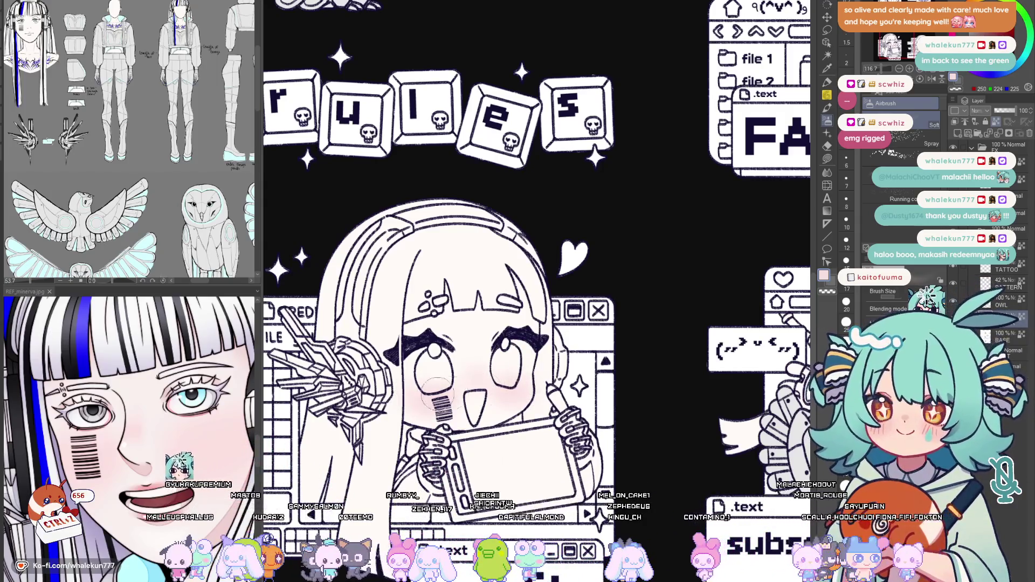
Soft-airbrush pink blush on the subscribe girl's cheeks, return to the G-pen and zoom out to the full sheet
click(846, 322)
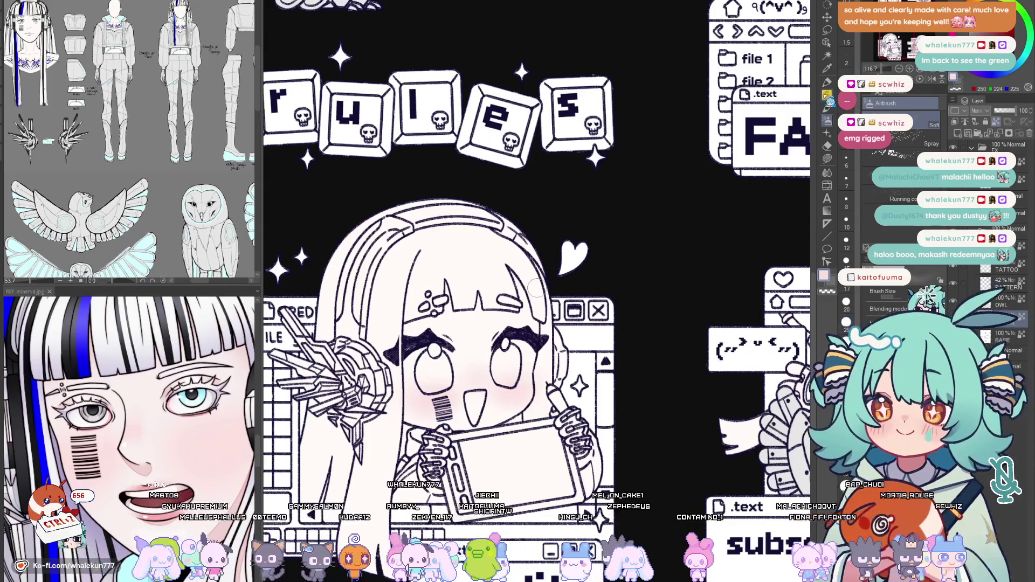
key(p)
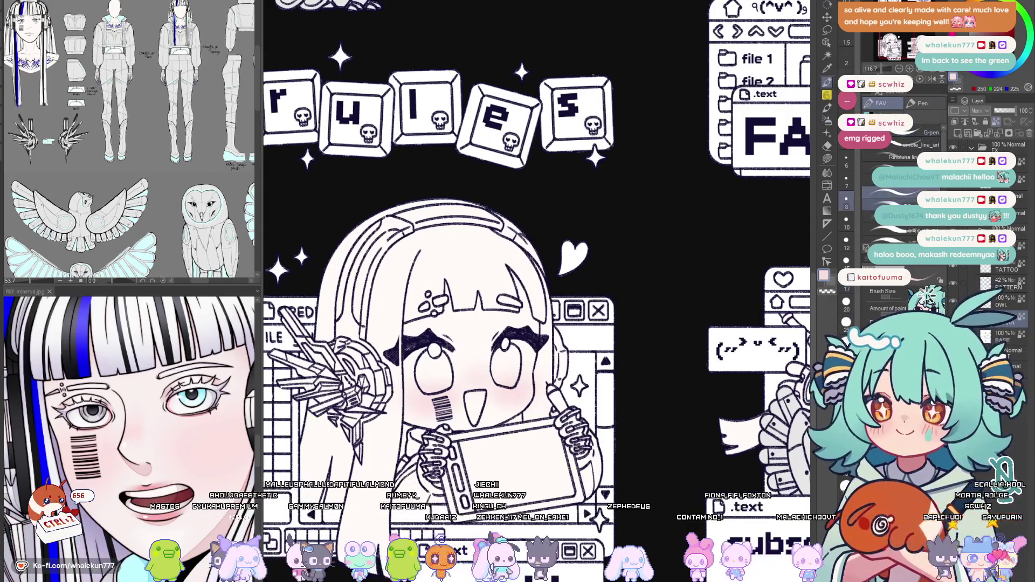
key(e)
key(b)
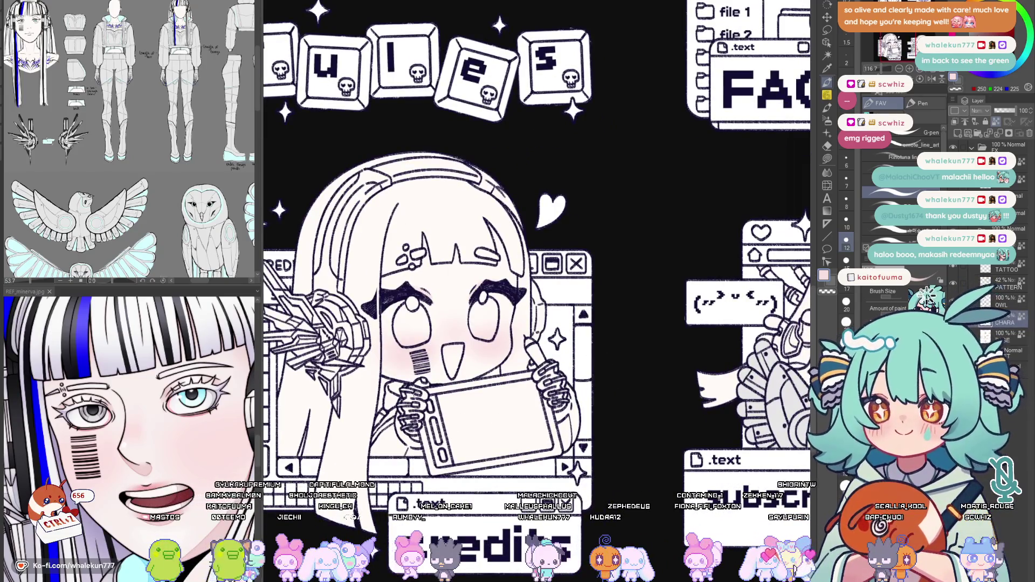
key(bracketright)
key(bracketright)
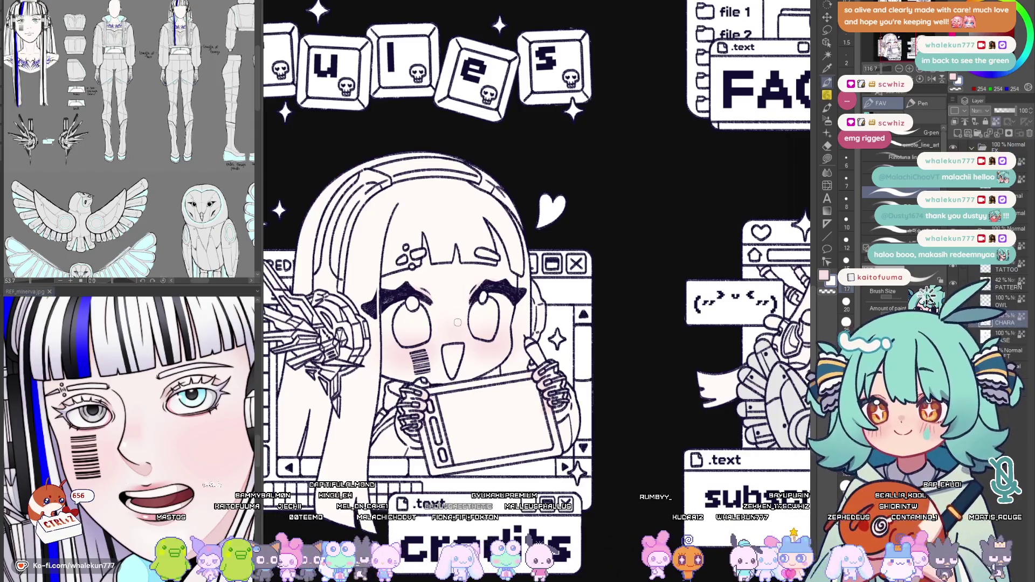
key(bracketleft)
key(bracketleft)
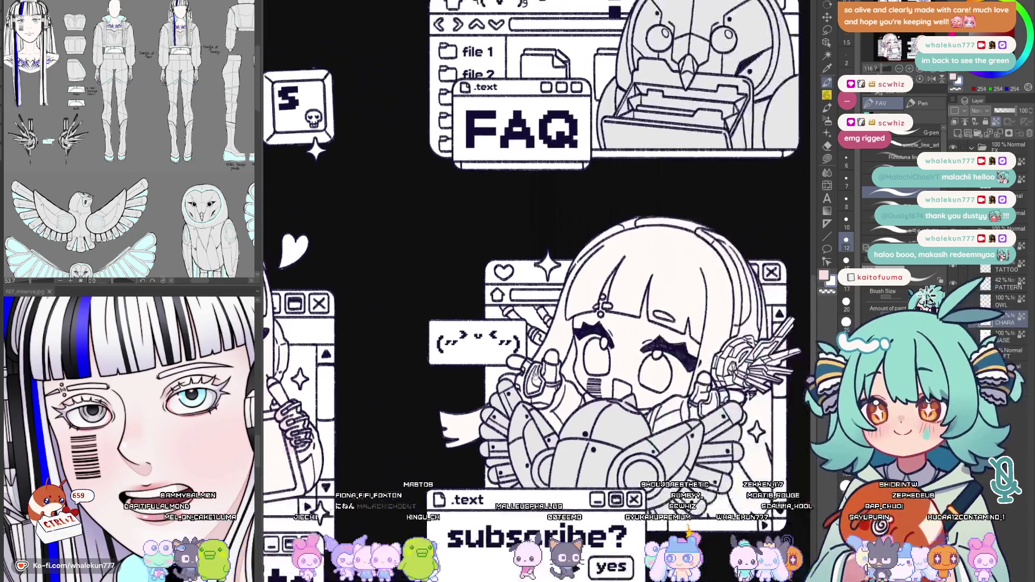
key(b)
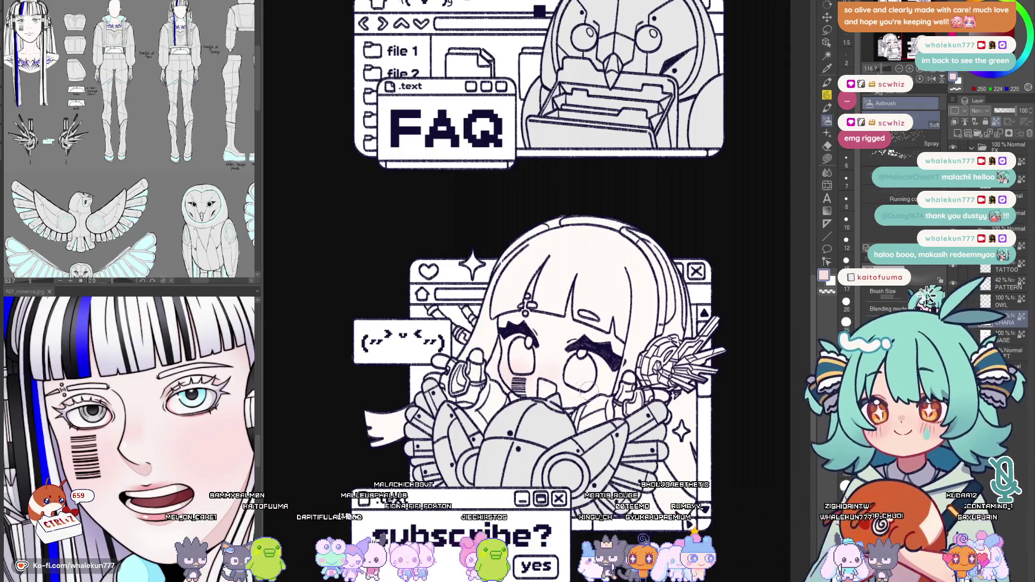
key(p)
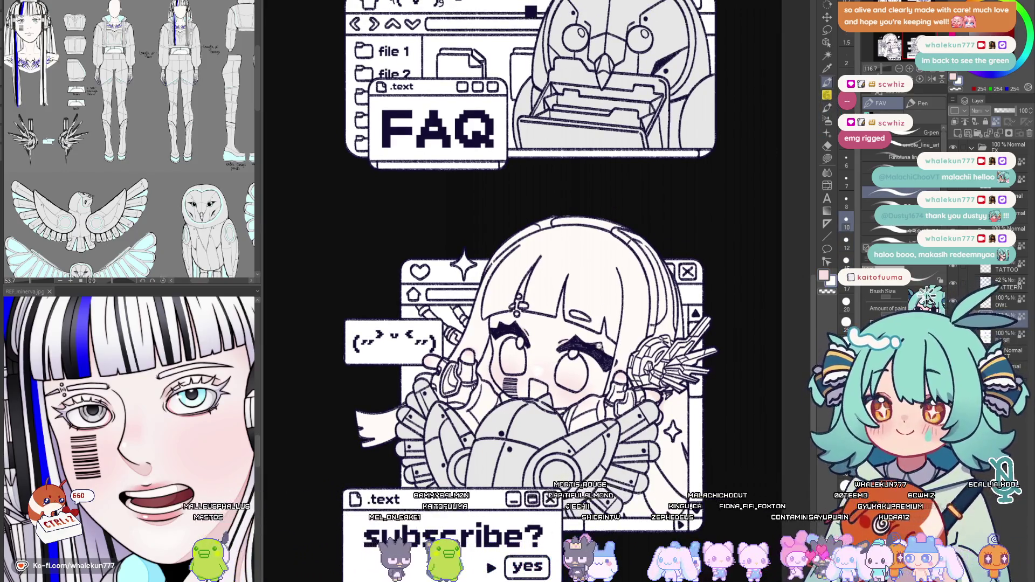
key(ctrl+0)
scroll(429, 210, up, 5)
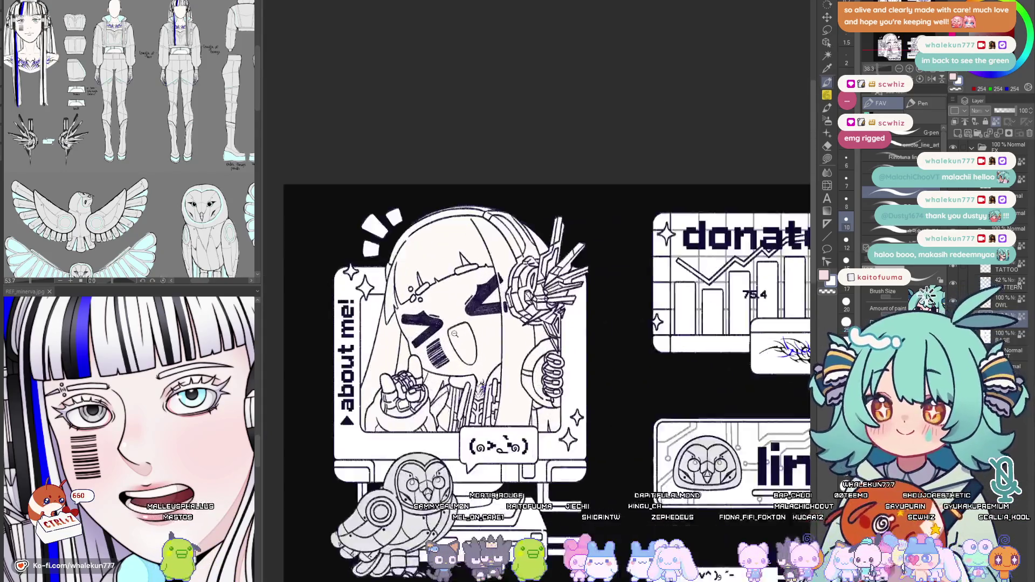
Zoom into the about me panel and airbrush soft pink blush on the girl's cheeks
key(b)
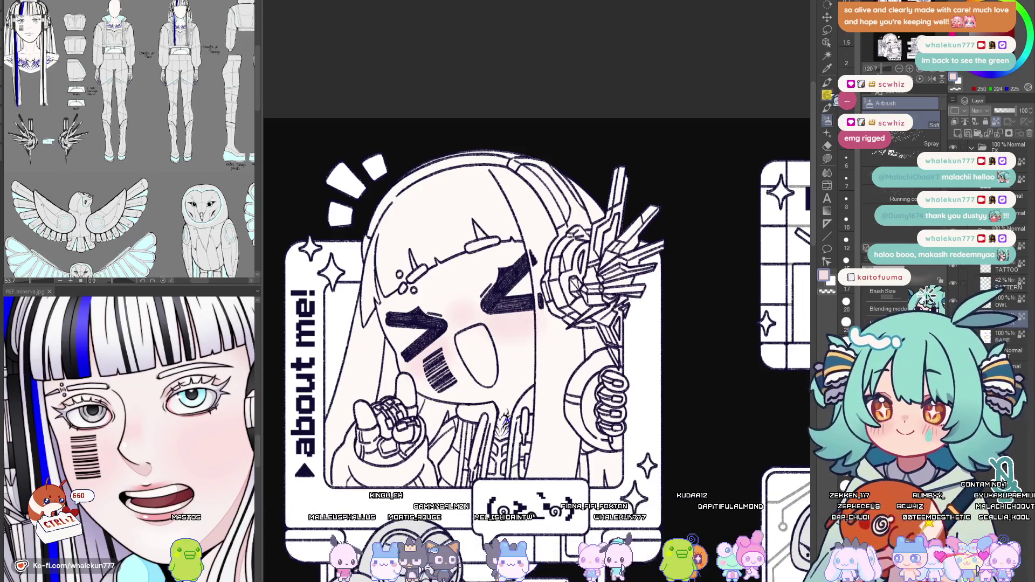
key(p)
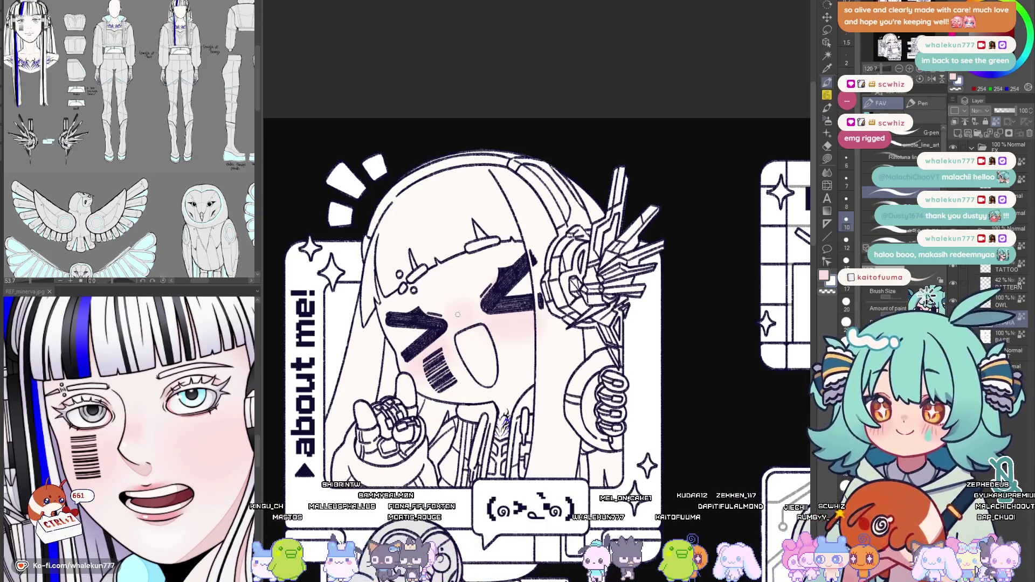
drag(454, 364, 457, 361)
drag(509, 412, 514, 415)
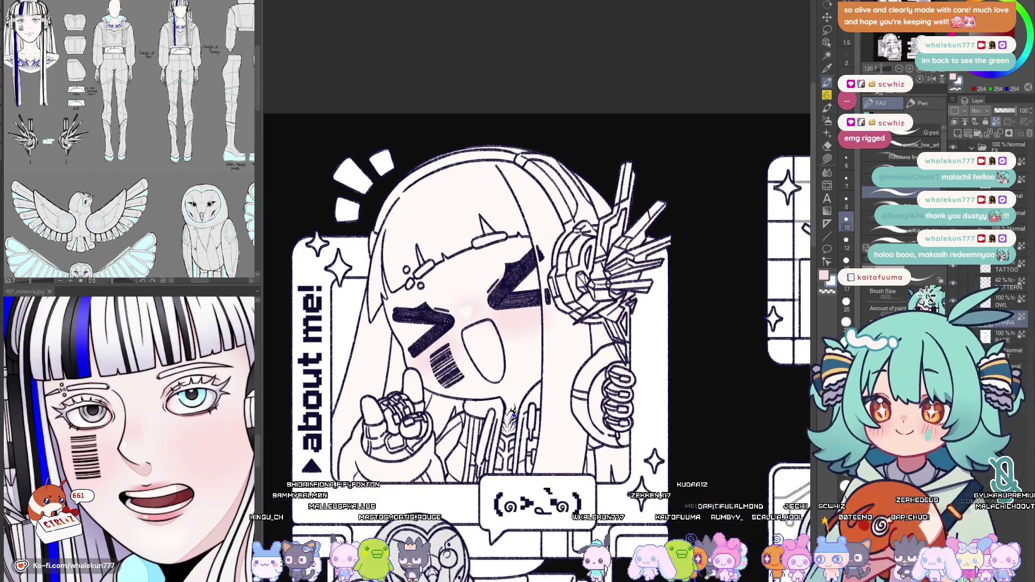
key(b)
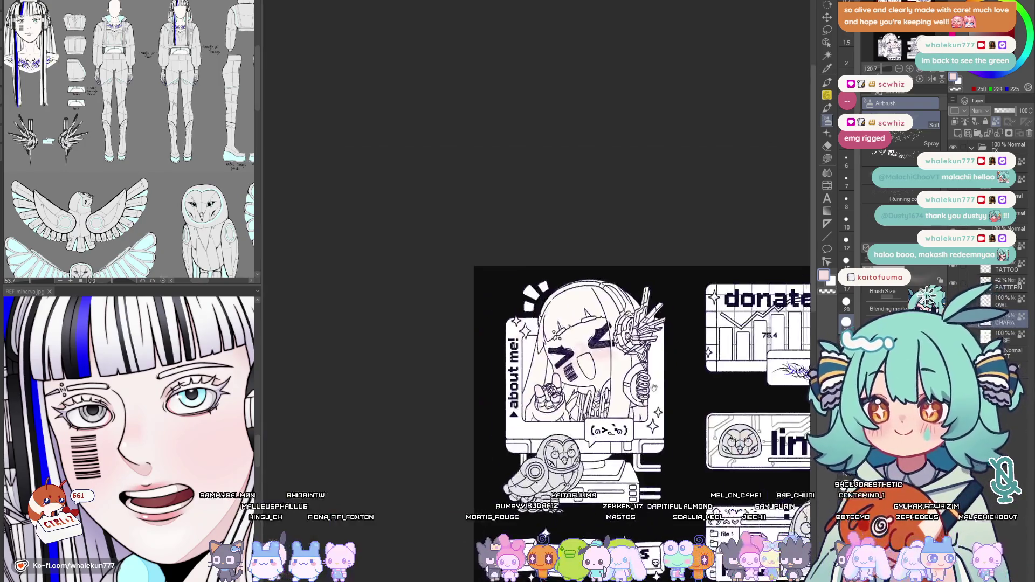
scroll(653, 392, down, 5)
key(p)
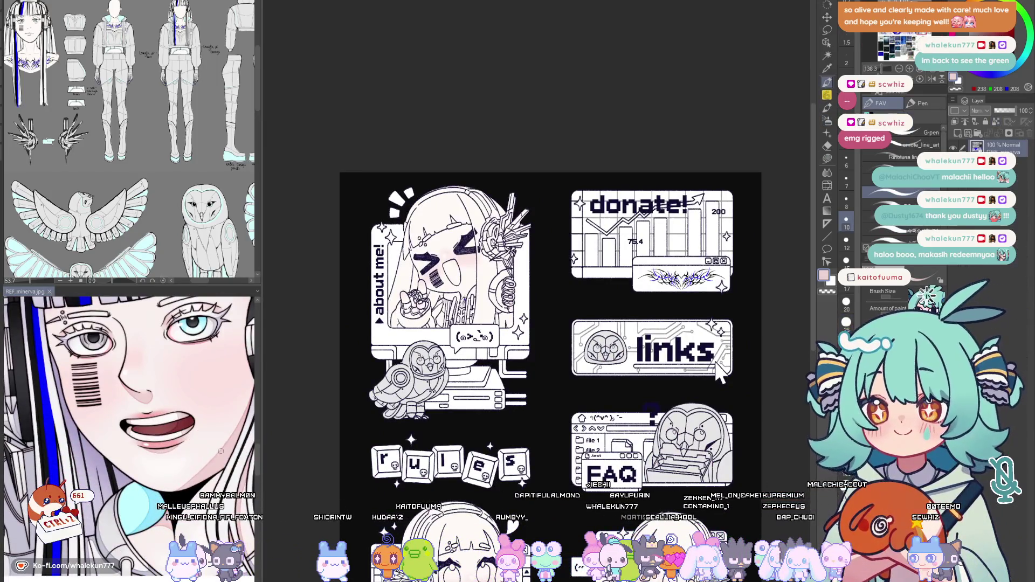
scroll(555, 329, up, 2)
scroll(555, 329, up, 3)
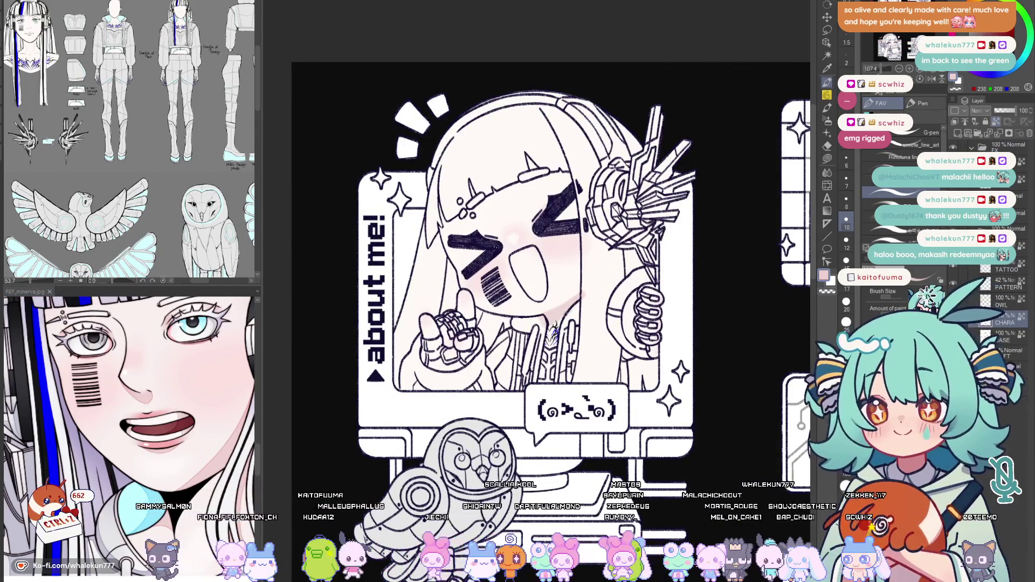
Reposition and flip the canvas back and forth to check the about me blush
mouse_move(577, 298)
mouse_down()
mouse_move(560, 351)
mouse_move(537, 352)
mouse_up()
scroll(484, 312, down, 1)
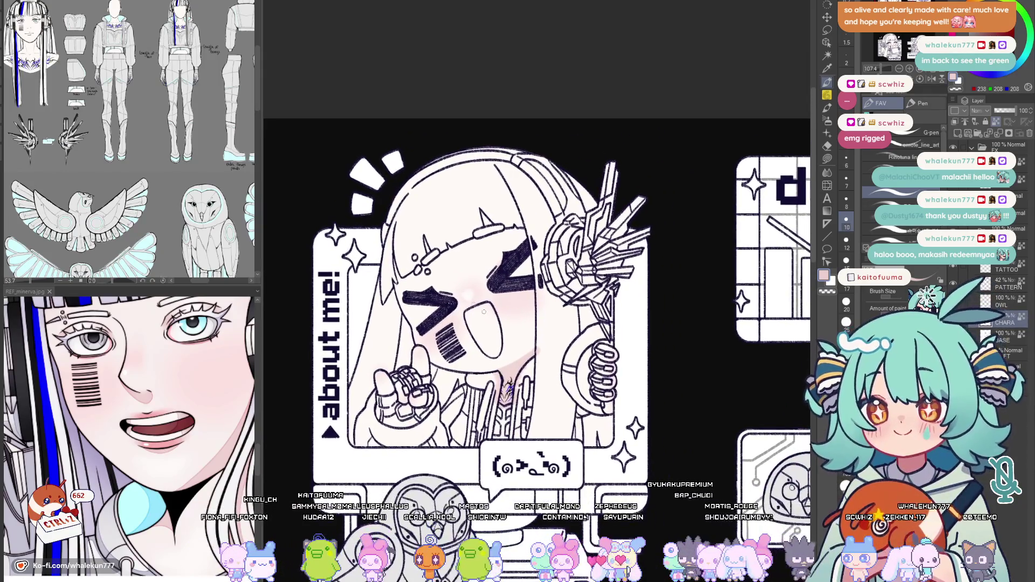
scroll(510, 387, down, 1)
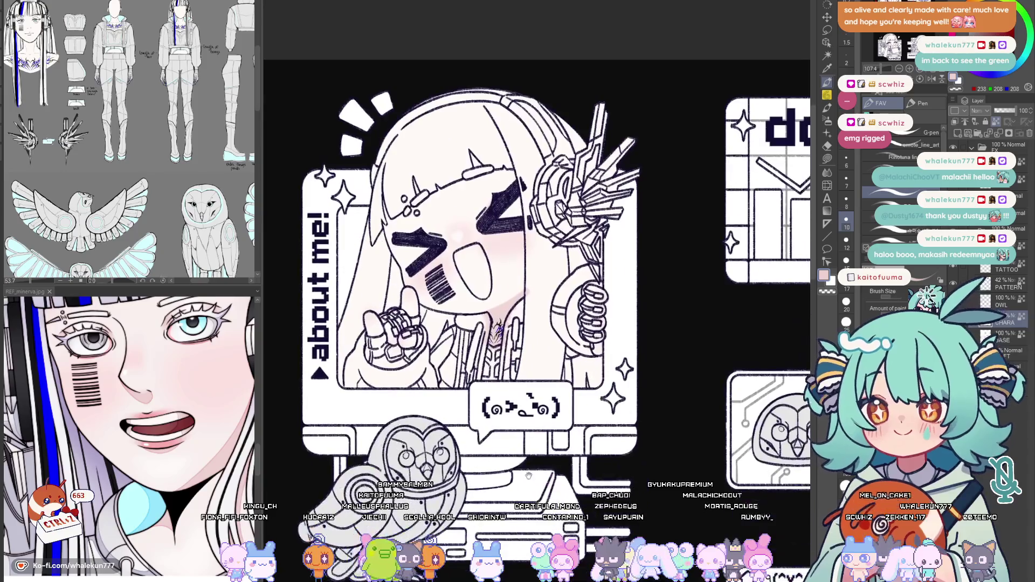
scroll(526, 302, down, 6)
scroll(526, 300, down, 3)
scroll(526, 300, down, 3)
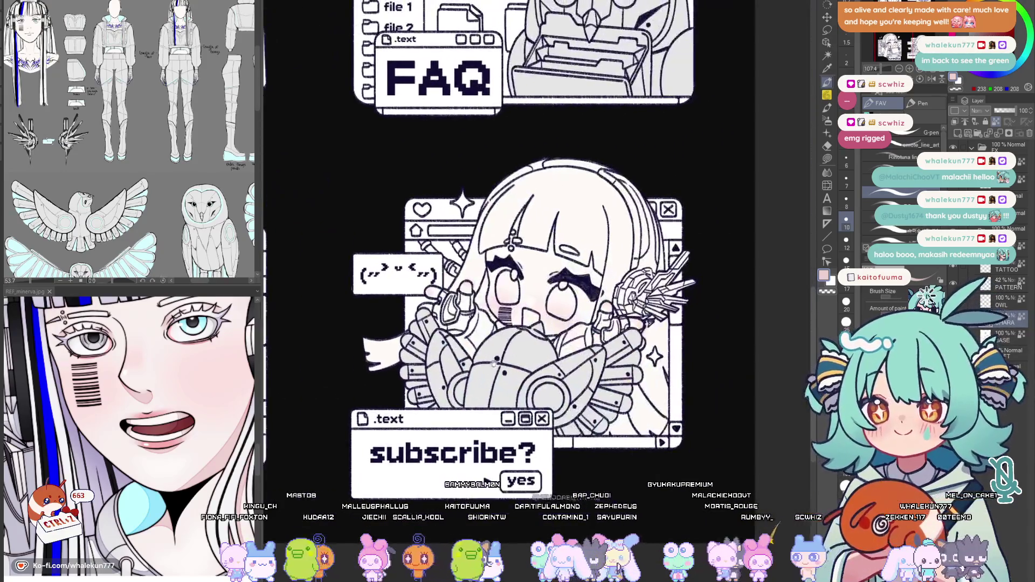
scroll(527, 301, right, 5)
scroll(453, 252, down, 5)
scroll(453, 254, down, 2)
scroll(453, 253, up, 2)
key(h)
key(h)
drag(567, 256, 608, 273)
key(h)
key(h)
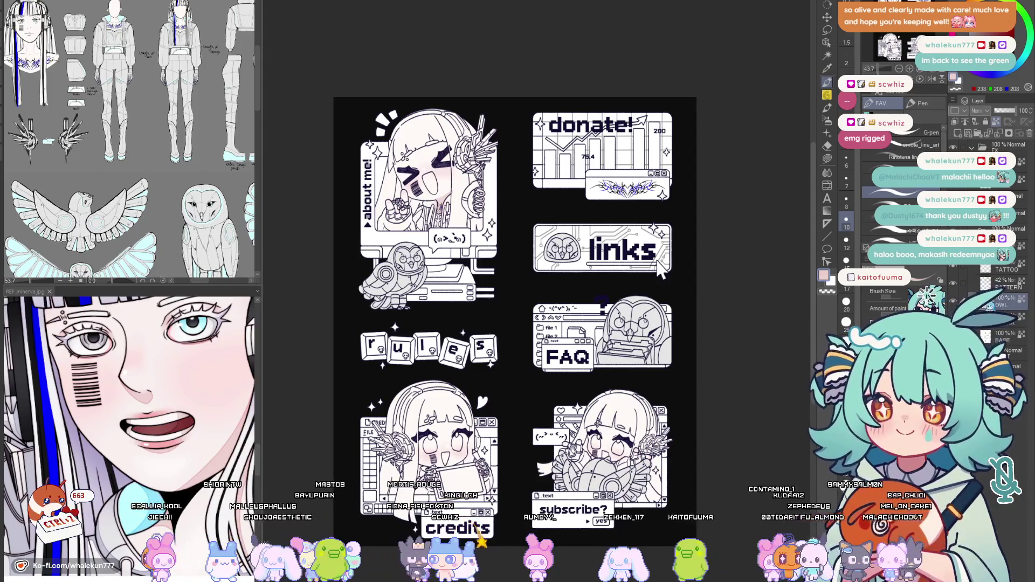
Select the PATTERN layer, switch to Lasso fill and adjust the blue circuit pattern's opacity from 42%
click(1019, 280)
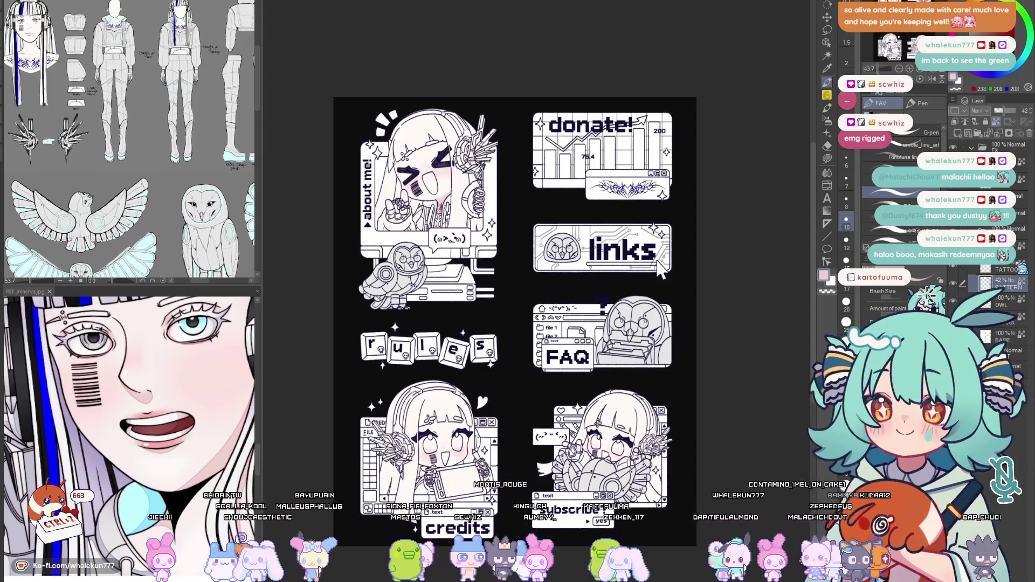
key(g)
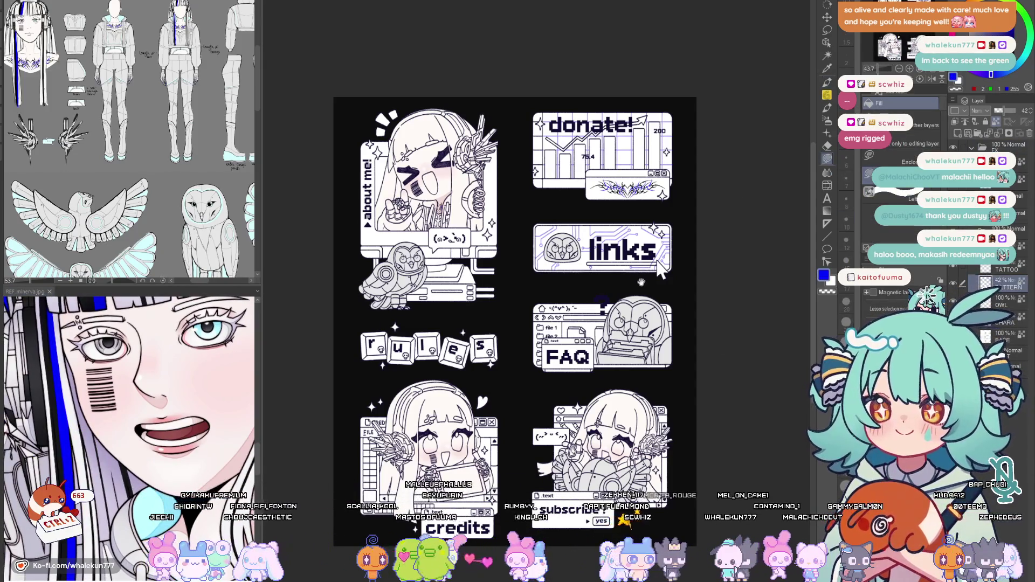
drag(659, 273, 628, 322)
scroll(627, 322, up, 2)
key(ctrl+z)
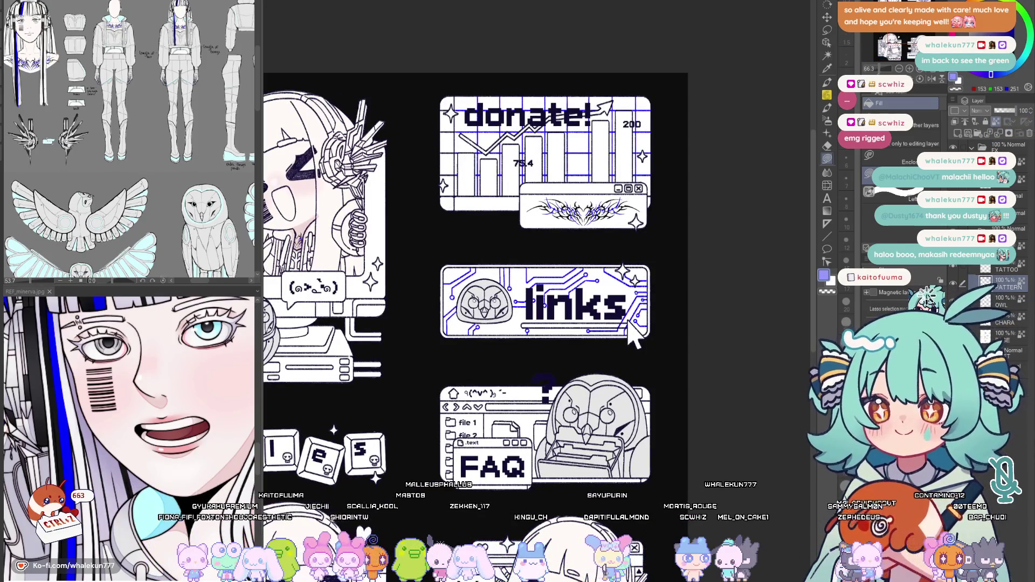
key(ctrl+y)
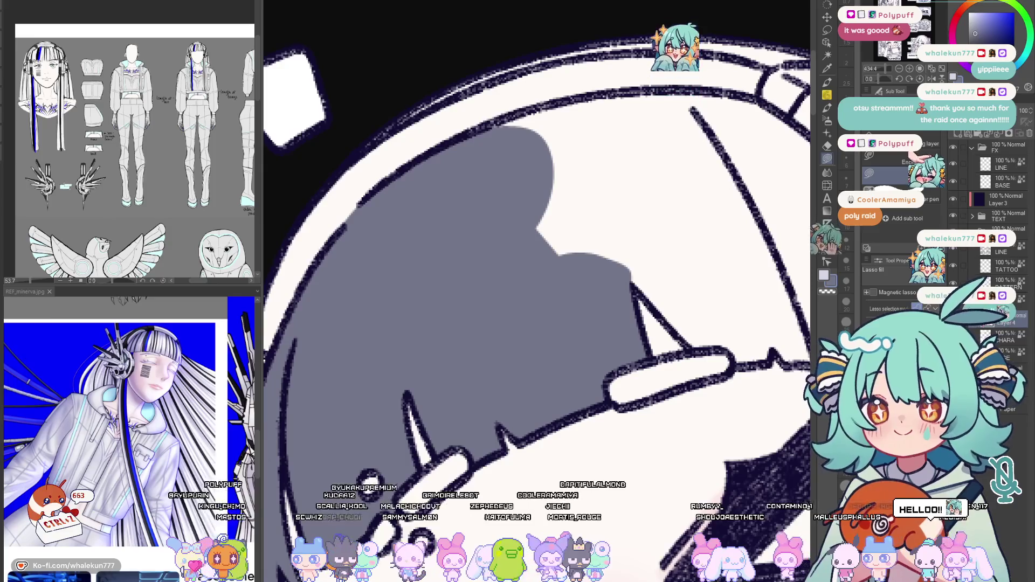
Lasso-fill the about me girl's main hair sections grey, including under the headband and the lower-left area
key(h)
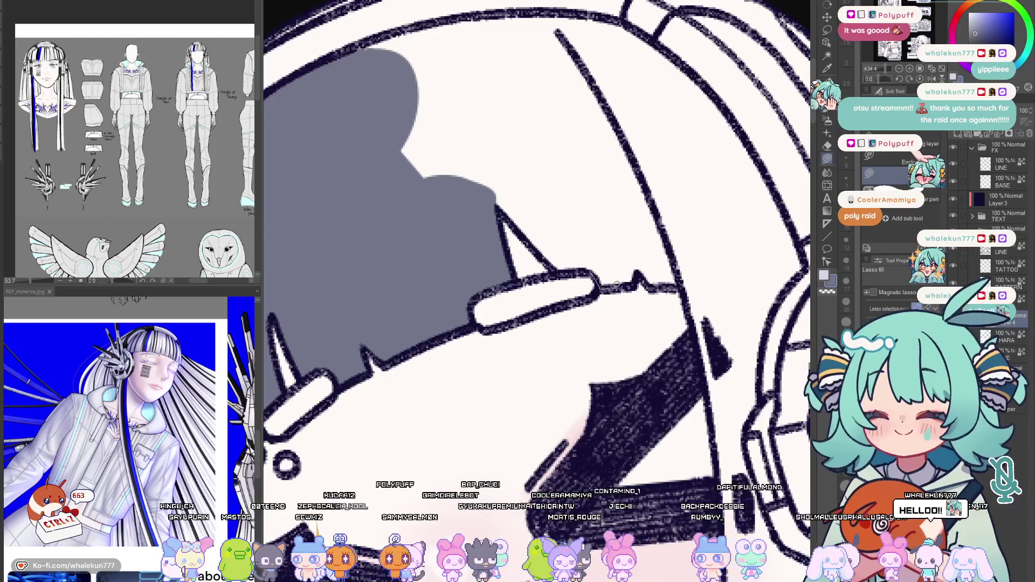
mouse_move(547, 172)
mouse_down()
mouse_move(676, 277)
mouse_move(635, 313)
mouse_move(490, 242)
mouse_up()
mouse_move(445, 208)
mouse_down()
mouse_move(477, 301)
mouse_move(421, 300)
mouse_up()
drag(461, 191, 448, 209)
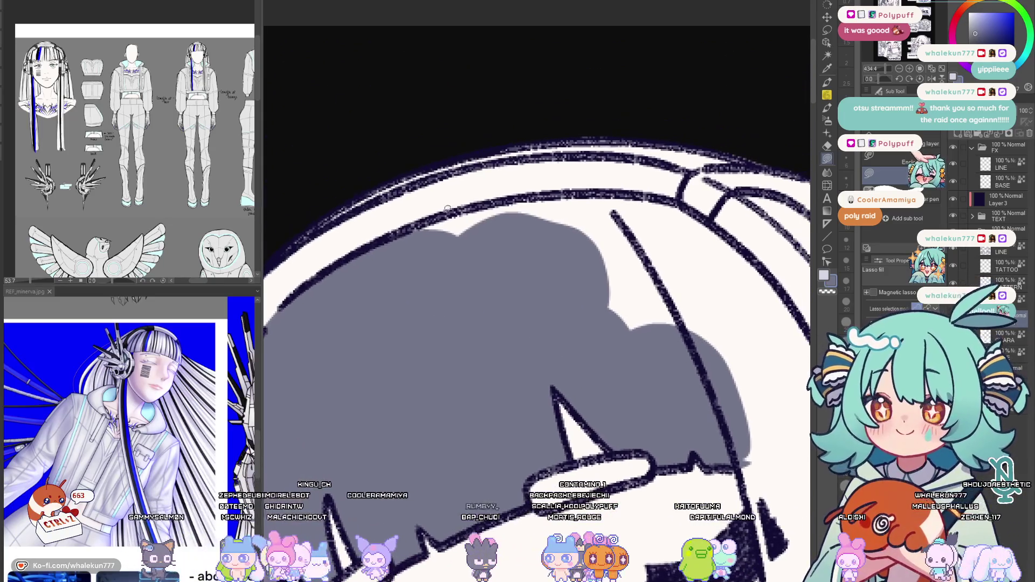
drag(495, 298, 655, 307)
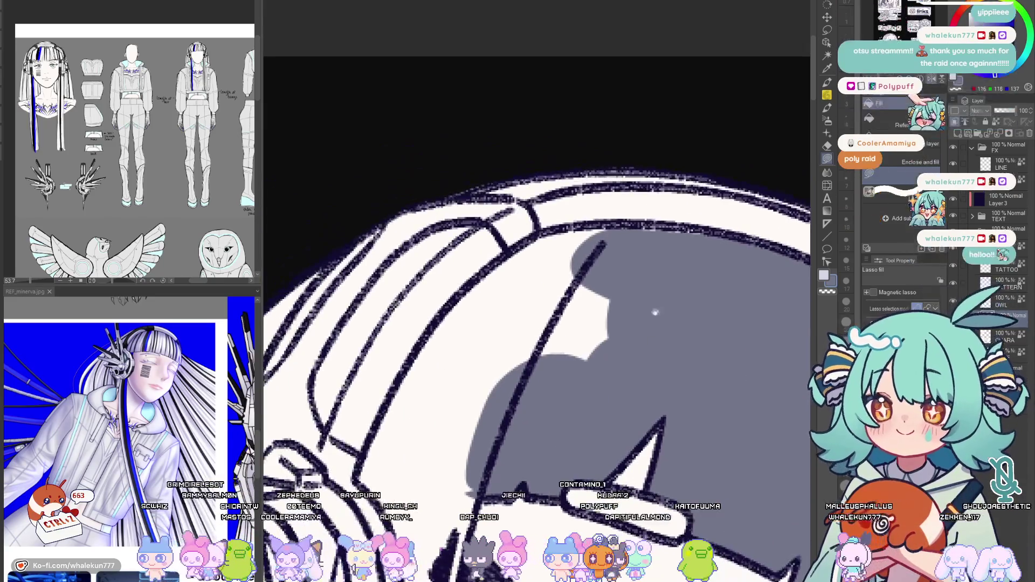
drag(685, 247, 681, 241)
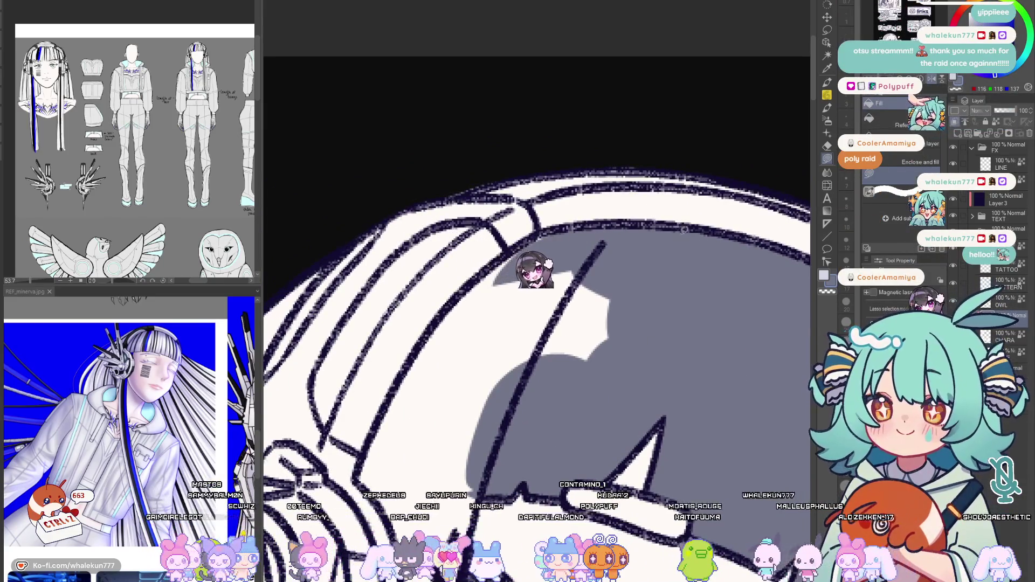
drag(470, 306, 493, 245)
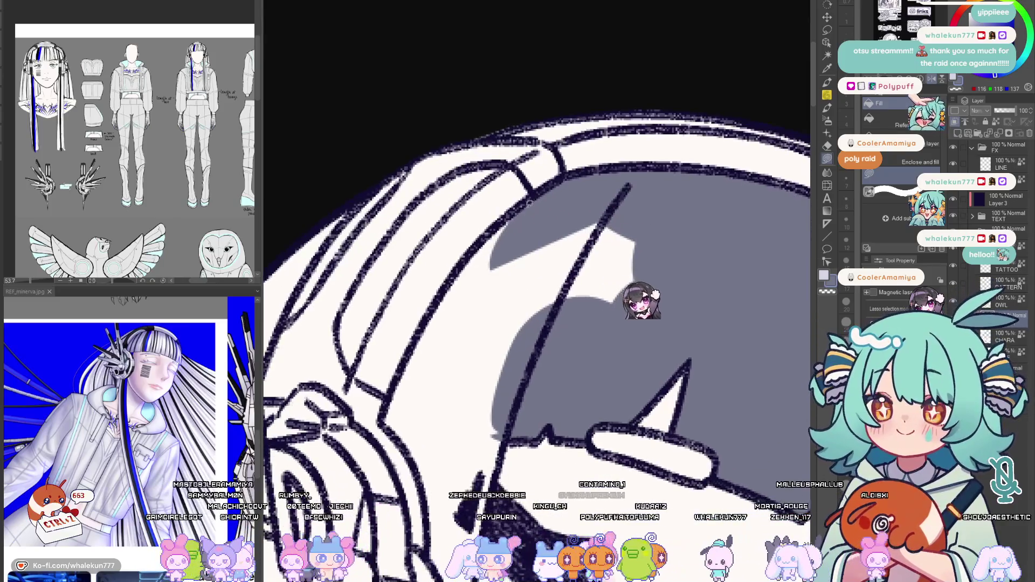
mouse_move(439, 369)
mouse_down()
mouse_move(647, 206)
mouse_move(684, 137)
mouse_up()
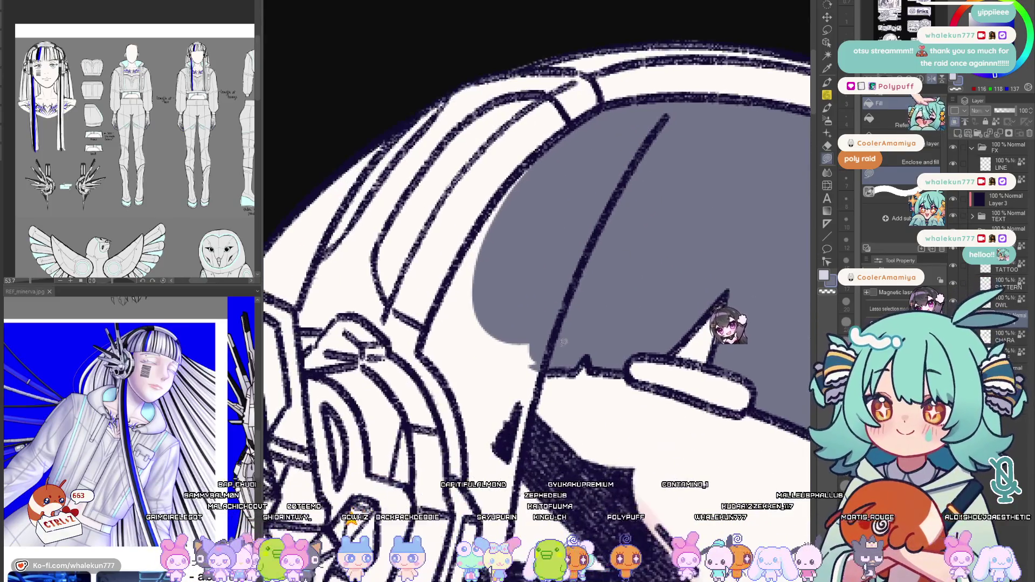
mouse_move(486, 436)
mouse_down()
mouse_move(516, 212)
mouse_move(559, 212)
mouse_up()
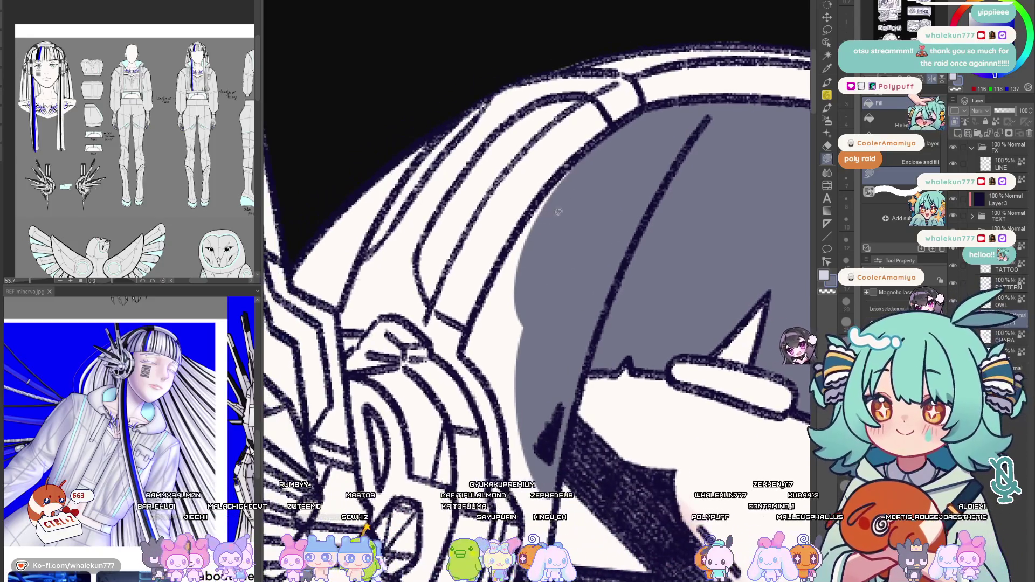
Fill the narrow hair strips along the left edge and the loop beside her headphone grey, then zoom out
drag(500, 275, 556, 188)
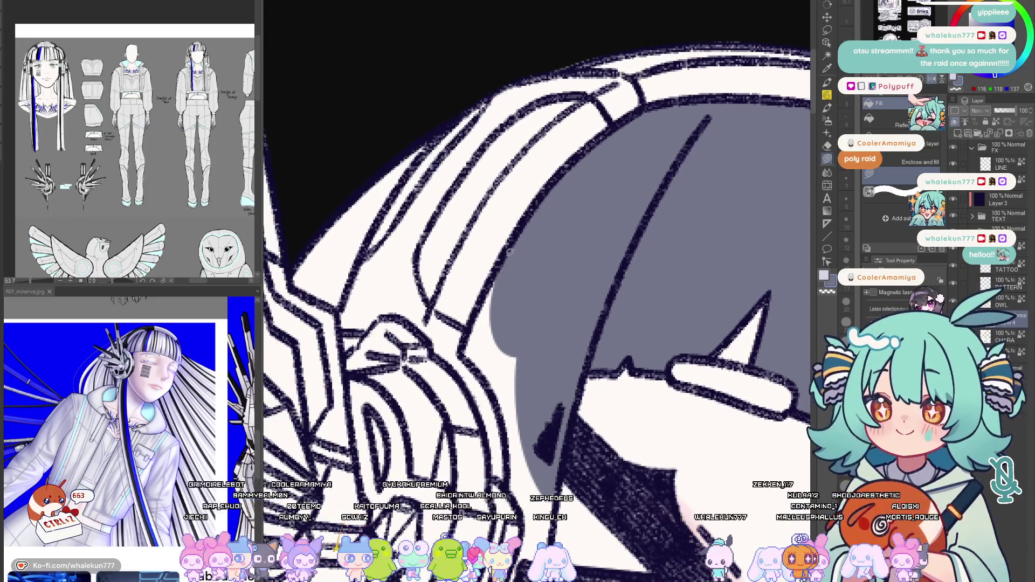
drag(530, 418, 528, 417)
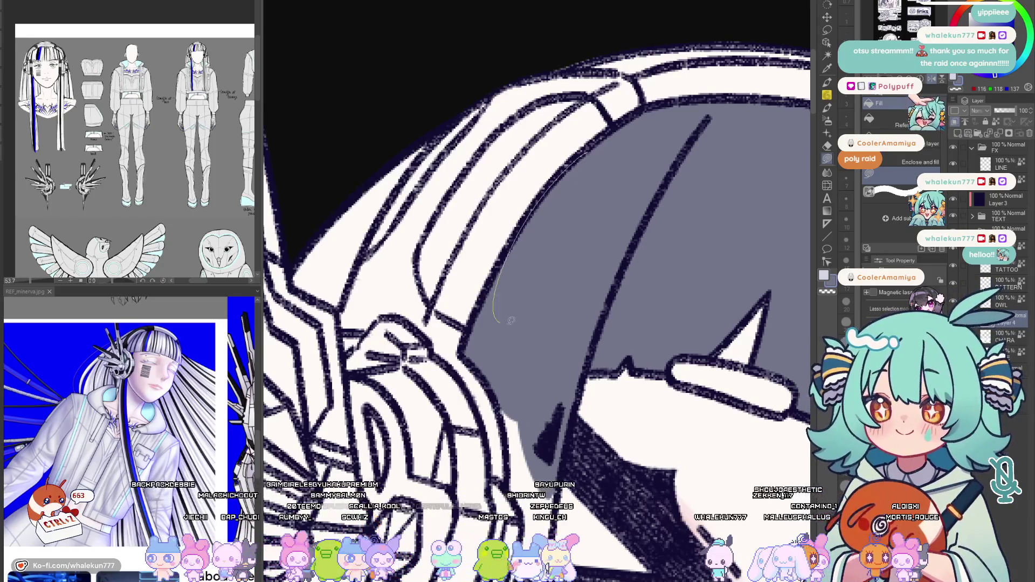
drag(529, 368, 542, 212)
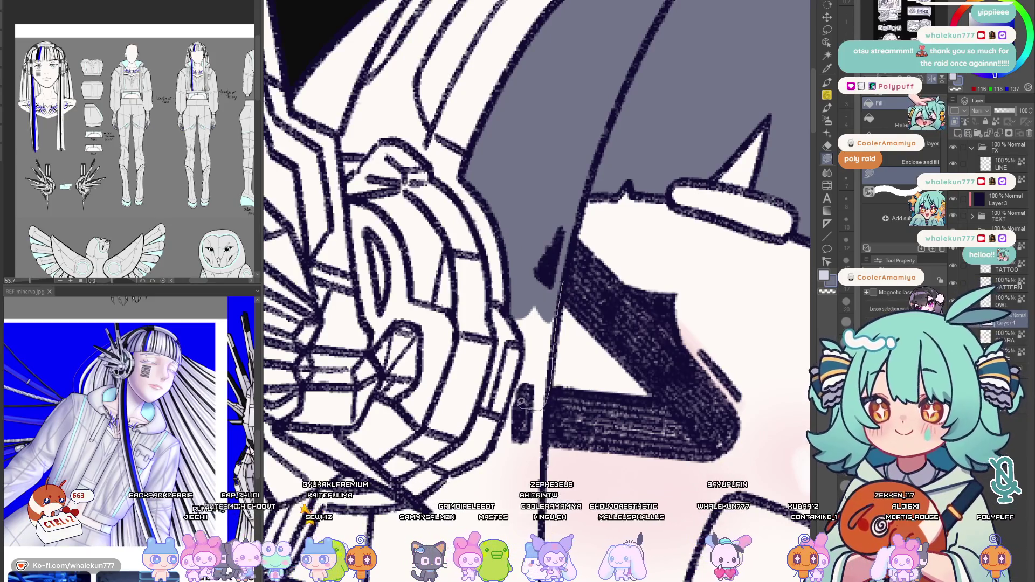
drag(526, 341, 558, 287)
mouse_move(534, 361)
mouse_down()
mouse_move(534, 254)
mouse_move(571, 277)
mouse_up()
drag(567, 340, 566, 202)
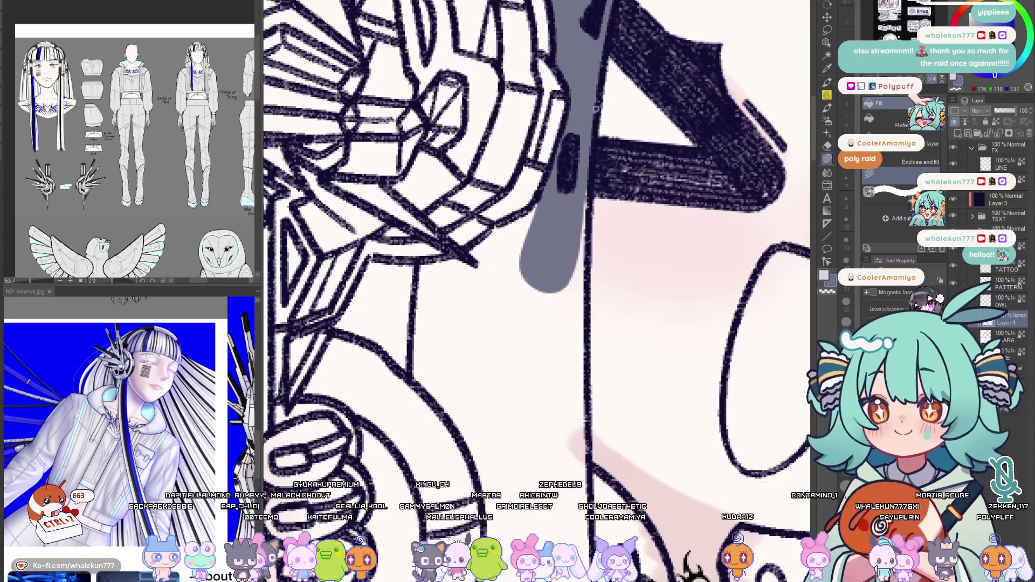
drag(566, 243, 564, 252)
key(ctrl+0)
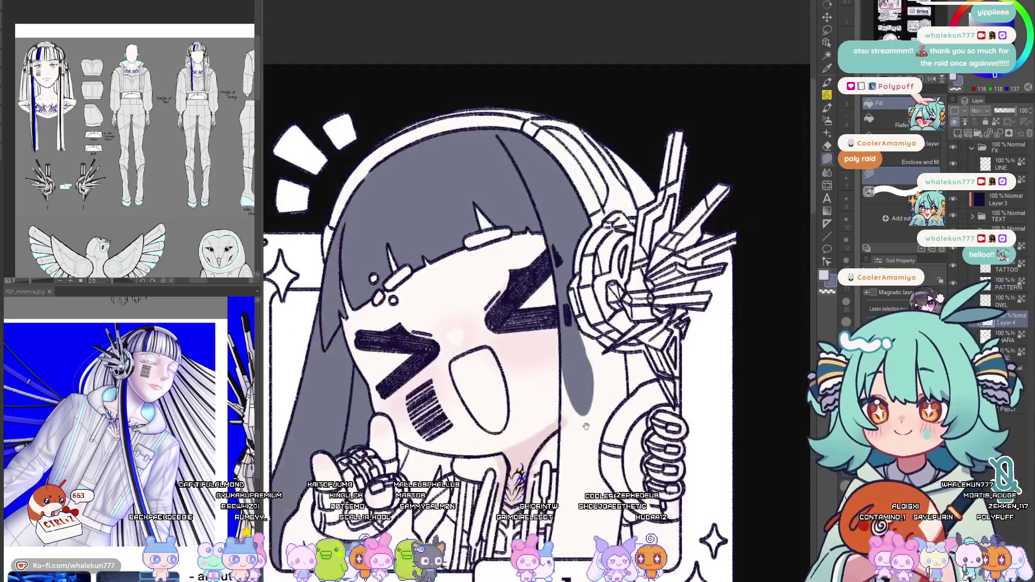
Lasso-fill grey shadows under the headphone spikes and into the narrow armor strips, with a guide stroke on the arm
key(h)
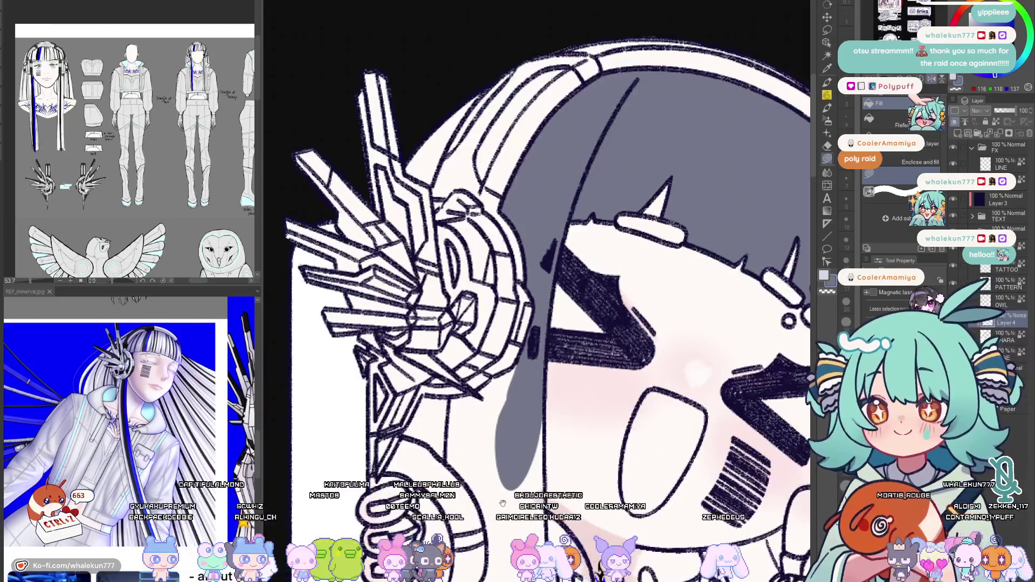
scroll(534, 291, up, 2)
scroll(534, 292, up, 2)
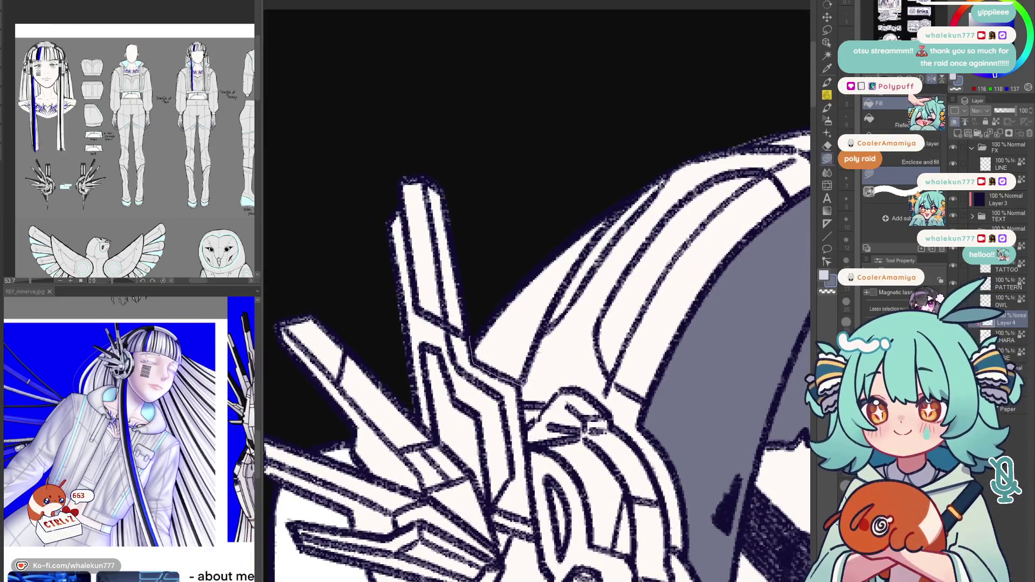
drag(542, 212, 546, 211)
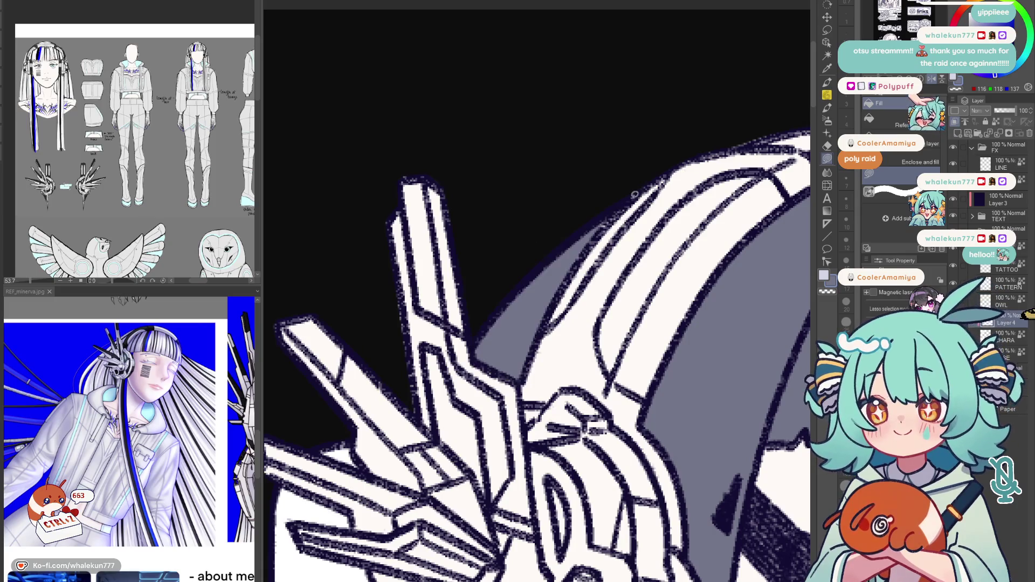
drag(609, 199, 643, 158)
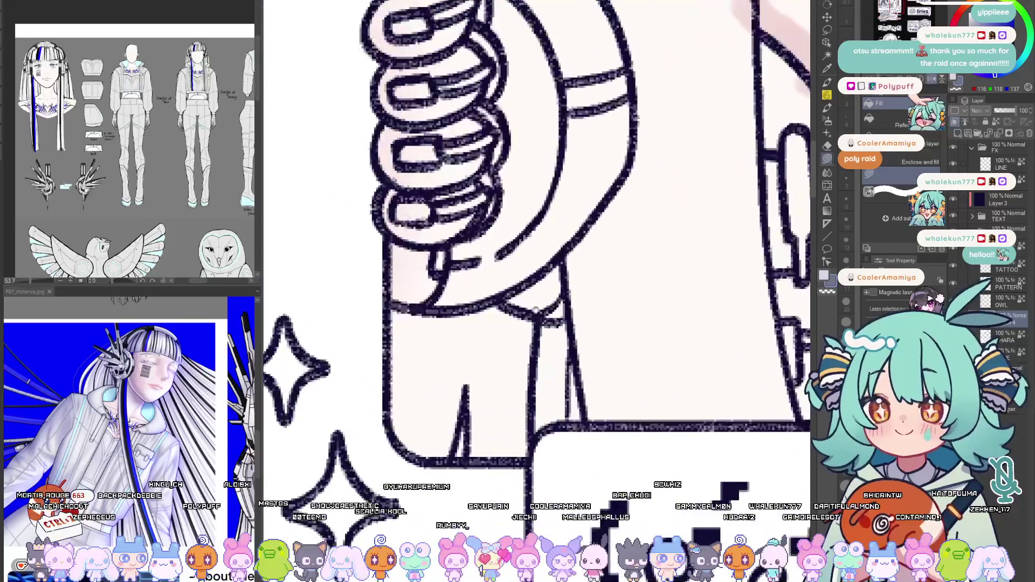
drag(567, 323, 595, 433)
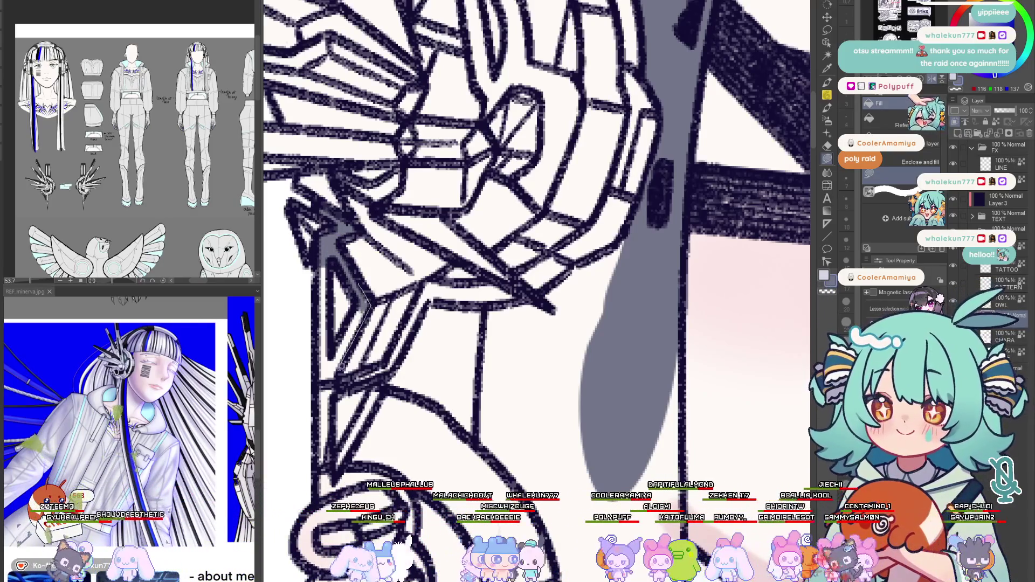
drag(324, 284, 368, 380)
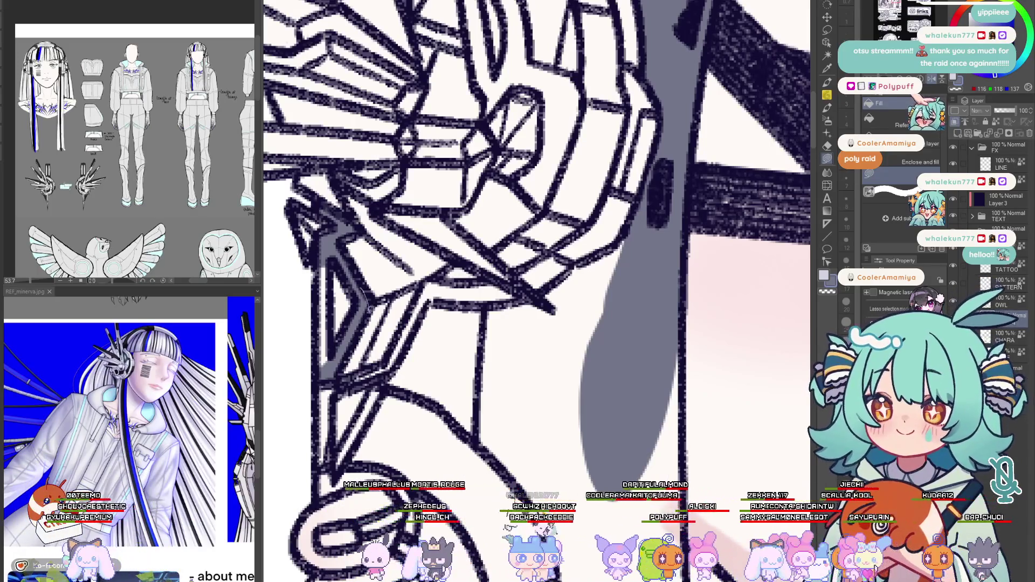
drag(324, 255, 328, 380)
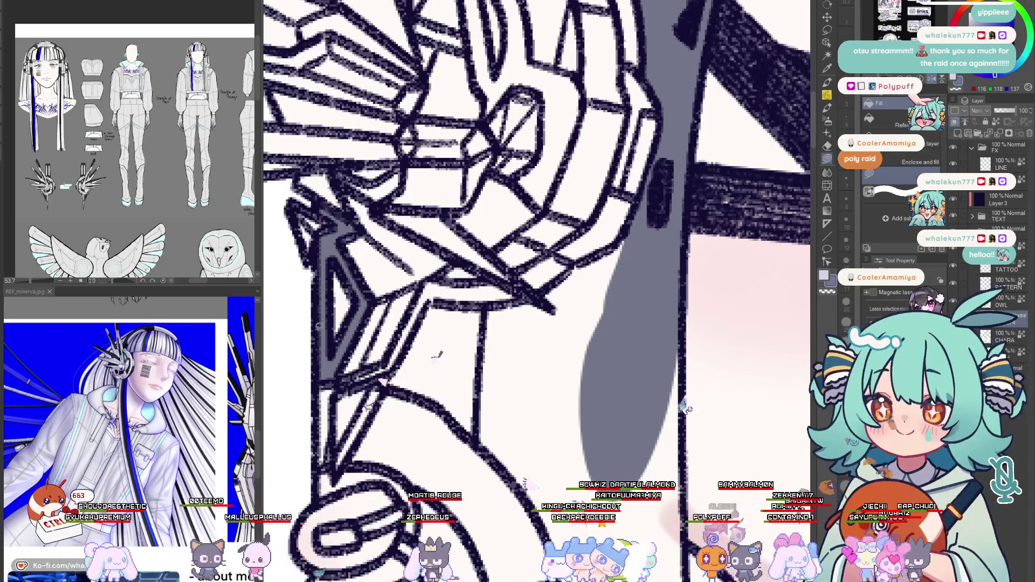
mouse_move(653, 287)
mouse_down()
mouse_move(655, 417)
mouse_move(642, 415)
mouse_up()
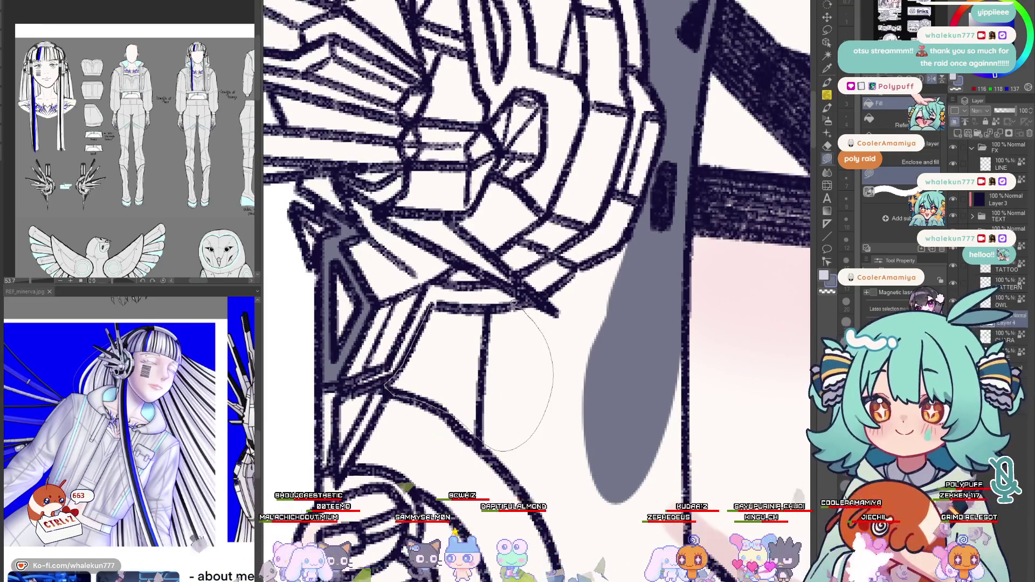
Add grey shadow shapes below the line-art and down the tall shape beside it, flipping to check
drag(518, 304, 556, 317)
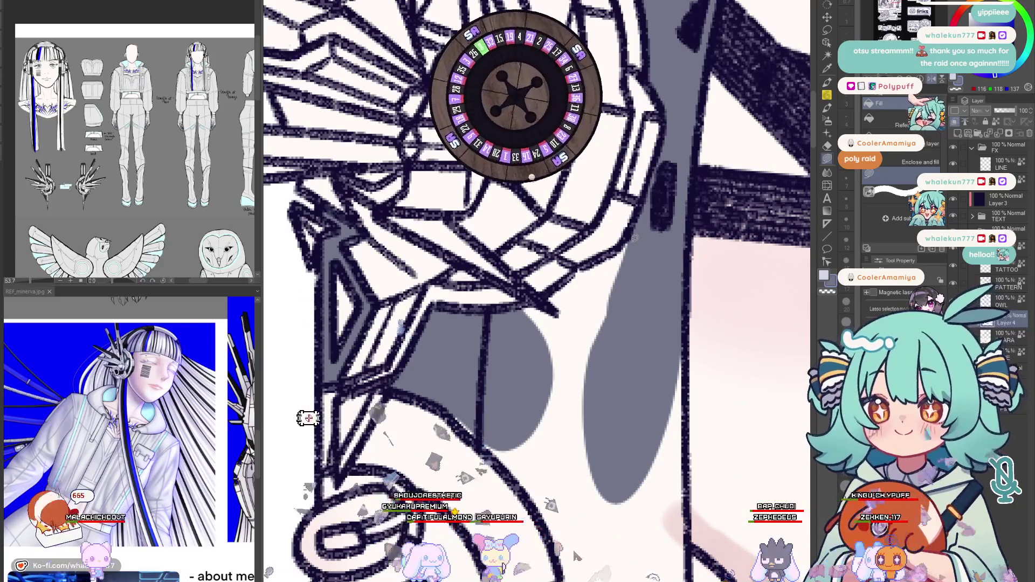
drag(308, 418, 307, 574)
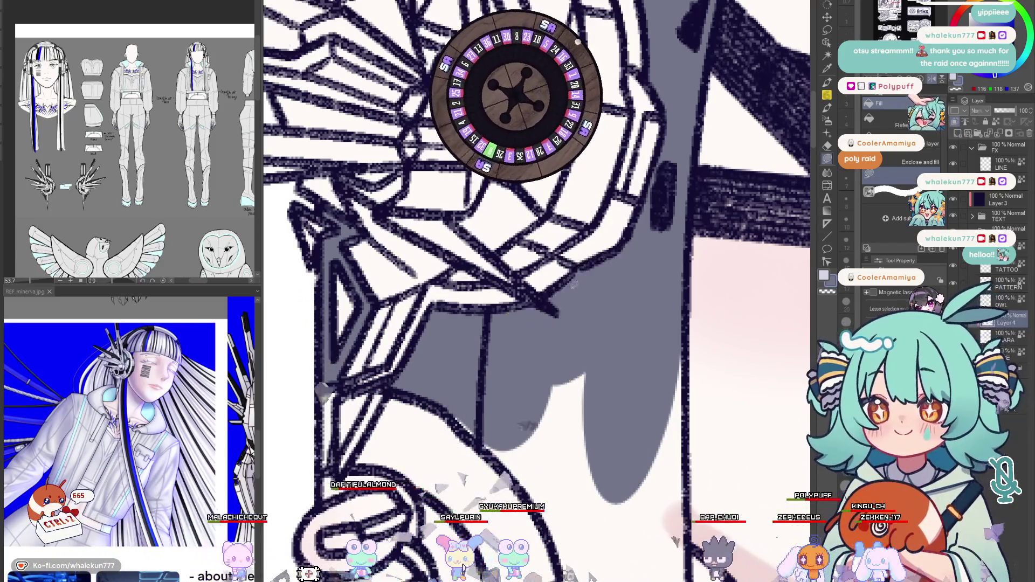
drag(524, 425, 492, 350)
drag(486, 267, 491, 332)
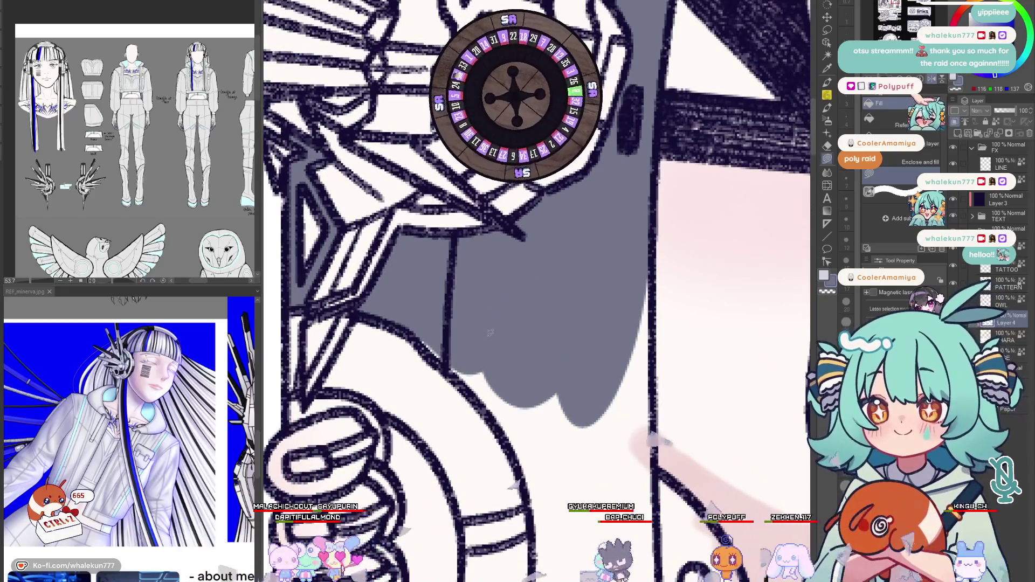
key(h)
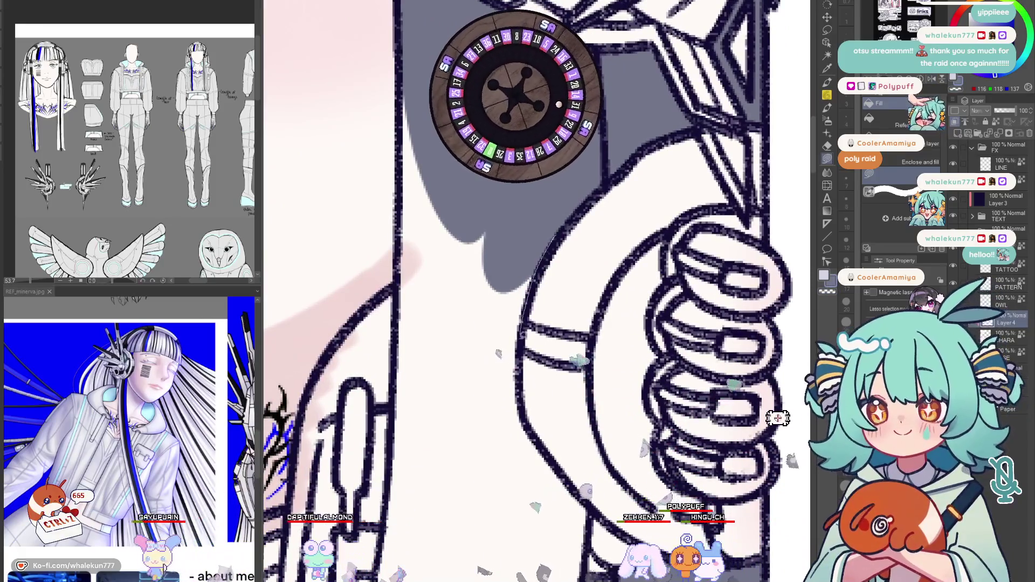
click(559, 366)
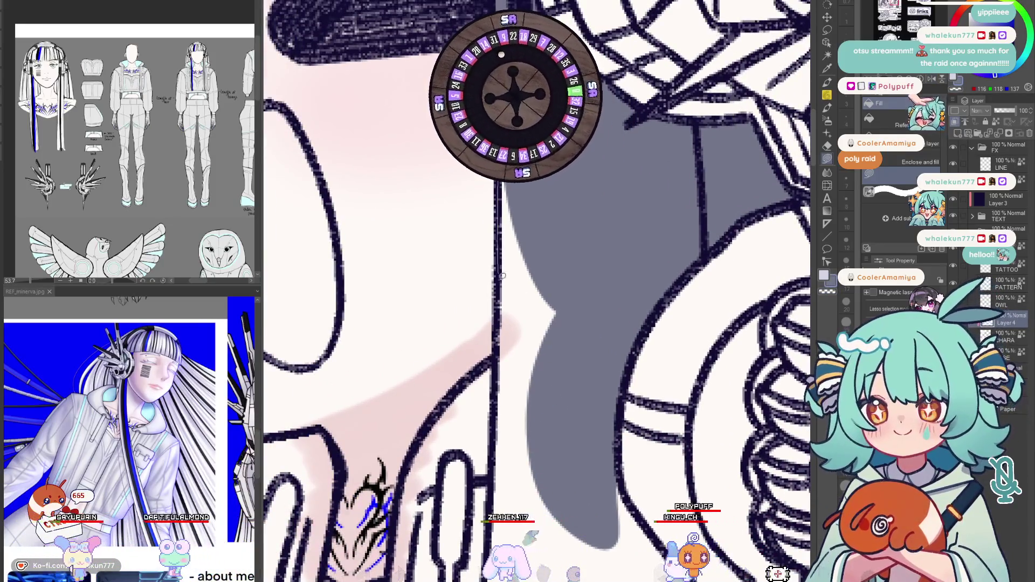
click(554, 369)
key(h)
Extend grey down the tall shape and fill the lower hair ends around the hand toward the emoticon box
drag(543, 392, 592, 189)
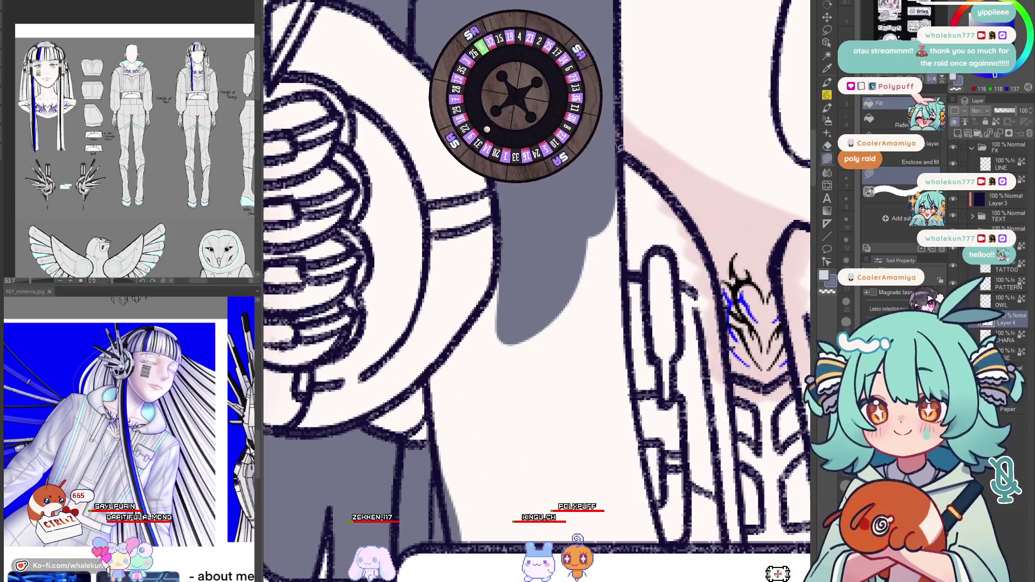
click(627, 276)
mouse_move(627, 276)
mouse_down()
mouse_move(504, 257)
mouse_move(530, 286)
mouse_move(534, 146)
mouse_up()
drag(433, 400, 622, 288)
key(h)
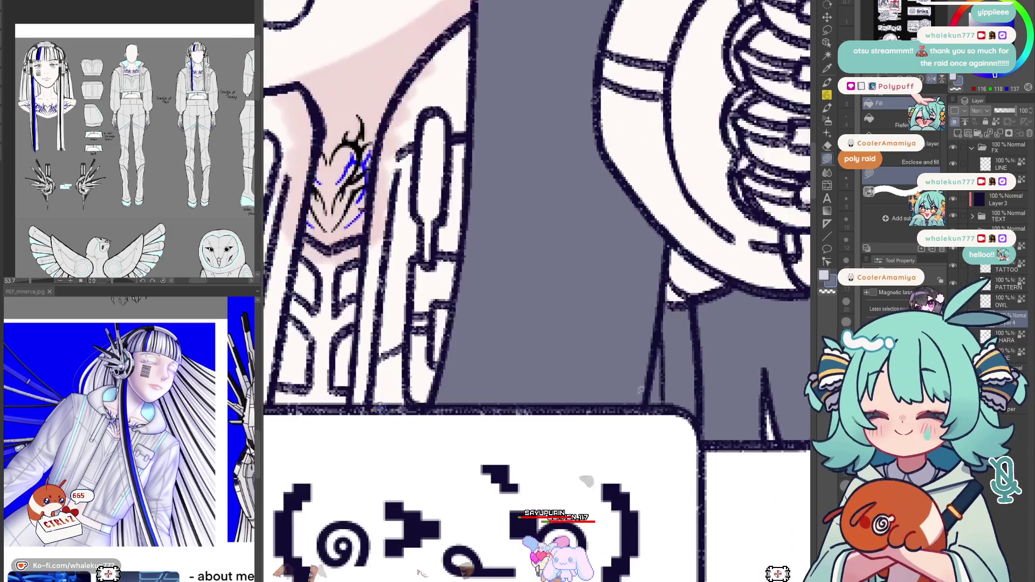
drag(489, 321, 489, 374)
scroll(515, 389, down, 5)
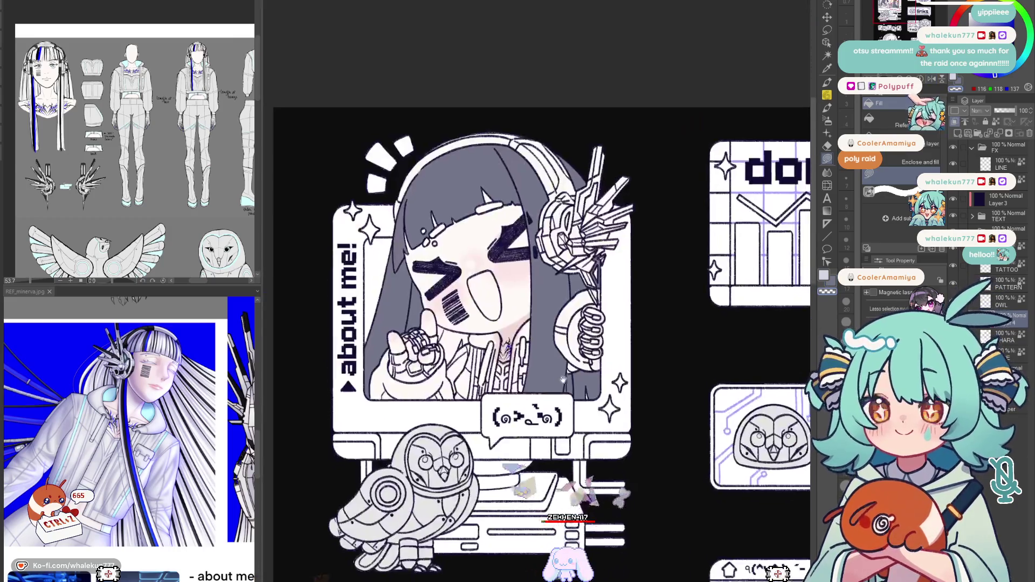
scroll(576, 384, up, 2)
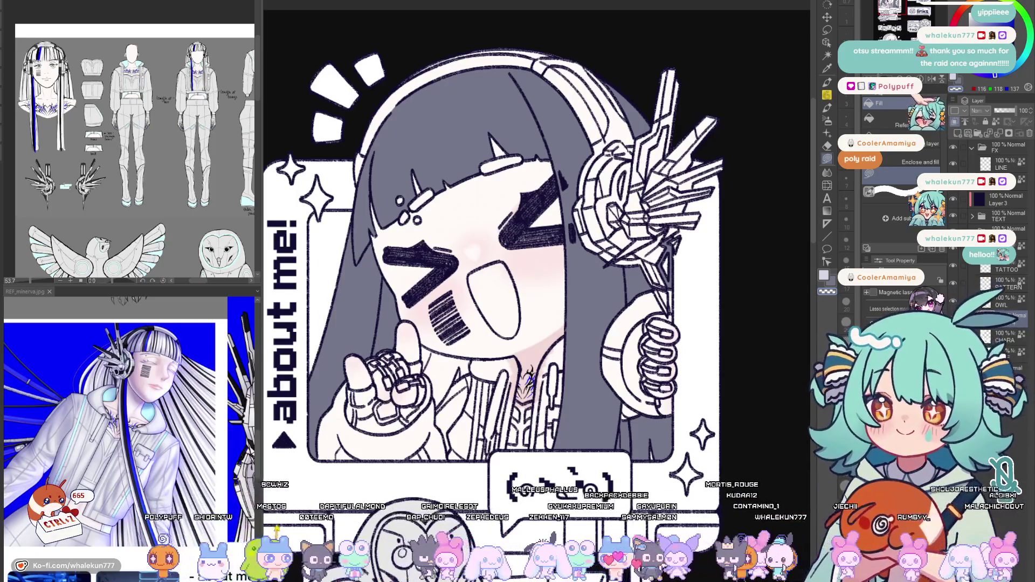
scroll(372, 429, up, 3)
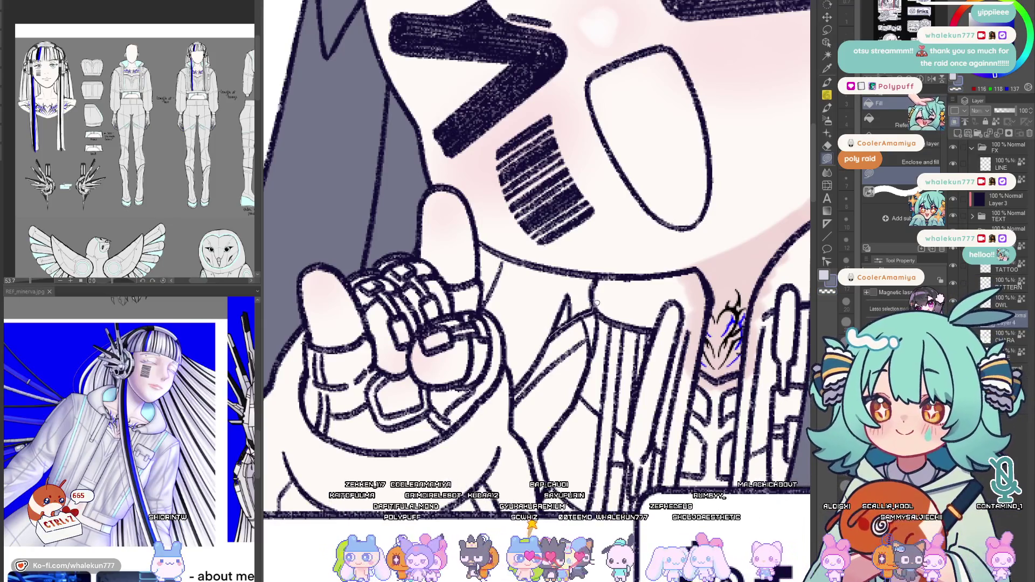
Lasso-fill grey shadow on the chest gap beside the raised hand on Layer 4, flip to check and zoom out
drag(530, 361, 553, 363)
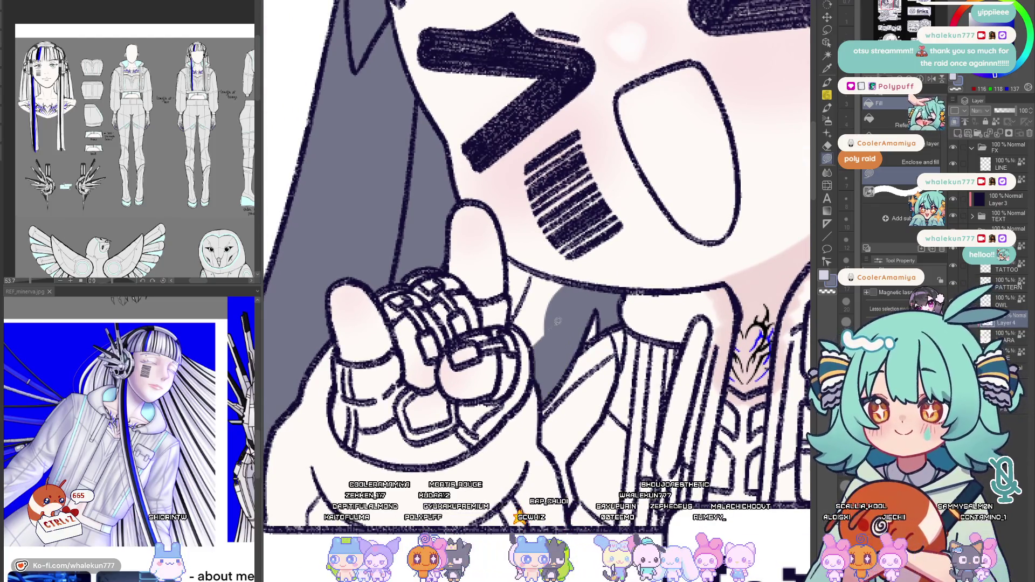
drag(527, 298, 542, 338)
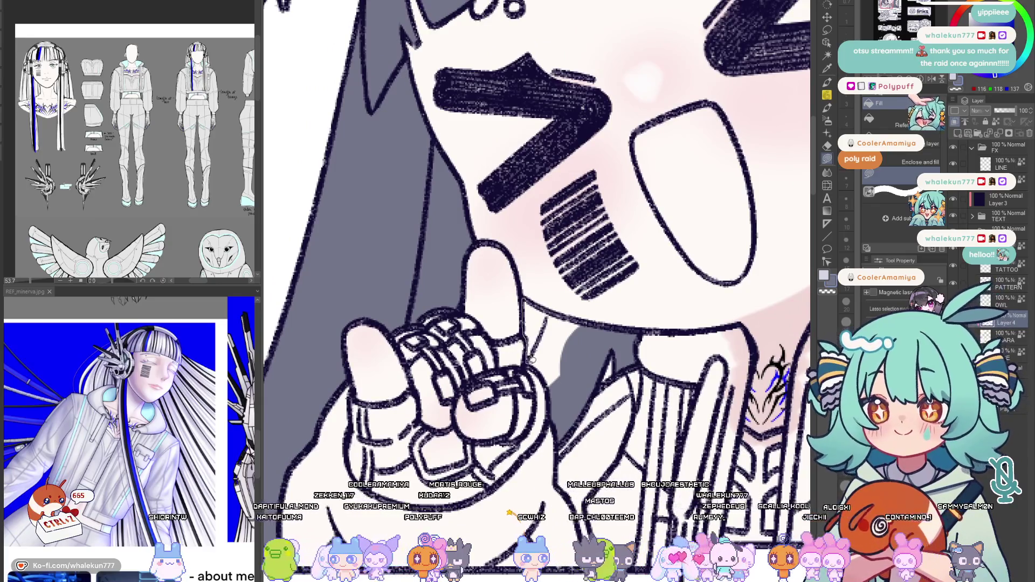
drag(561, 391, 564, 326)
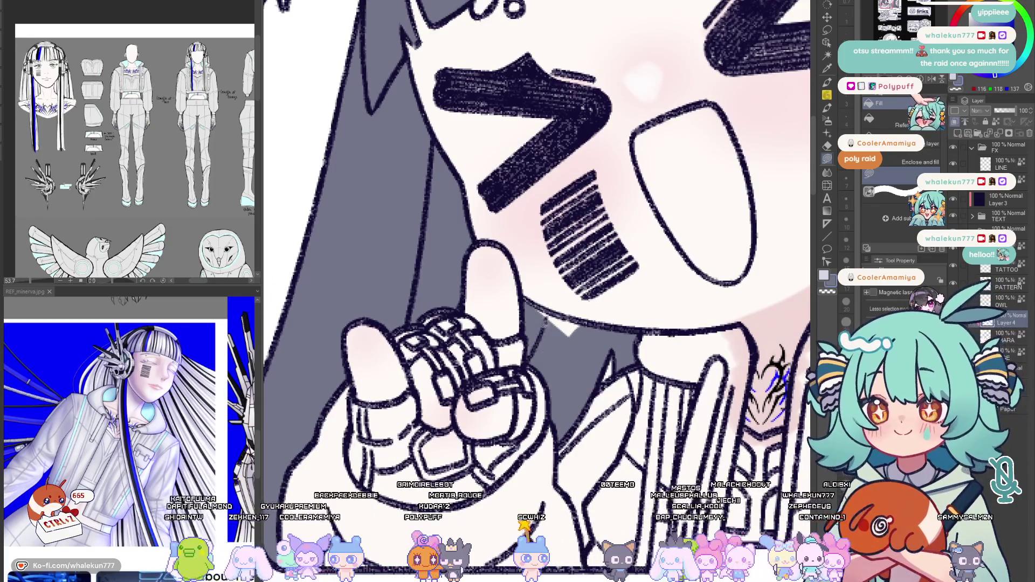
key(h)
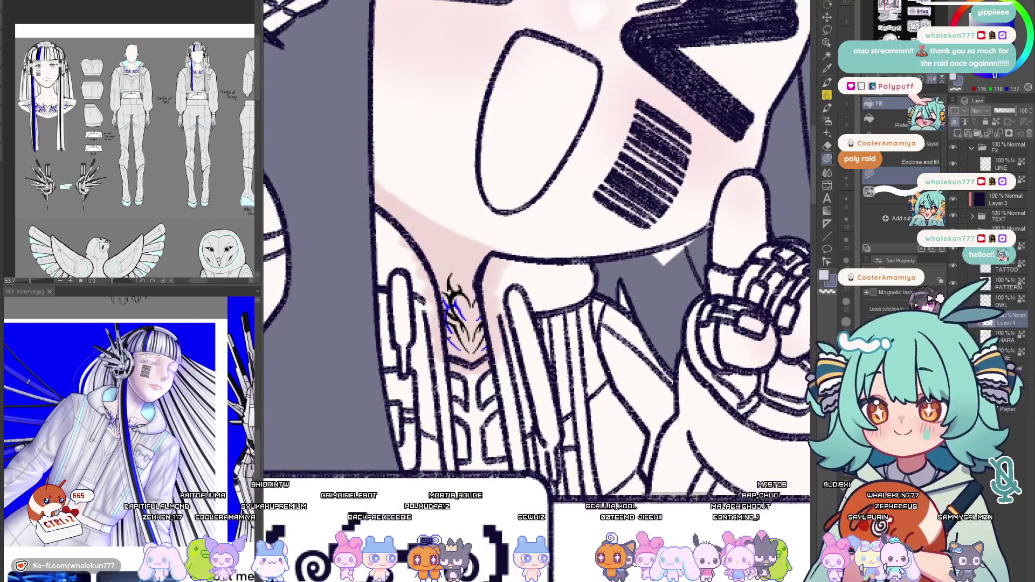
key(h)
key(ctrl+0)
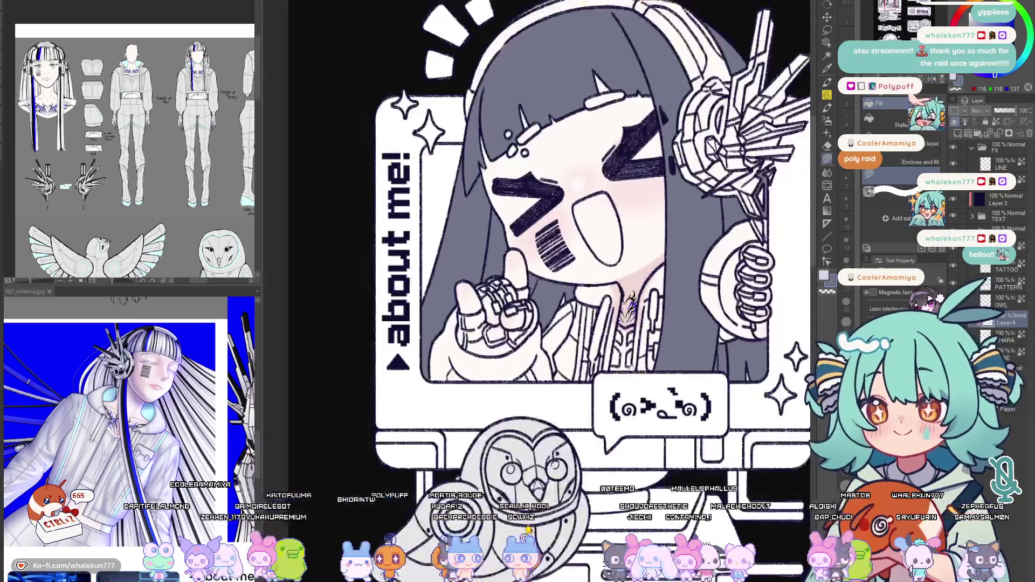
scroll(622, 393, down, 3)
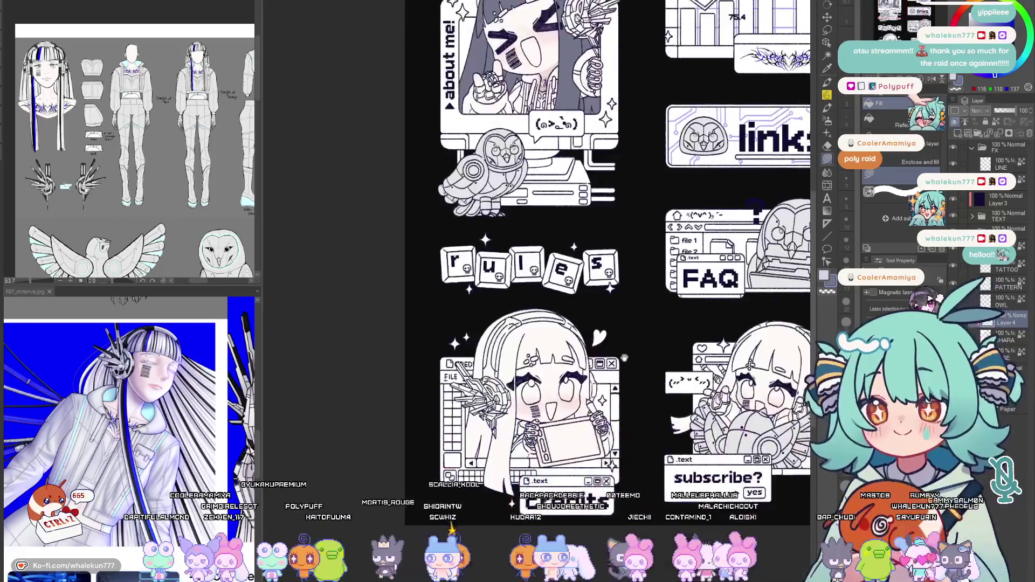
Bring the credits card's character into view, mirroring the canvas to compare
drag(622, 356, 622, 392)
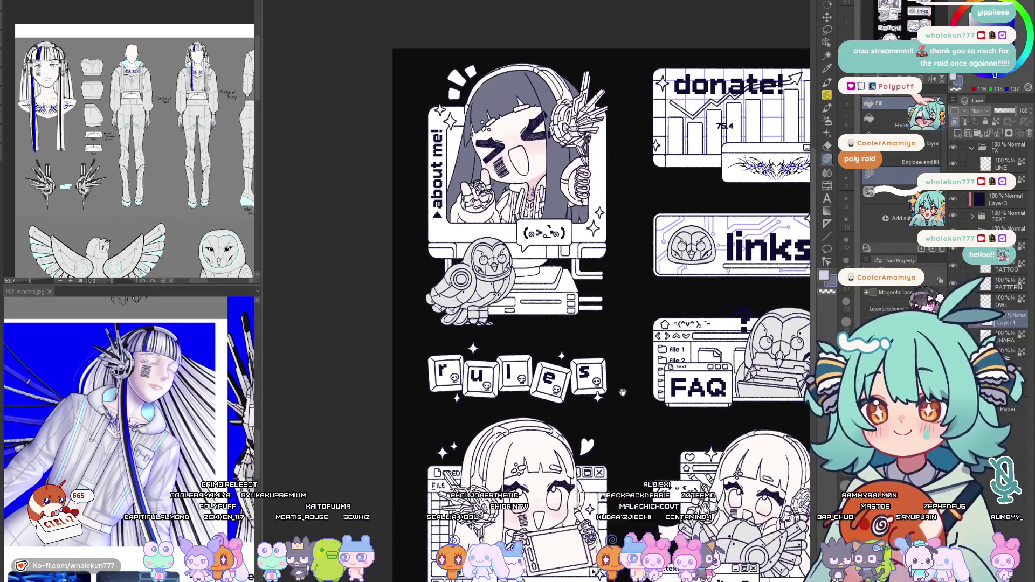
key(h)
key(h)
drag(630, 398, 669, 209)
scroll(505, 291, up, 3)
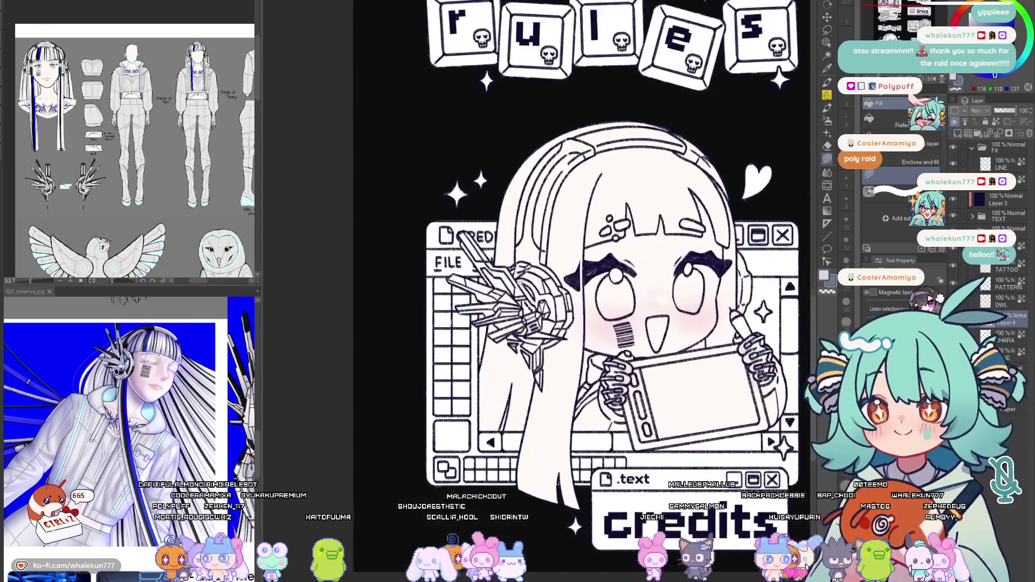
scroll(582, 264, up, 5)
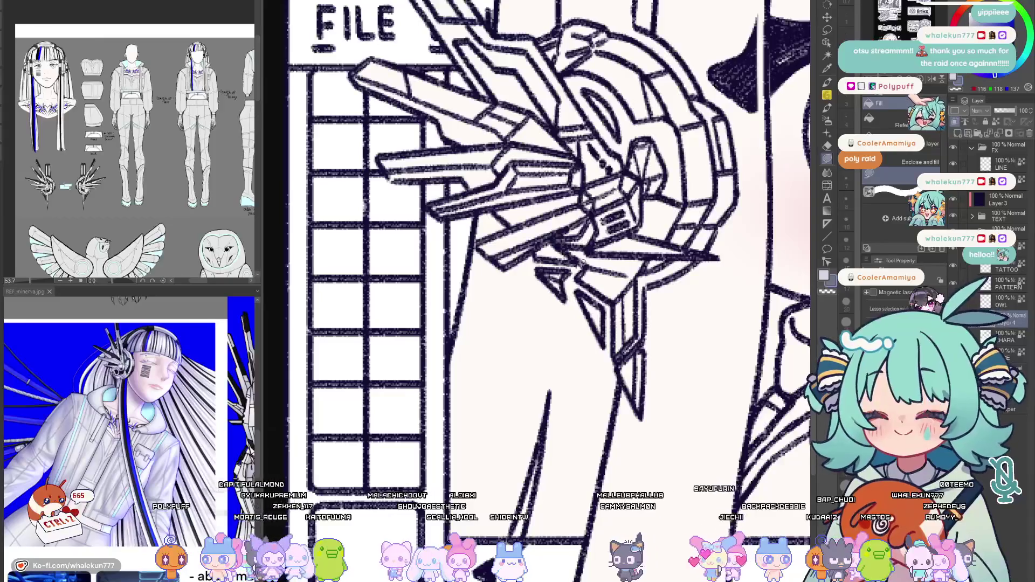
key(h)
scroll(577, 270, up, 2)
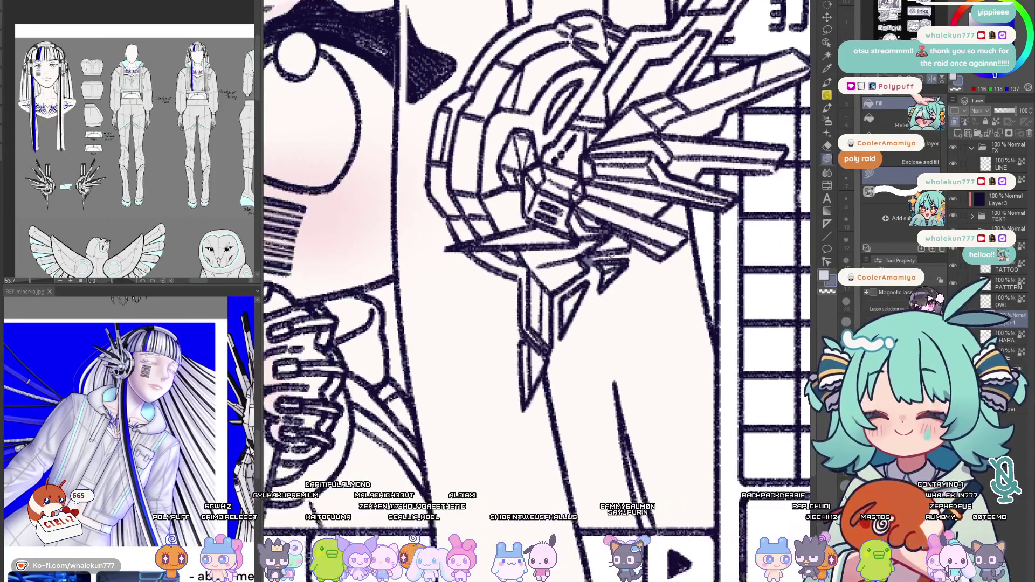
scroll(583, 280, up, 2)
Darken the headphone's diagonal line and lasso-fill a grey shadow beneath it, extending it downward
mouse_move(525, 320)
mouse_down()
mouse_move(585, 298)
mouse_move(598, 280)
mouse_up()
drag(622, 453, 644, 427)
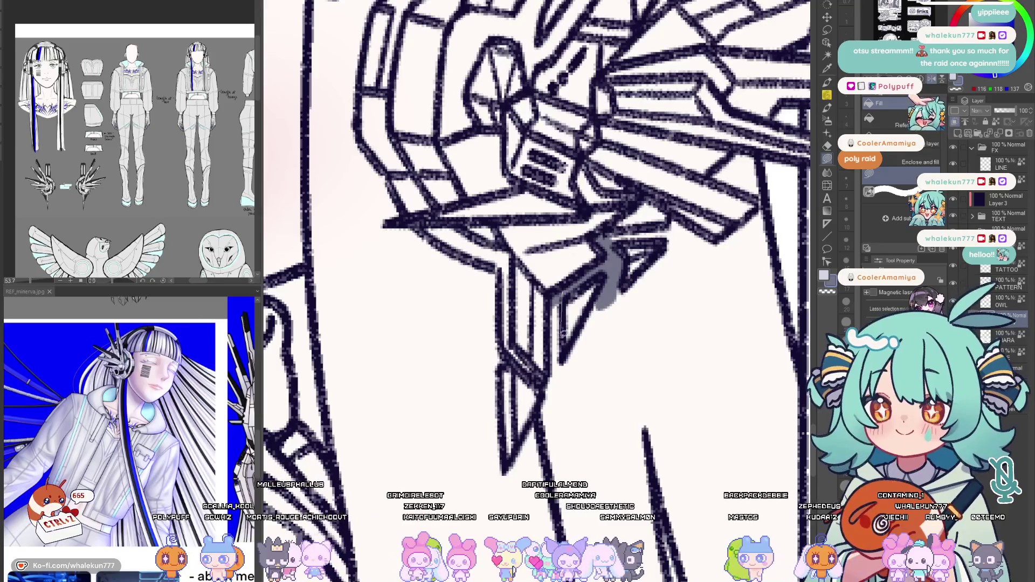
mouse_move(576, 335)
mouse_down()
mouse_move(565, 357)
mouse_move(550, 220)
mouse_up()
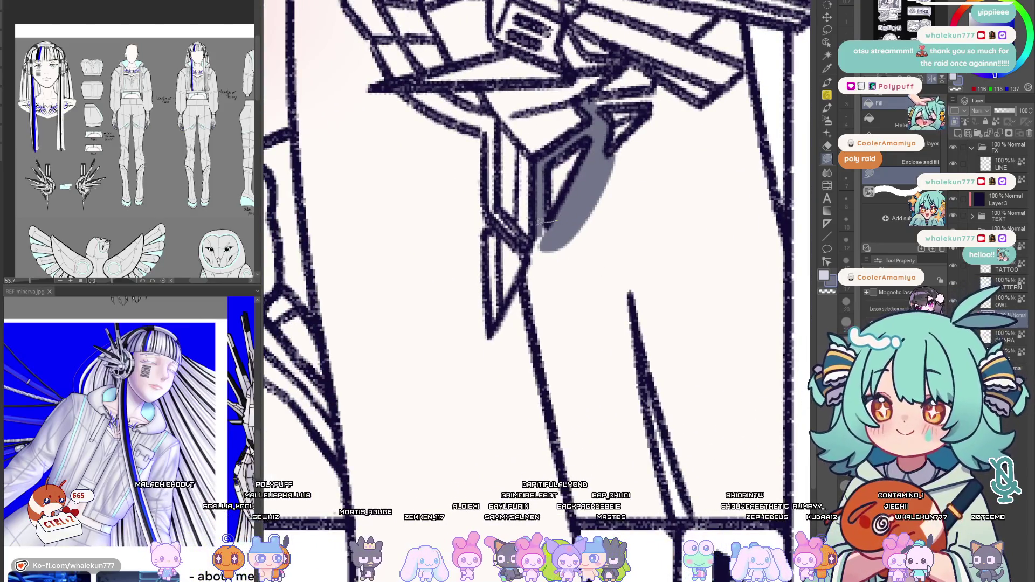
mouse_move(541, 228)
mouse_down()
mouse_move(610, 188)
mouse_move(566, 368)
mouse_up()
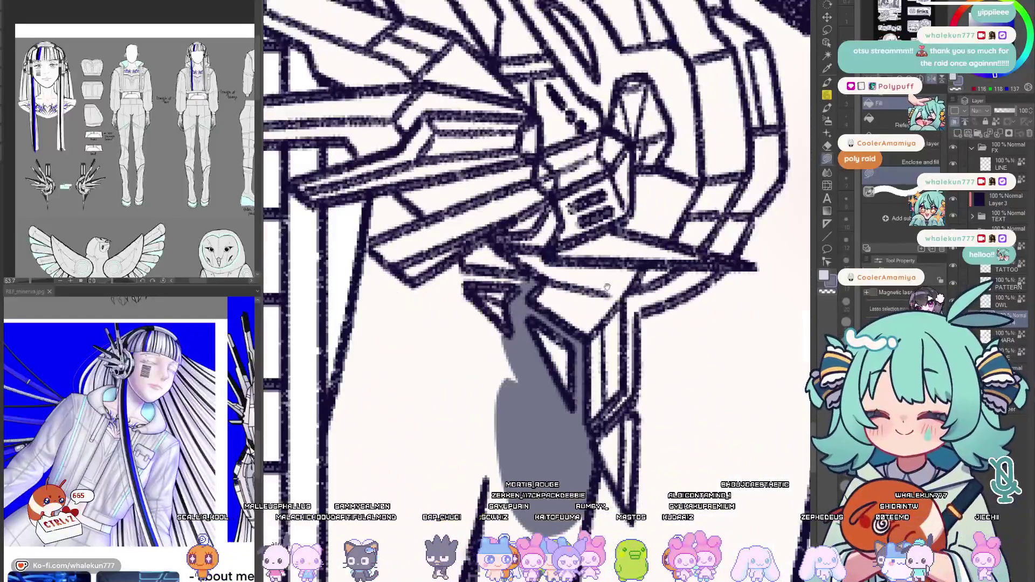
Lasso-fill the sleeve patches under the headphone piece flat grey, rotating the canvas to follow them
drag(607, 351, 558, 340)
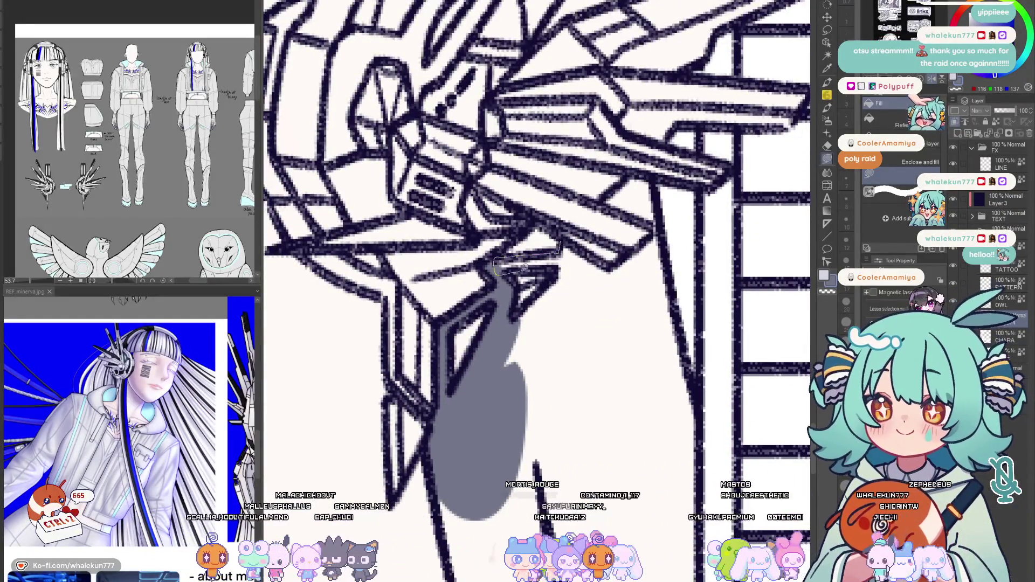
drag(585, 285, 592, 273)
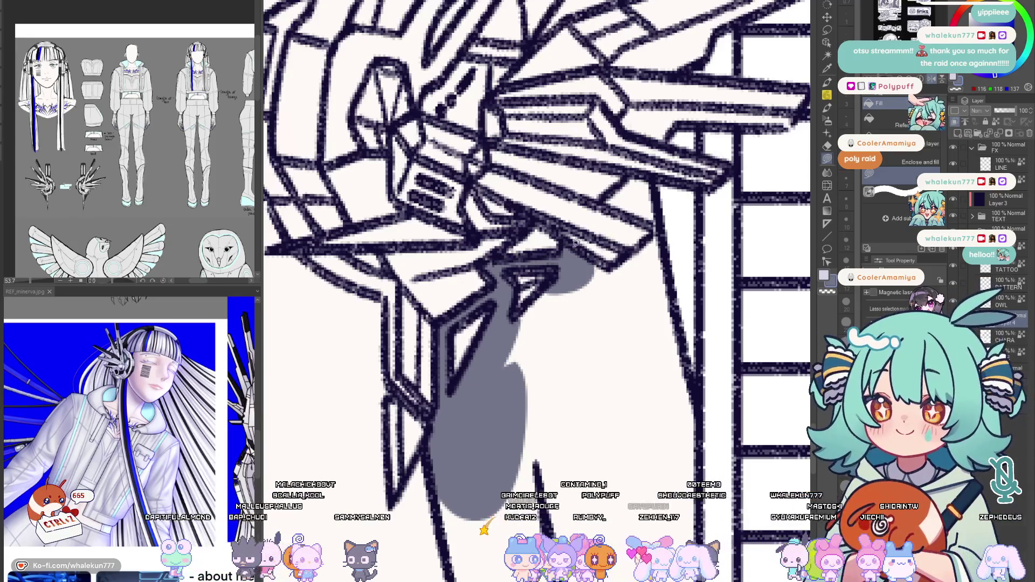
drag(499, 348, 505, 332)
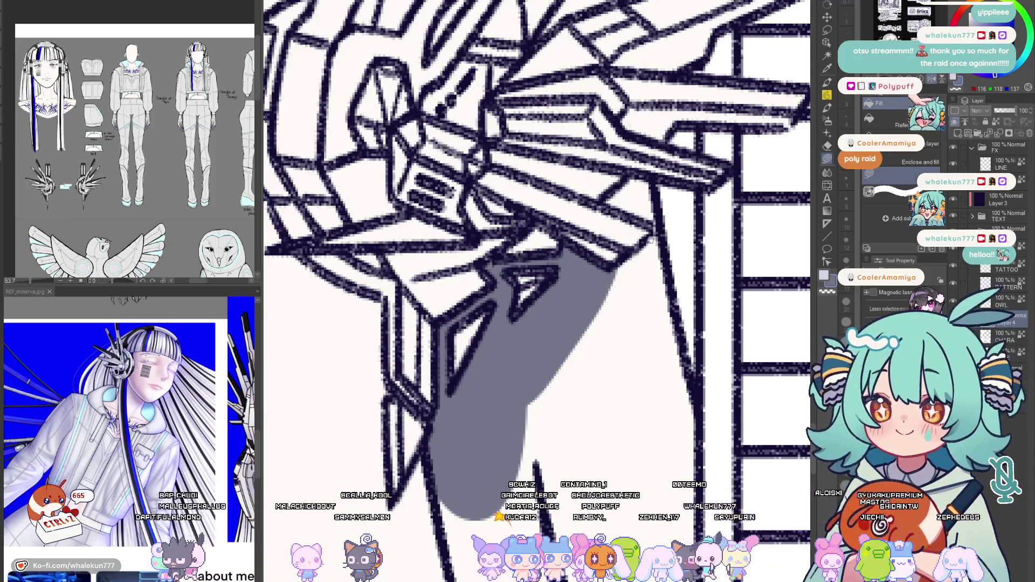
drag(651, 240, 598, 225)
drag(638, 259, 637, 264)
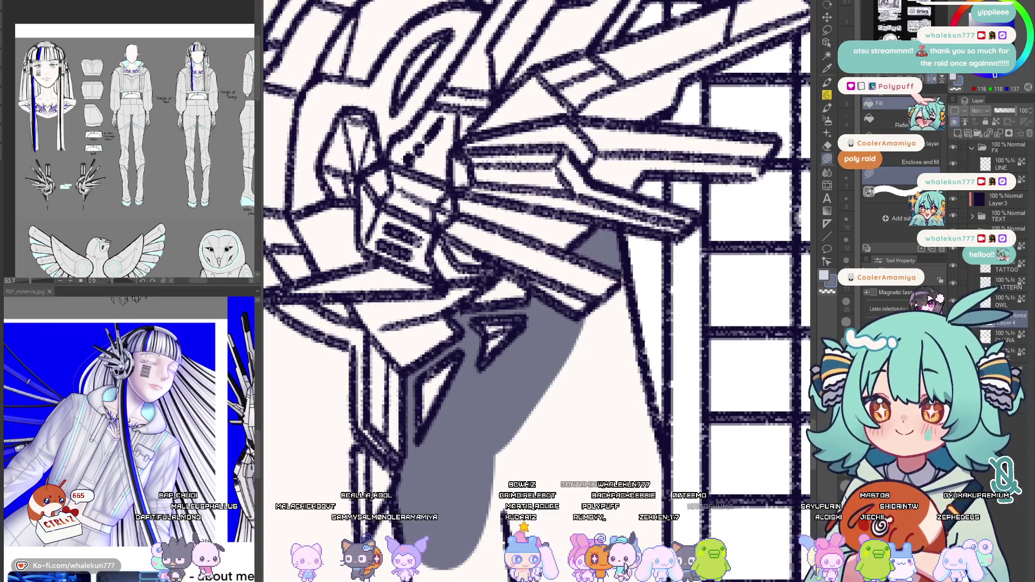
mouse_move(616, 208)
mouse_down()
mouse_move(615, 272)
mouse_move(633, 307)
mouse_move(639, 232)
mouse_move(603, 272)
mouse_move(562, 259)
mouse_move(567, 267)
mouse_up()
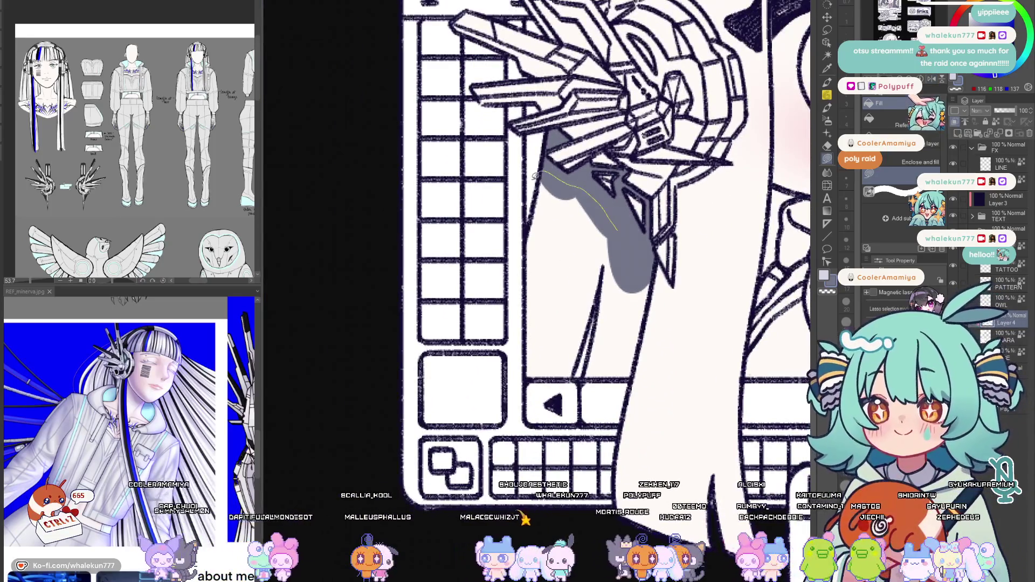
Fill the area under the helmet, beside the arm line and the white jacket wedges grey
drag(647, 275, 640, 404)
scroll(536, 243, up, 3)
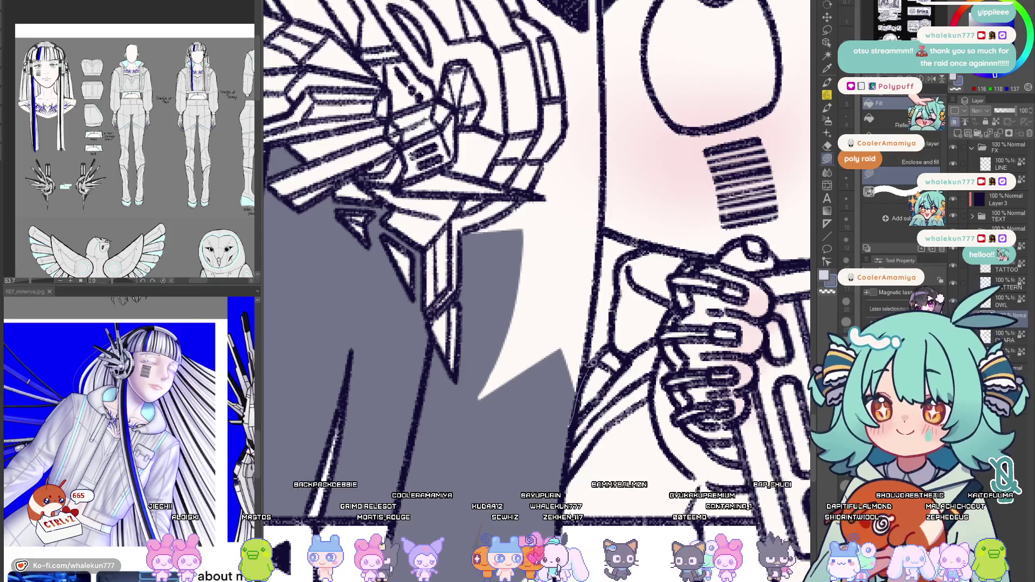
drag(605, 223, 597, 243)
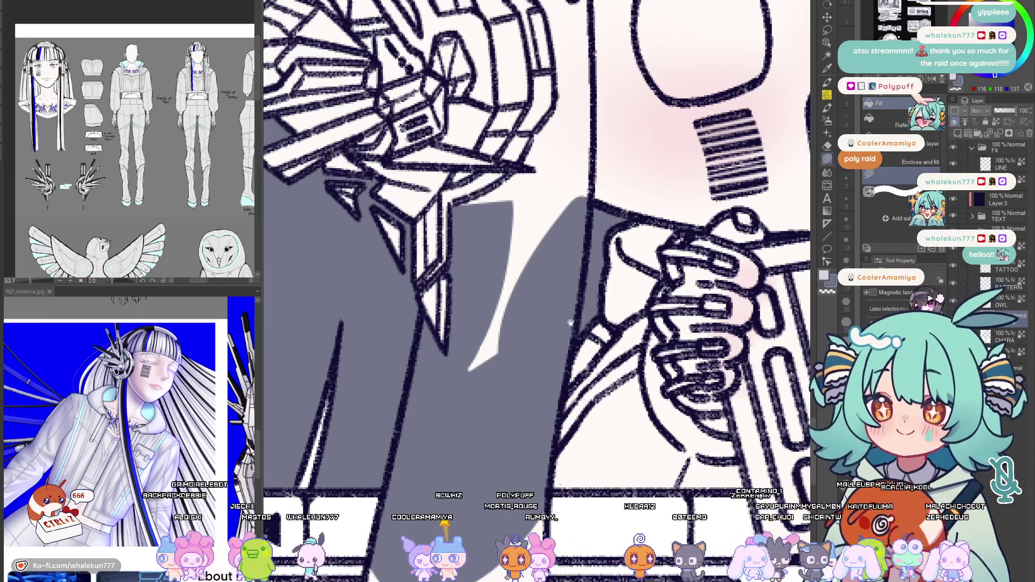
scroll(571, 323, up, 2)
mouse_move(606, 353)
mouse_down()
mouse_move(505, 396)
mouse_move(480, 288)
mouse_up()
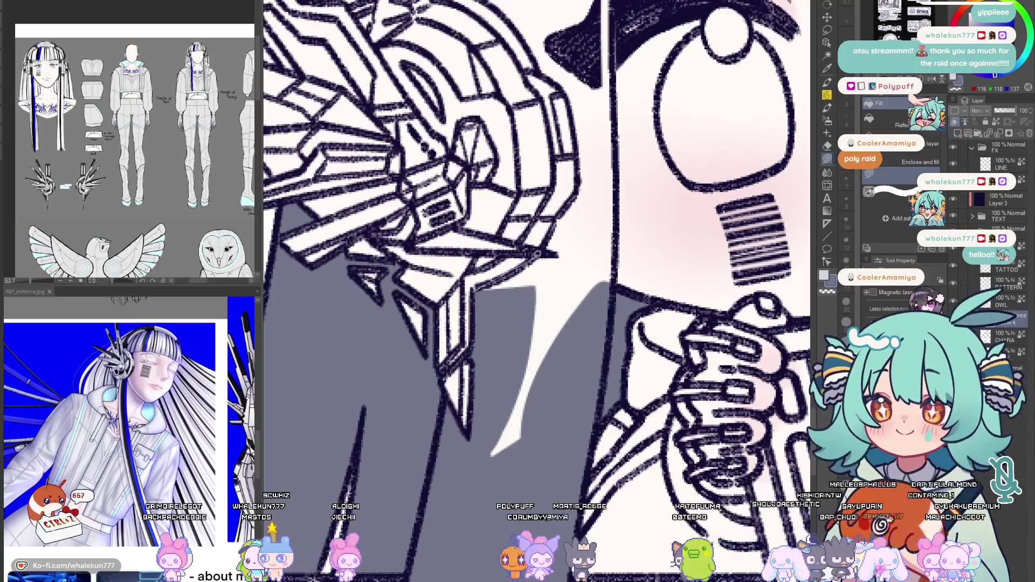
drag(558, 426, 490, 454)
scroll(558, 324, up, 2)
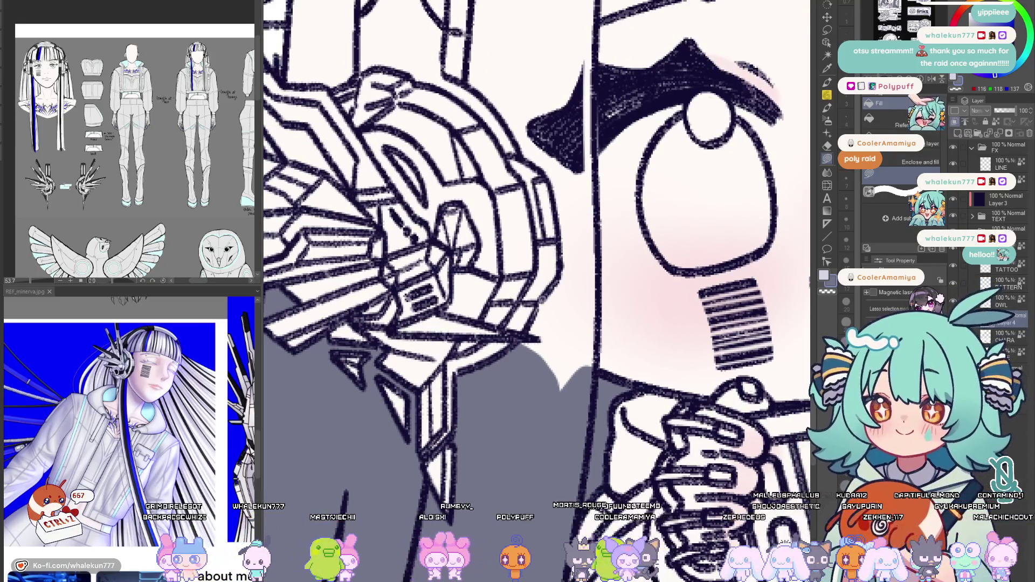
mouse_move(531, 337)
mouse_down()
mouse_move(566, 420)
mouse_move(538, 263)
mouse_move(542, 195)
mouse_up()
scroll(556, 263, up, 2)
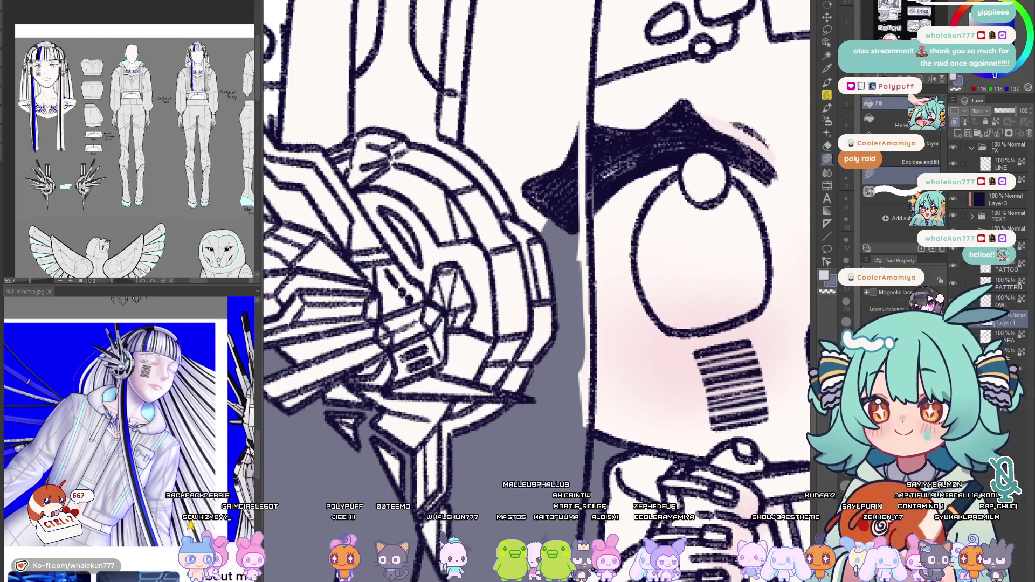
Fill the narrow jacket gaps and the long gap strip grey, extending the fill upward
drag(595, 264, 592, 253)
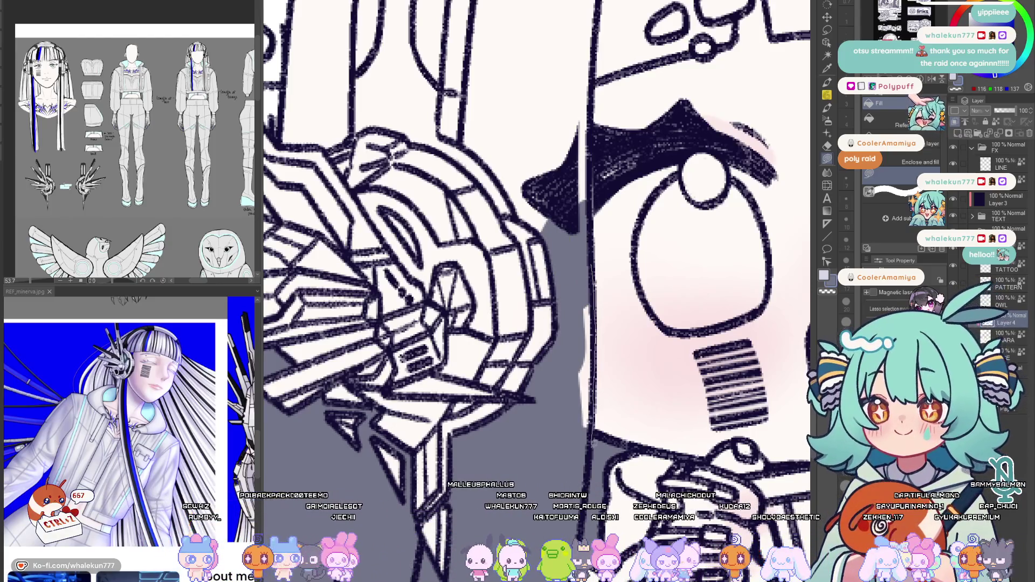
drag(587, 445, 590, 290)
drag(580, 254, 596, 399)
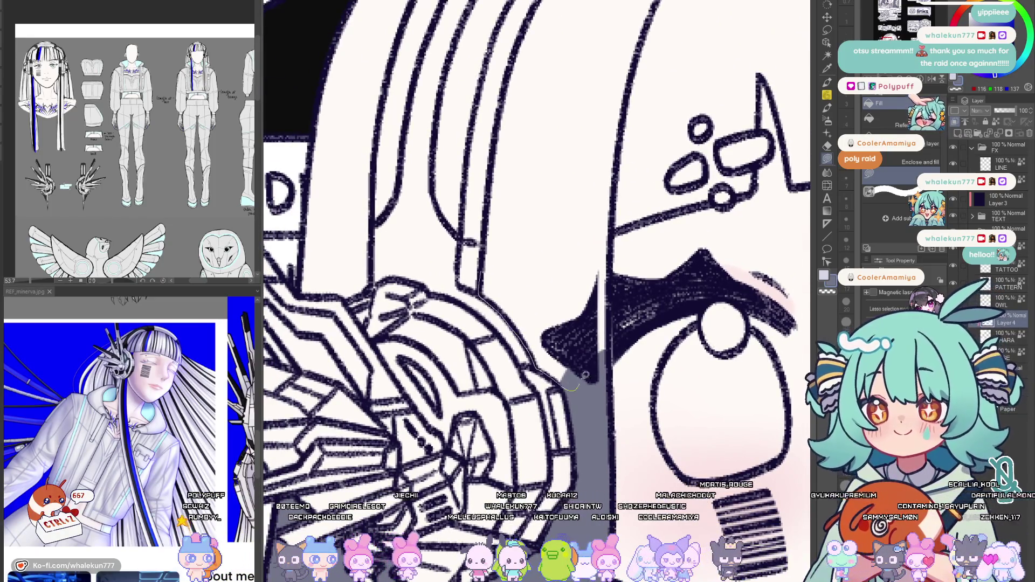
drag(537, 358, 618, 212)
drag(619, 212, 599, 231)
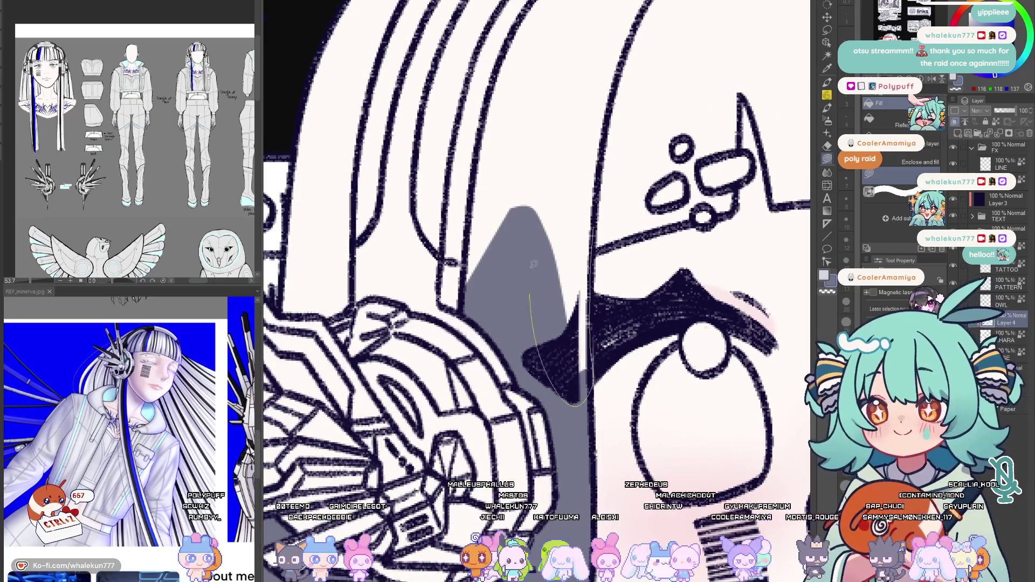
drag(533, 264, 601, 174)
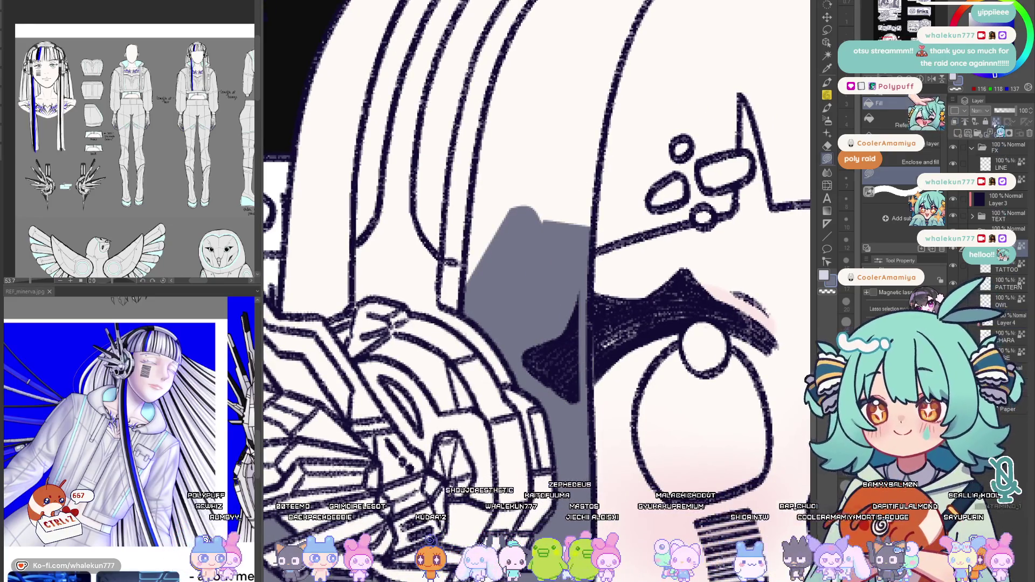
Switch to a Pencil sub-tool of the Pen tool with the dark navy drawing colour
key(p)
key(p)
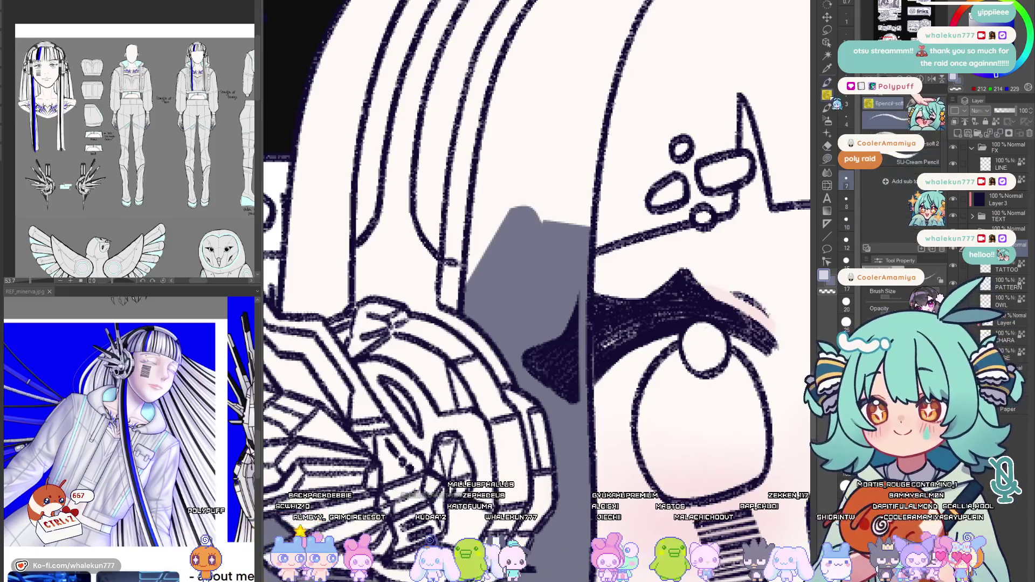
drag(627, 334, 603, 253)
key(x)
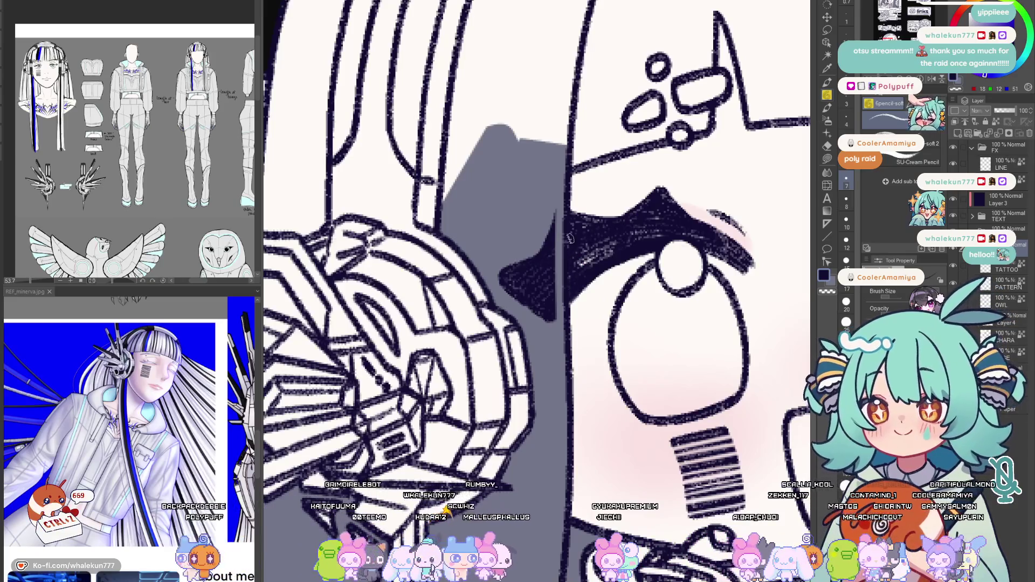
scroll(569, 237, down, 5)
scroll(570, 237, down, 1)
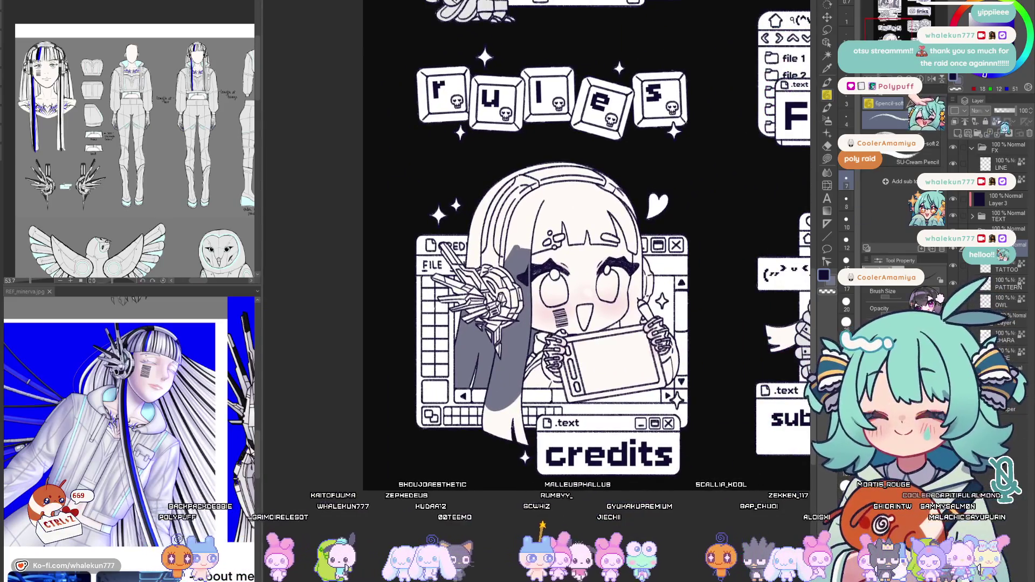
On Layer 4 with the Enclose and fill tool, fill the hair area and hairline strip grey
click(1007, 320)
key(g)
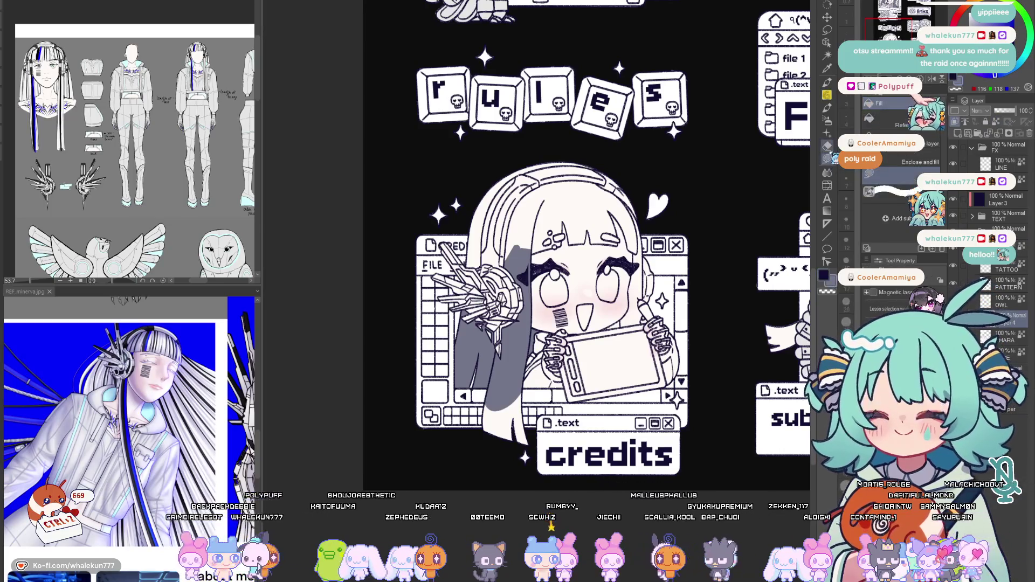
scroll(531, 276, up, 2)
scroll(557, 280, up, 3)
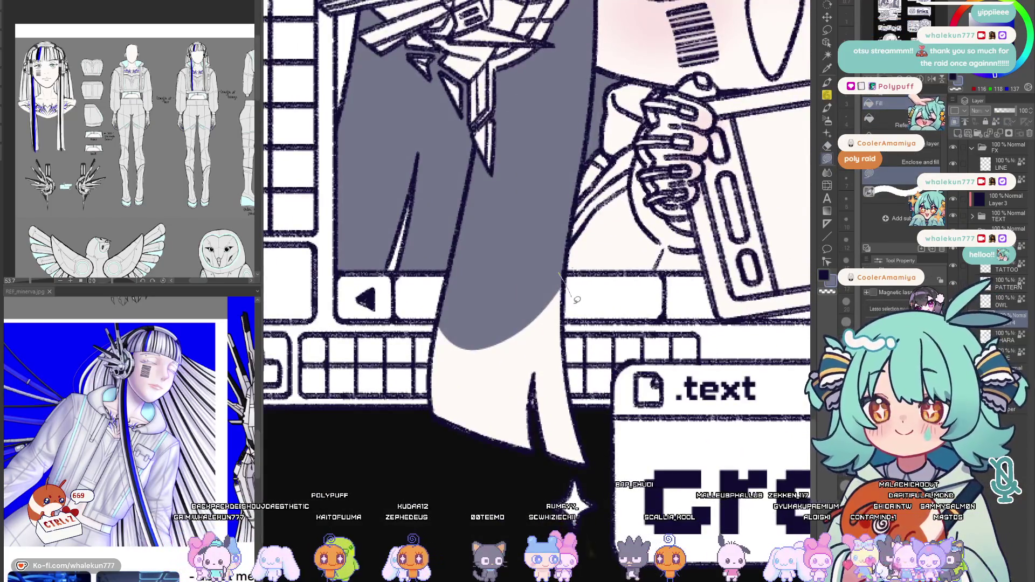
mouse_move(451, 461)
mouse_down()
mouse_move(569, 328)
mouse_move(553, 276)
mouse_up()
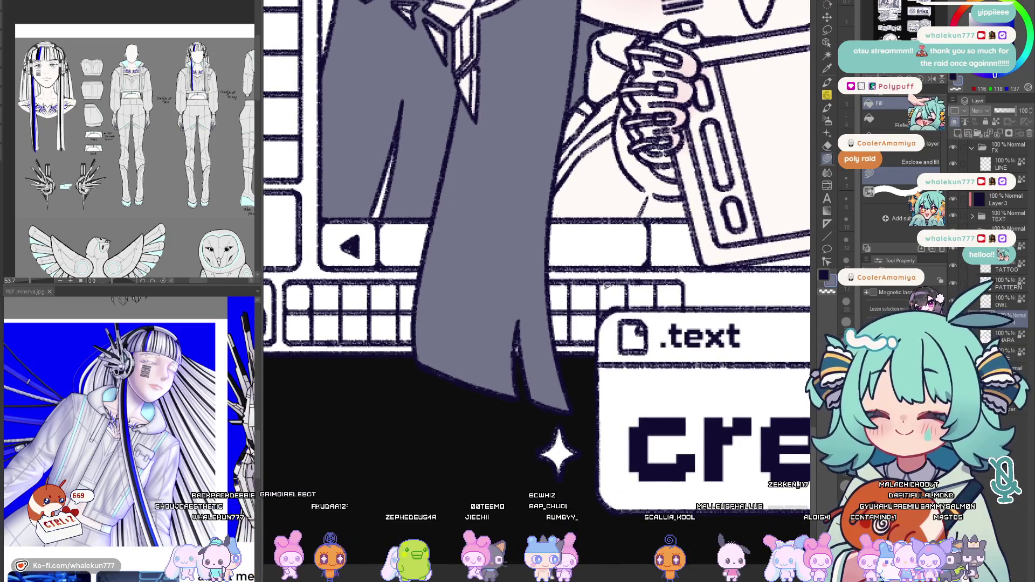
scroll(607, 286, down, 3)
scroll(521, 332, up, 1)
scroll(521, 332, up, 2)
scroll(521, 332, up, 2)
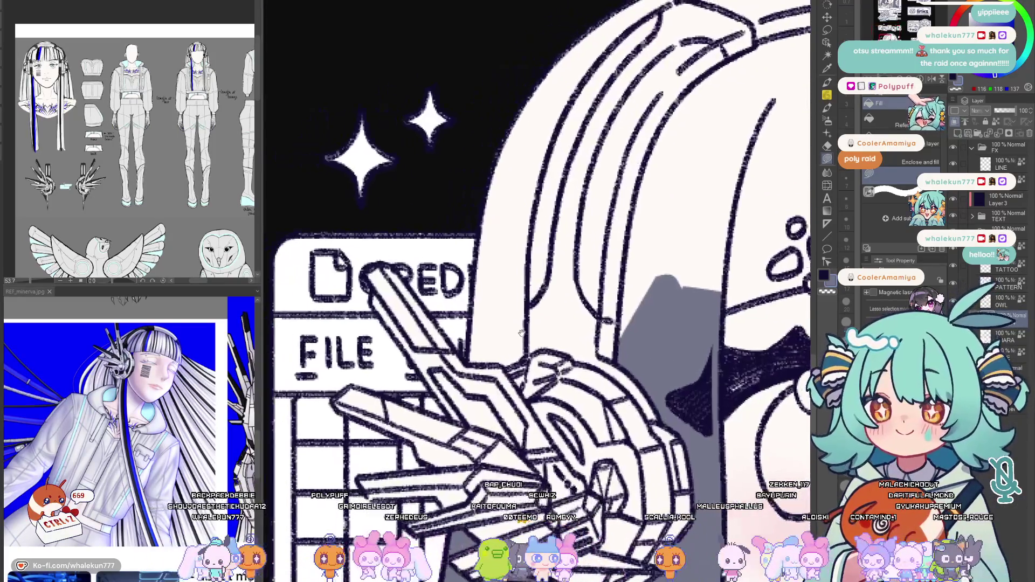
scroll(520, 332, up, 1)
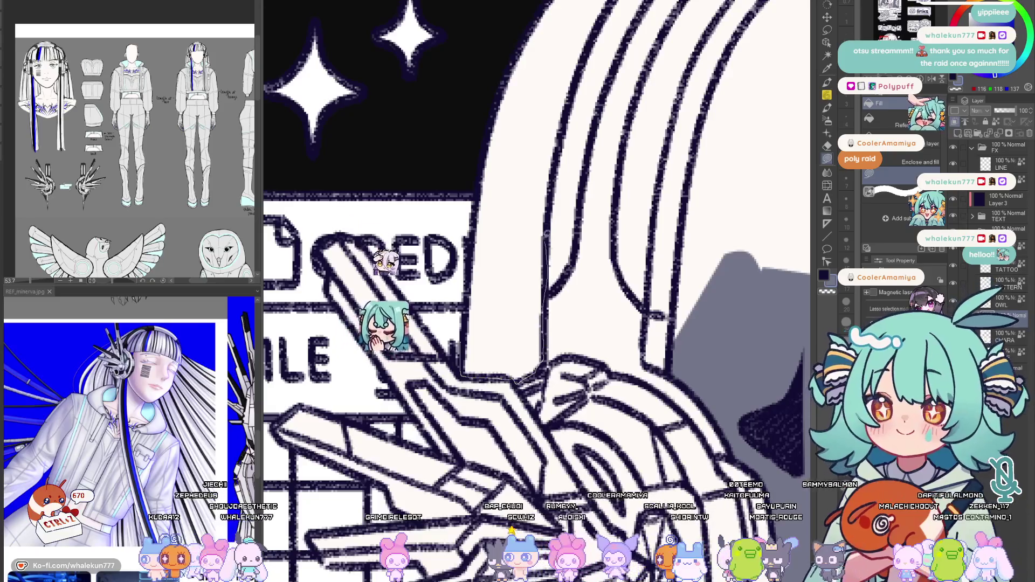
drag(546, 233, 534, 186)
scroll(534, 186, up, 2)
drag(453, 389, 564, 160)
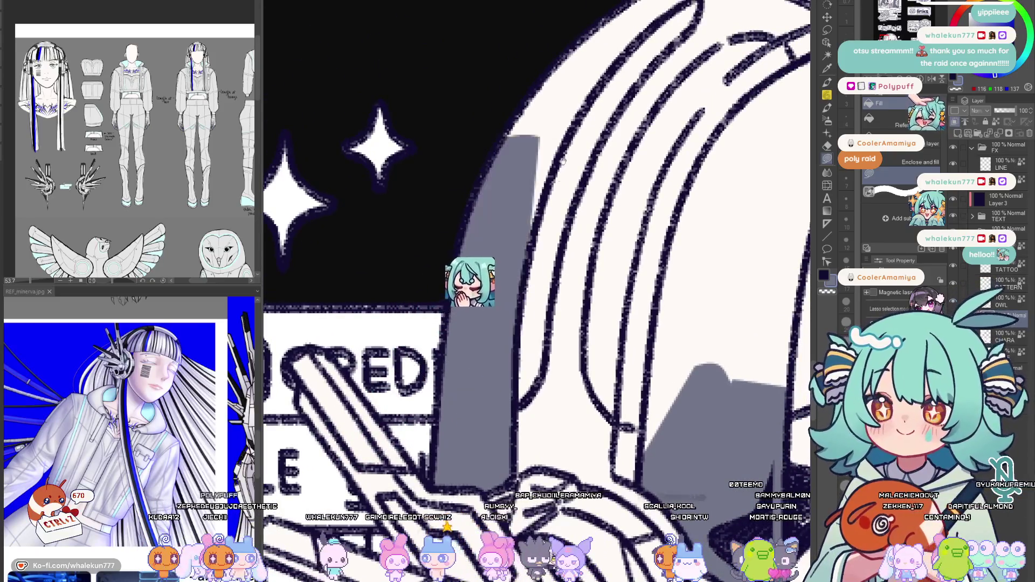
scroll(564, 160, down, 1)
Add grey strips along the helmet's left edge and top band, then reset the view upright
mouse_move(583, 121)
mouse_down()
mouse_move(512, 256)
mouse_move(641, 140)
mouse_up()
scroll(534, 243, down, 1)
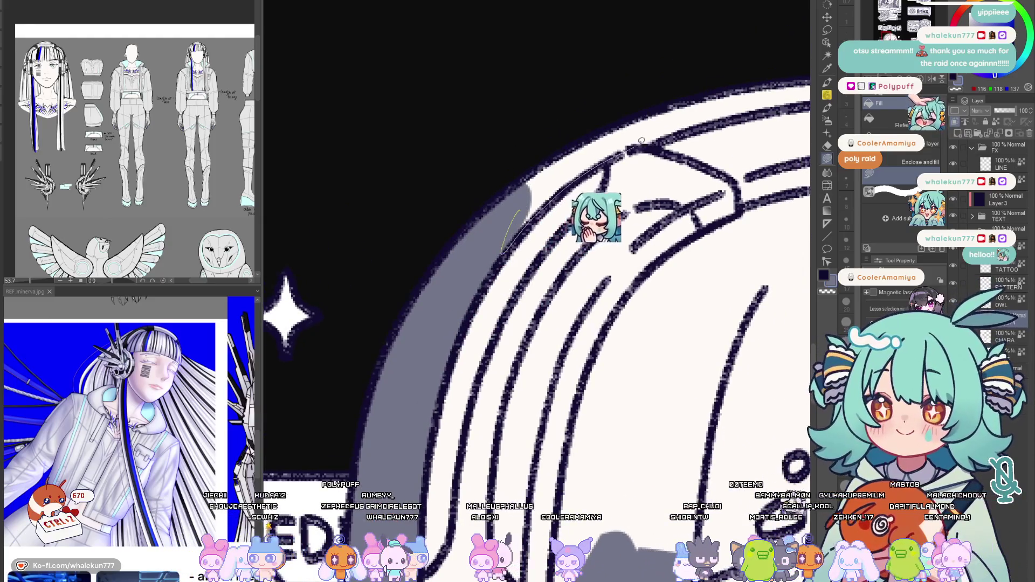
scroll(641, 140, up, 2)
mouse_move(724, 129)
mouse_down()
mouse_move(598, 121)
mouse_move(636, 148)
mouse_move(460, 232)
mouse_move(640, 235)
mouse_move(531, 297)
mouse_up()
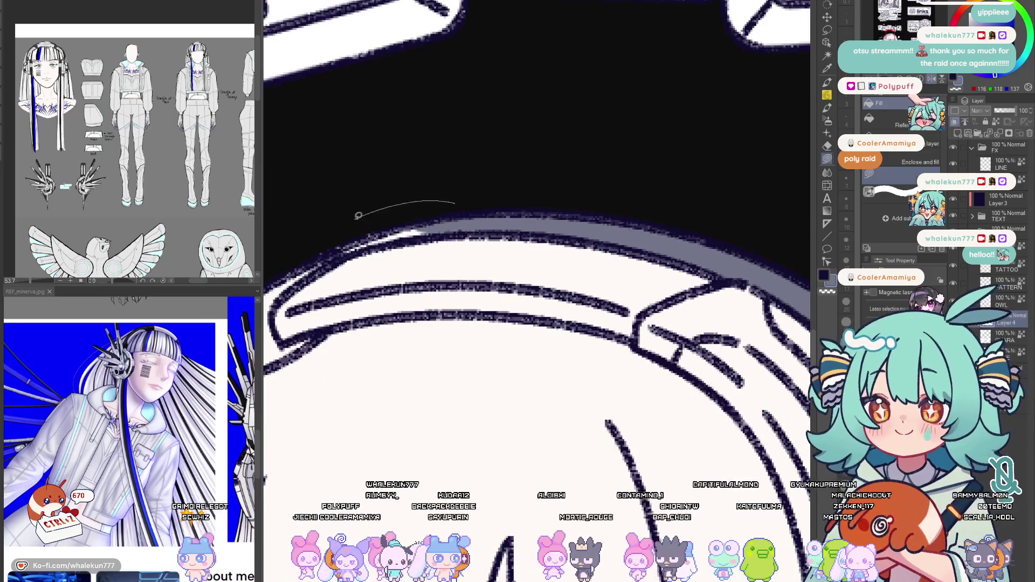
drag(455, 203, 341, 247)
key(ctrl+0)
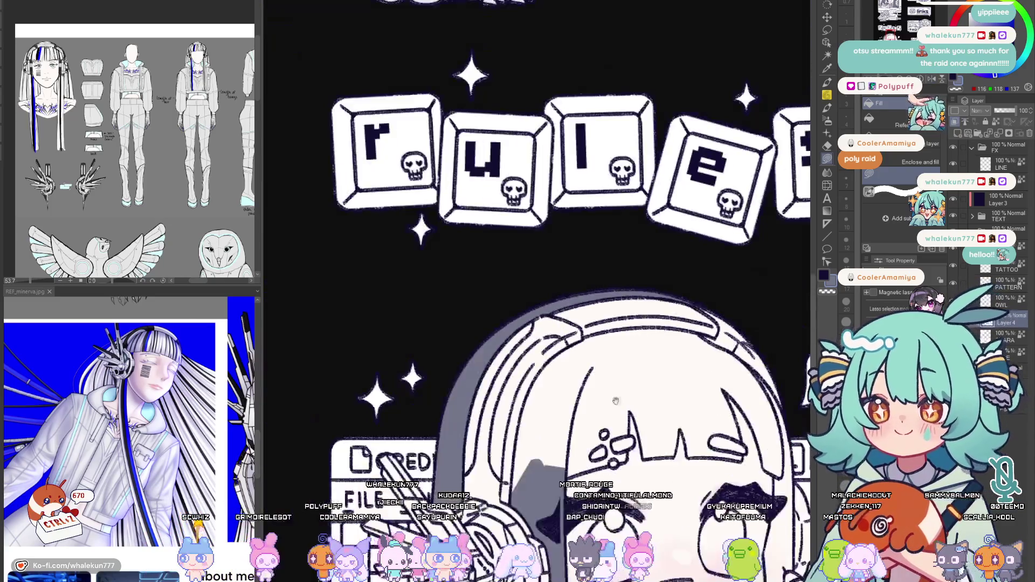
scroll(496, 321, up, 3)
scroll(497, 322, up, 3)
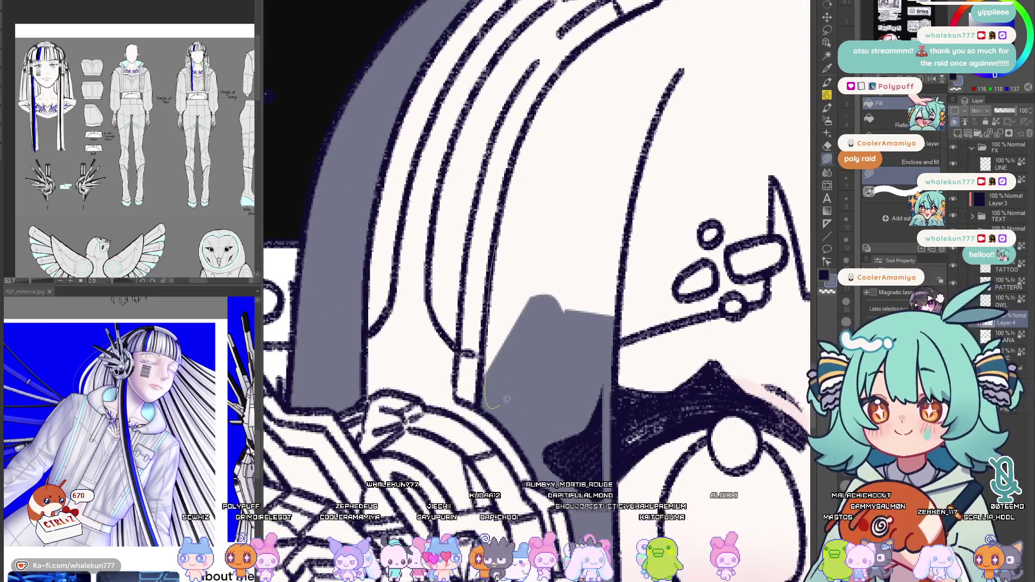
Grow the grey hair shading upward to the line and fill a patch beside the hair-clip ovals, checking it mirrored
drag(493, 400, 495, 318)
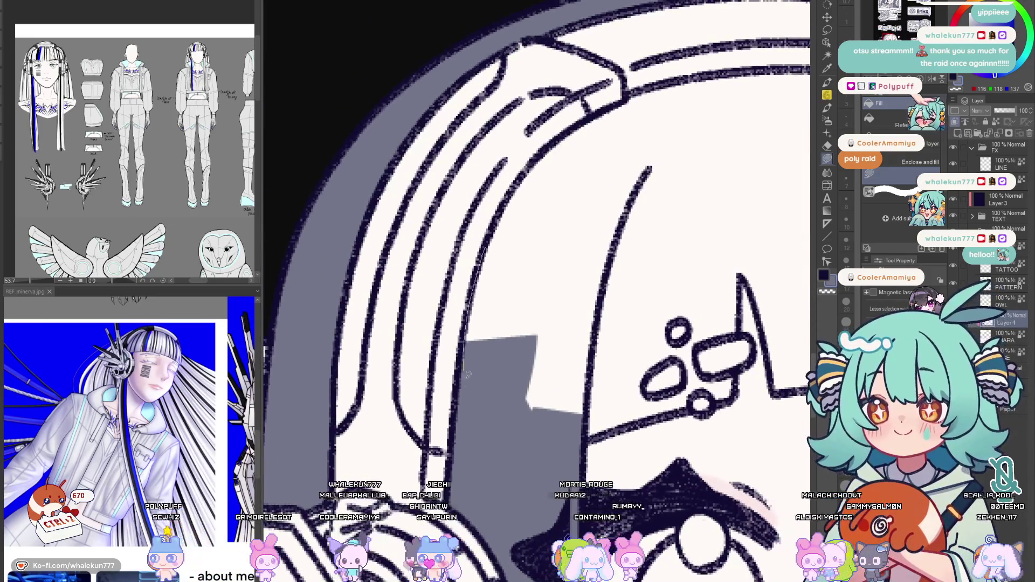
drag(485, 218, 541, 395)
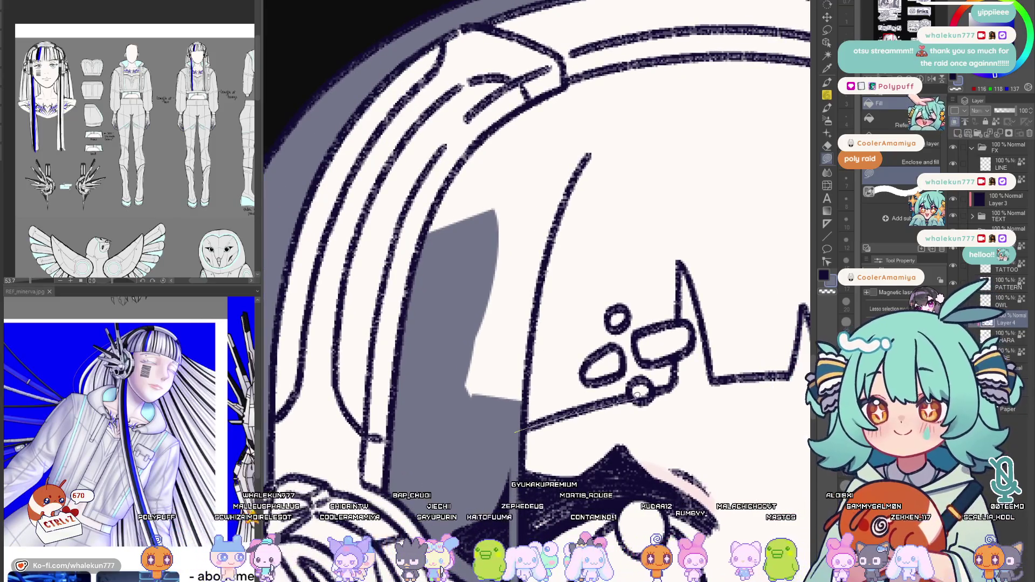
drag(518, 429, 498, 429)
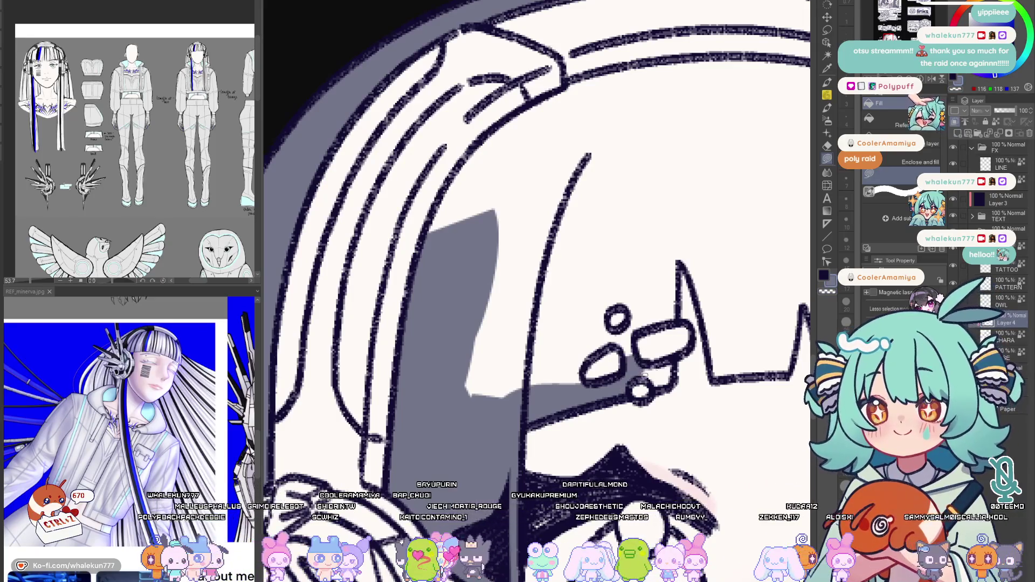
mouse_move(679, 360)
mouse_down()
mouse_move(640, 395)
mouse_move(671, 408)
mouse_move(630, 409)
mouse_up()
key(h)
key(h)
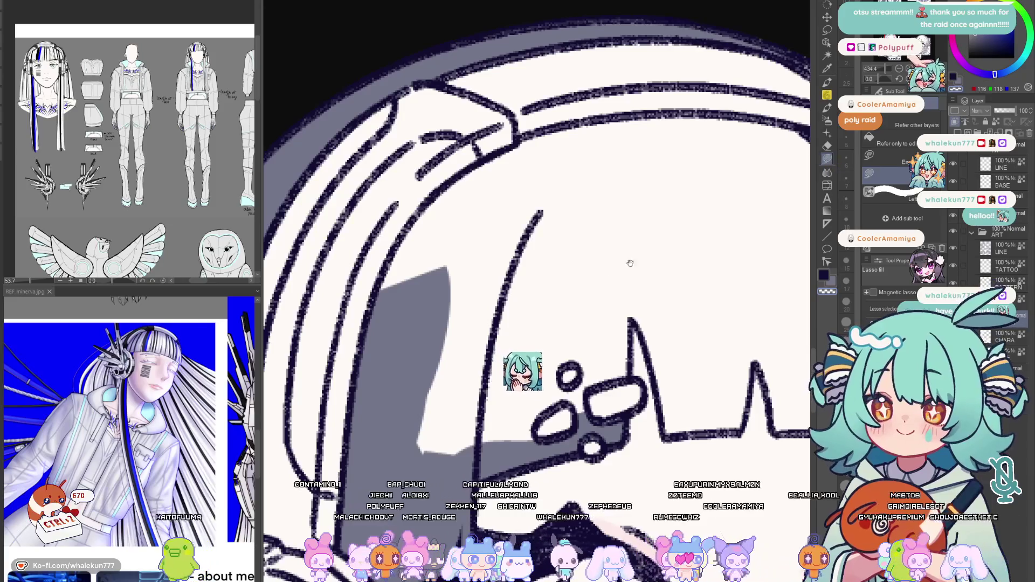
Fill grey hair shadow toward the eye and up to the helmet band
drag(630, 263, 621, 241)
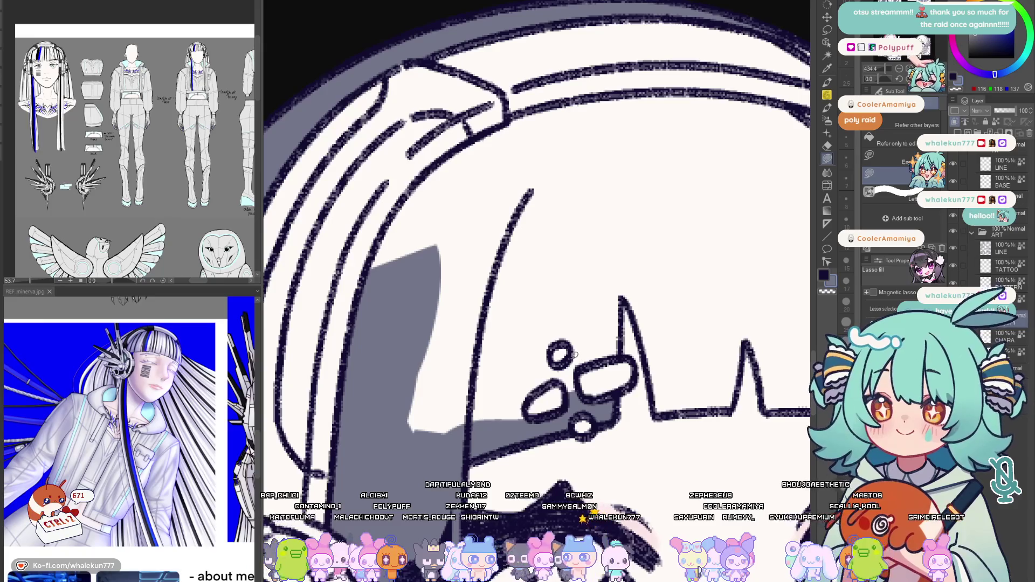
mouse_move(552, 375)
mouse_down()
mouse_move(586, 365)
mouse_move(584, 377)
mouse_move(427, 464)
mouse_move(562, 269)
mouse_up()
mouse_move(566, 356)
mouse_down()
mouse_move(550, 383)
mouse_move(583, 405)
mouse_up()
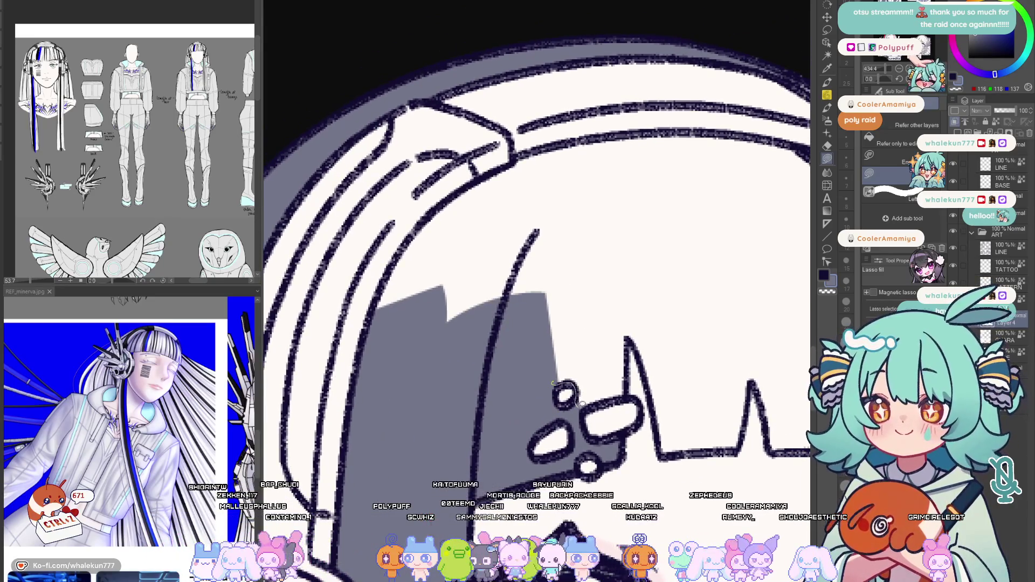
mouse_move(625, 342)
mouse_down()
mouse_move(599, 299)
mouse_move(633, 372)
mouse_up()
mouse_move(534, 419)
mouse_down()
mouse_move(484, 272)
mouse_move(469, 305)
mouse_up()
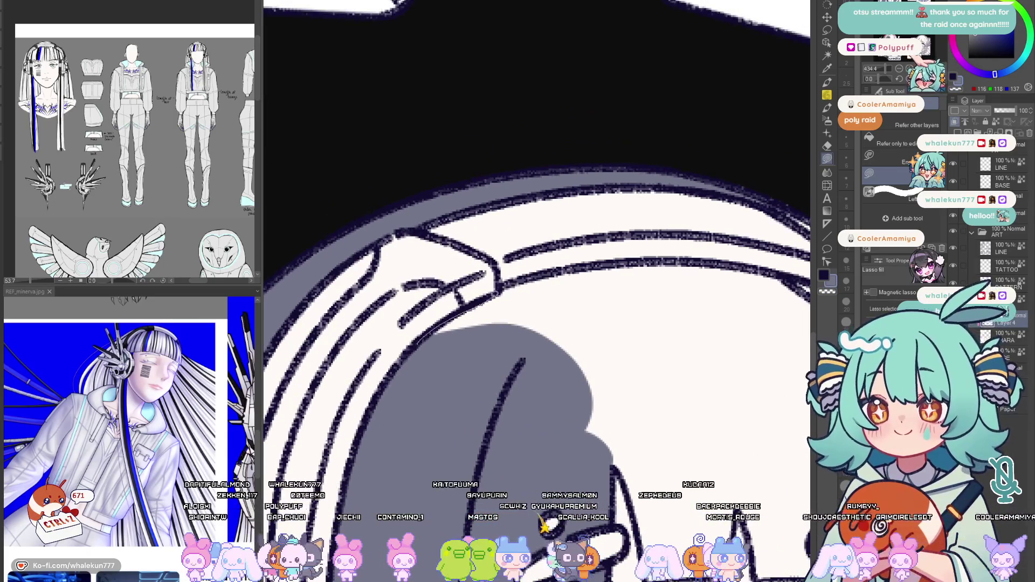
drag(457, 300, 496, 326)
drag(710, 313, 711, 316)
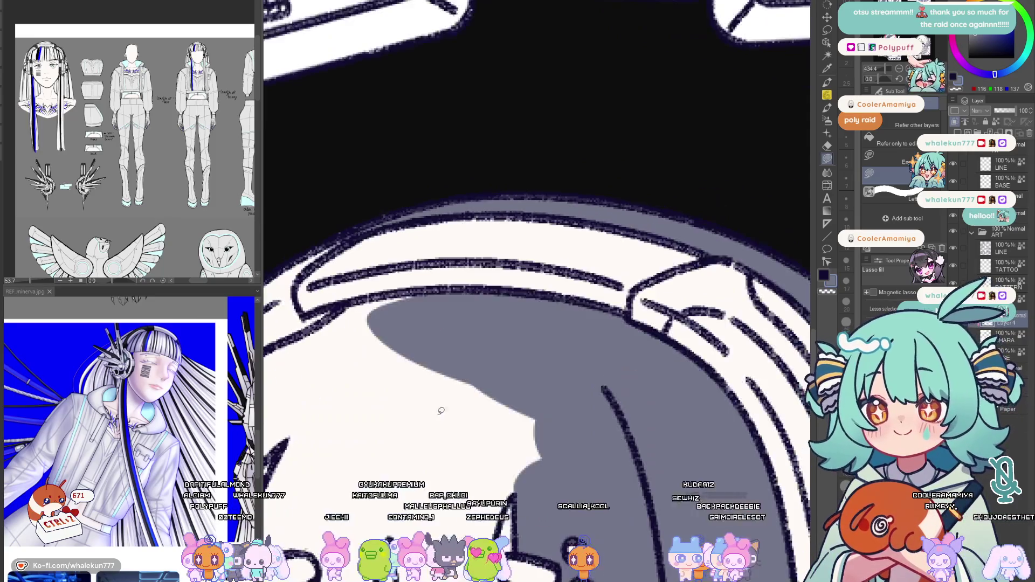
Trace and fill grey shading along the helmet band and down its left edge
drag(637, 257, 669, 243)
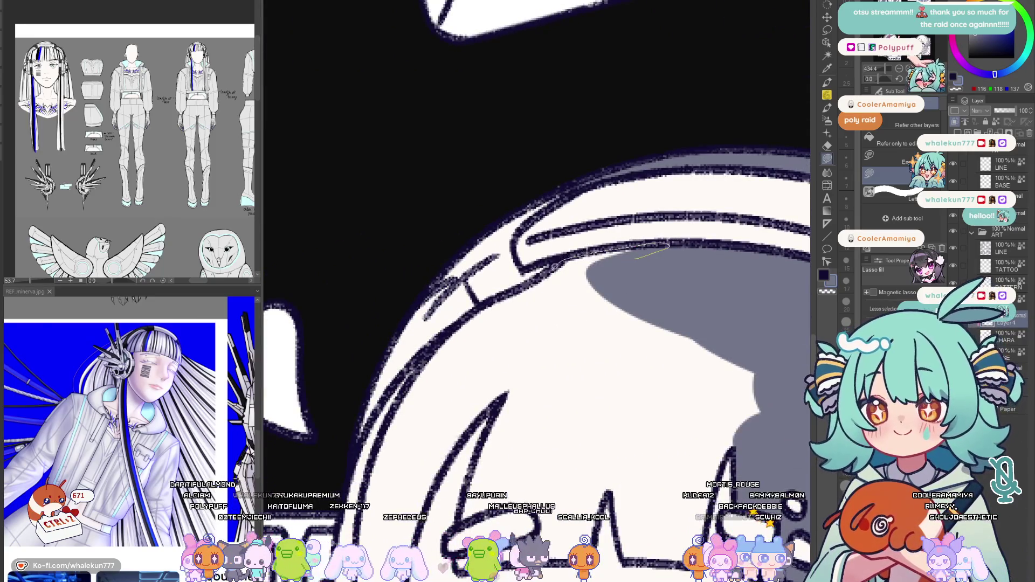
drag(559, 356, 628, 266)
drag(541, 358, 506, 411)
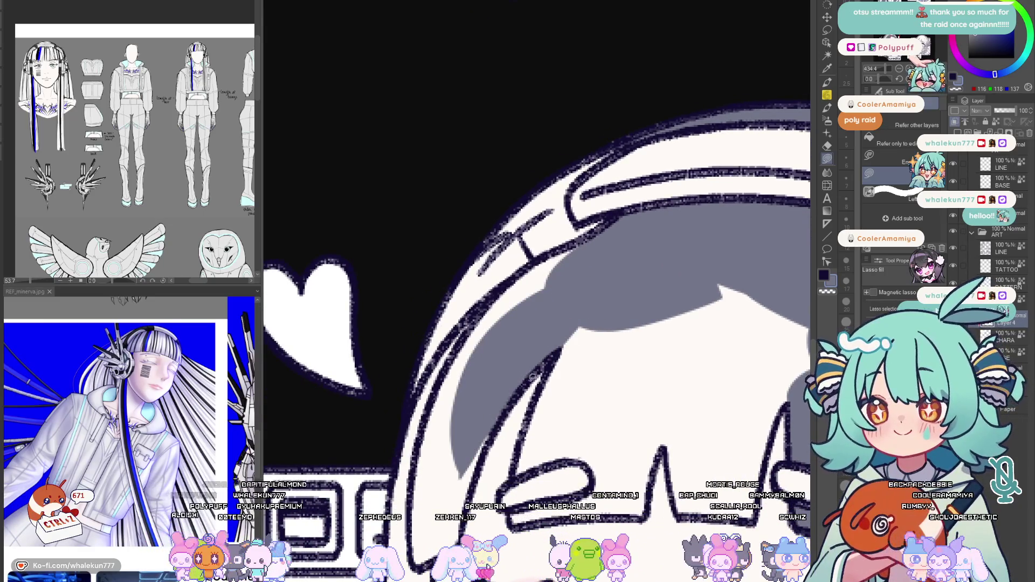
drag(535, 307, 497, 360)
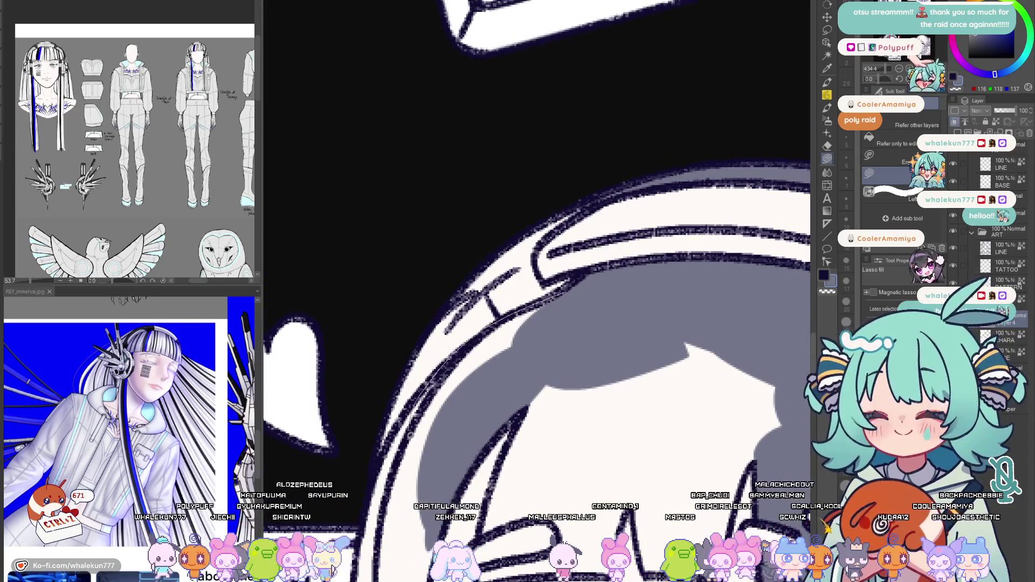
Fill the helmet's lower-left interior grey, undoing and redrawing the shading under the rim
drag(564, 292, 406, 474)
drag(552, 320, 602, 263)
key(ctrl+z)
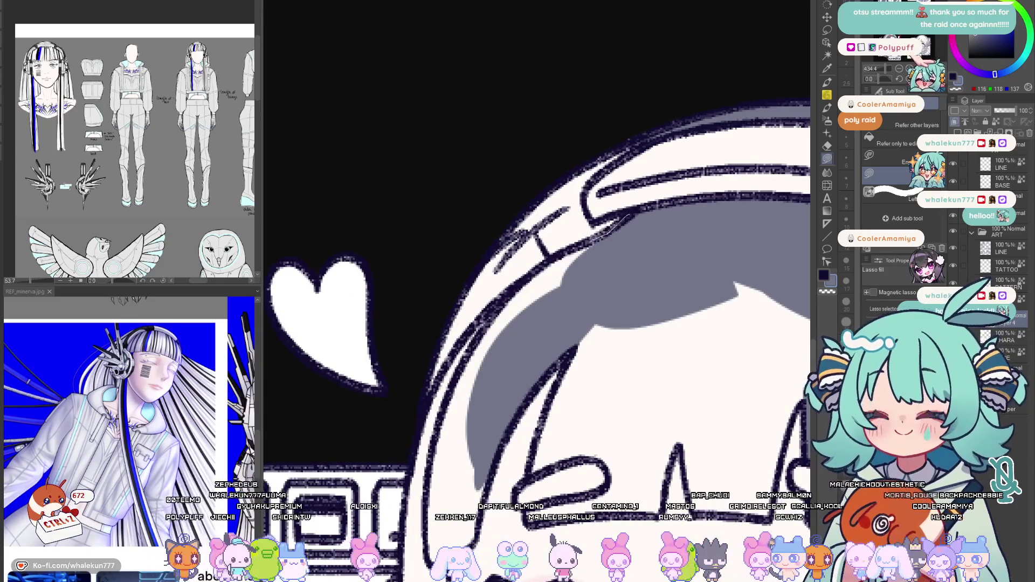
mouse_move(518, 348)
mouse_down()
mouse_move(568, 266)
mouse_move(550, 246)
mouse_up()
mouse_move(459, 350)
mouse_down()
mouse_move(450, 411)
mouse_move(508, 257)
mouse_up()
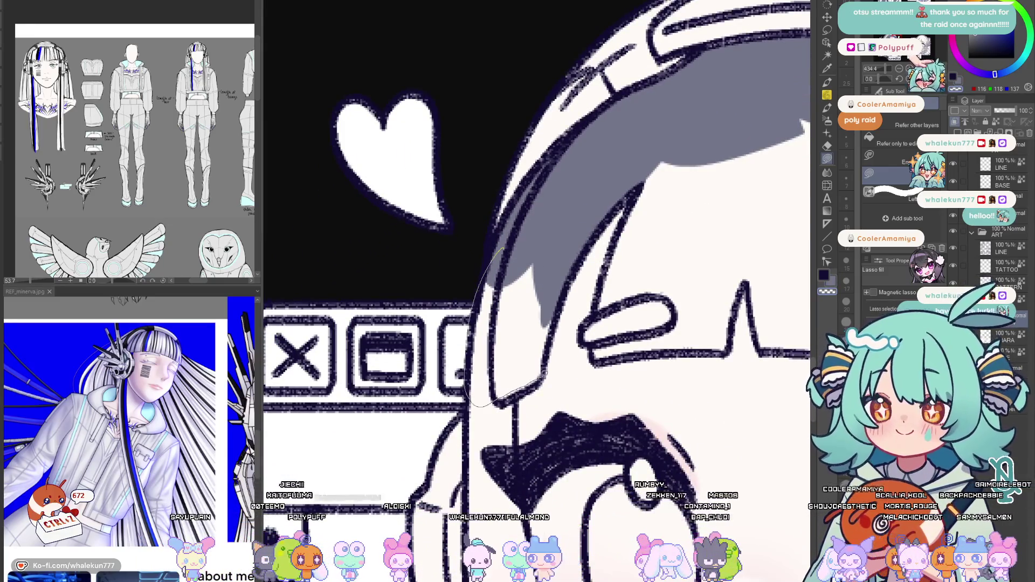
Redo the shading under the helmet rim, darken it and fill the hair shadow beside the face
key(ctrl+z)
drag(489, 328, 568, 285)
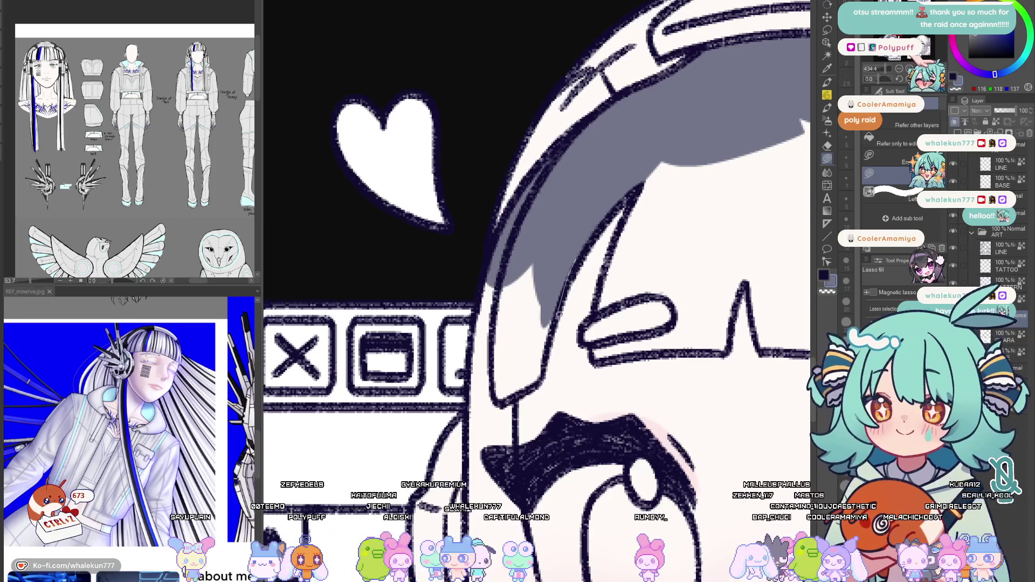
drag(481, 295, 482, 284)
mouse_move(453, 433)
mouse_down()
mouse_move(499, 324)
mouse_move(497, 240)
mouse_up()
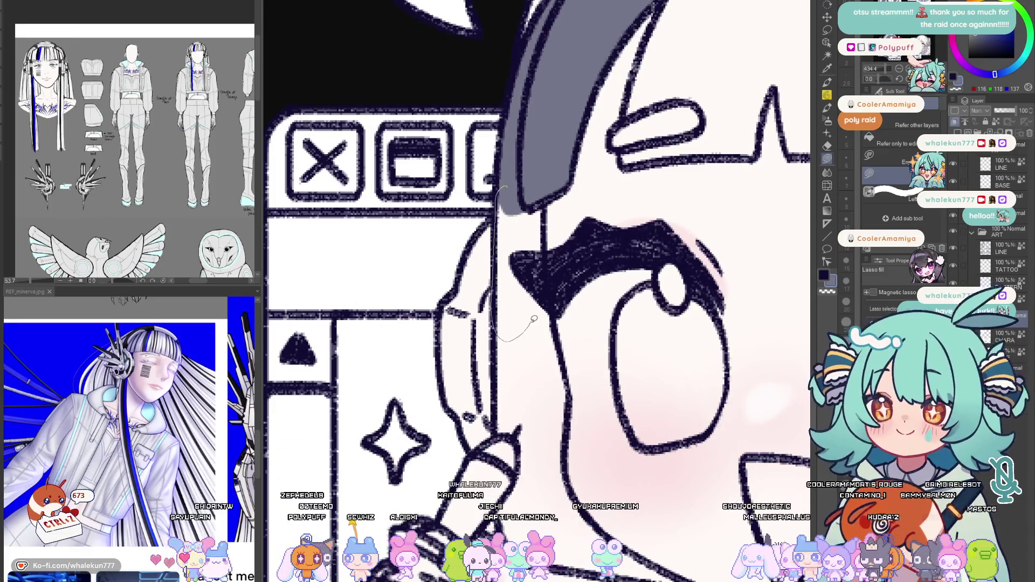
drag(532, 322, 564, 180)
Trace and fill grey shadow below the hair edge down to the lower panel line, checking it mirrored
mouse_move(549, 217)
mouse_down()
mouse_move(541, 143)
mouse_move(552, 346)
mouse_move(500, 353)
mouse_move(512, 278)
mouse_up()
drag(517, 279, 503, 355)
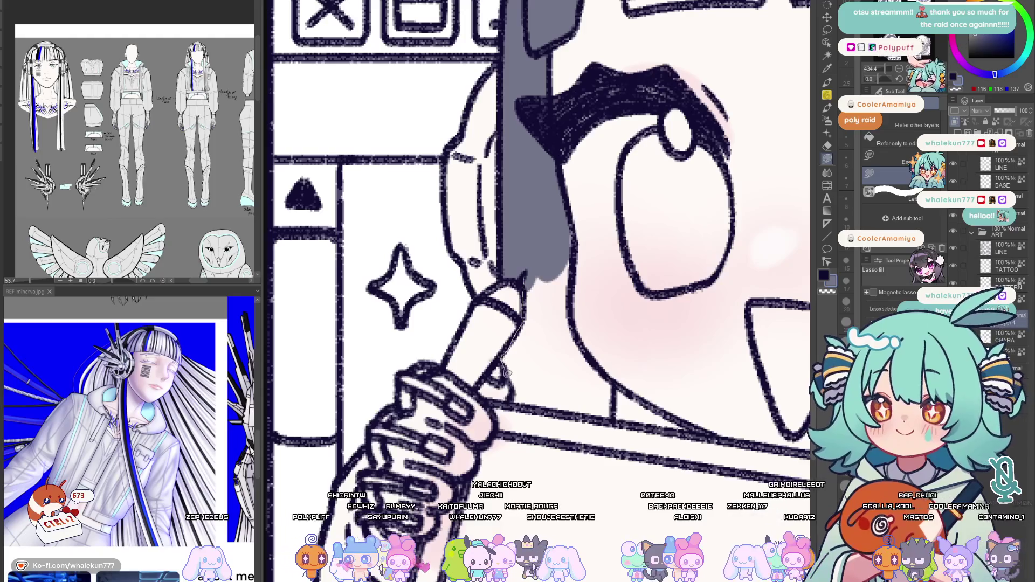
drag(529, 397, 529, 397)
key(h)
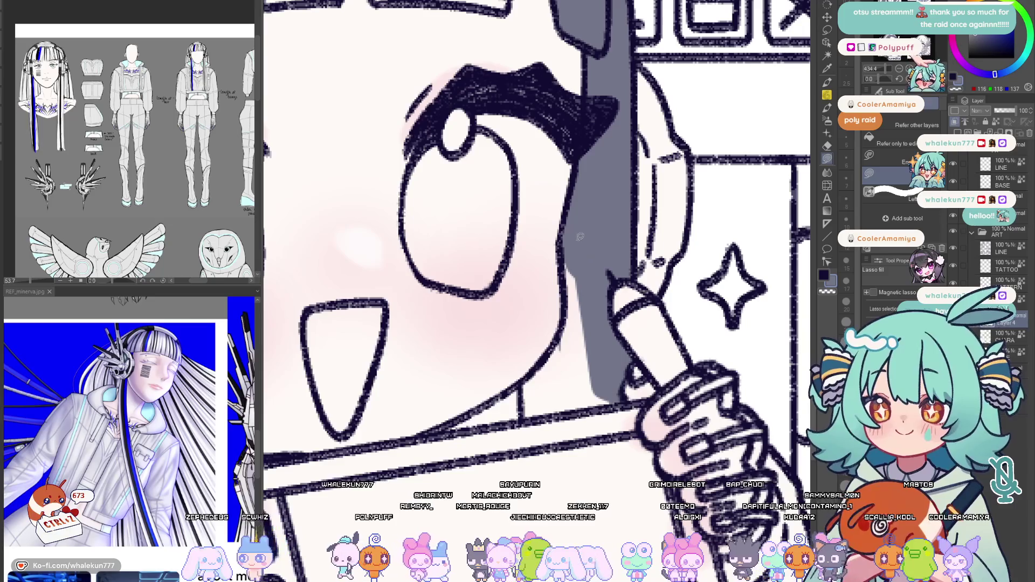
mouse_move(583, 324)
mouse_down()
mouse_move(586, 309)
mouse_move(601, 319)
mouse_up()
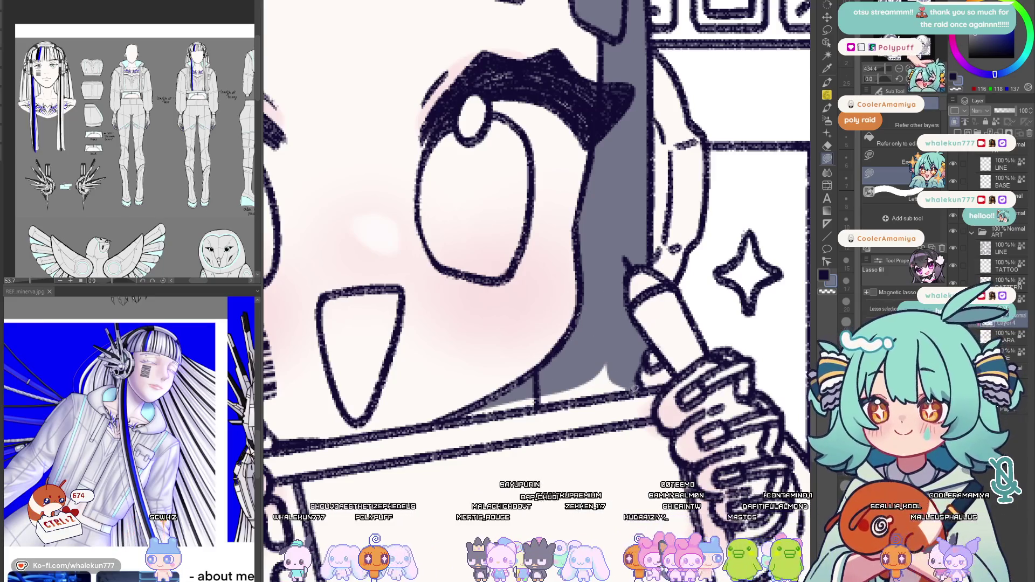
drag(454, 410, 441, 419)
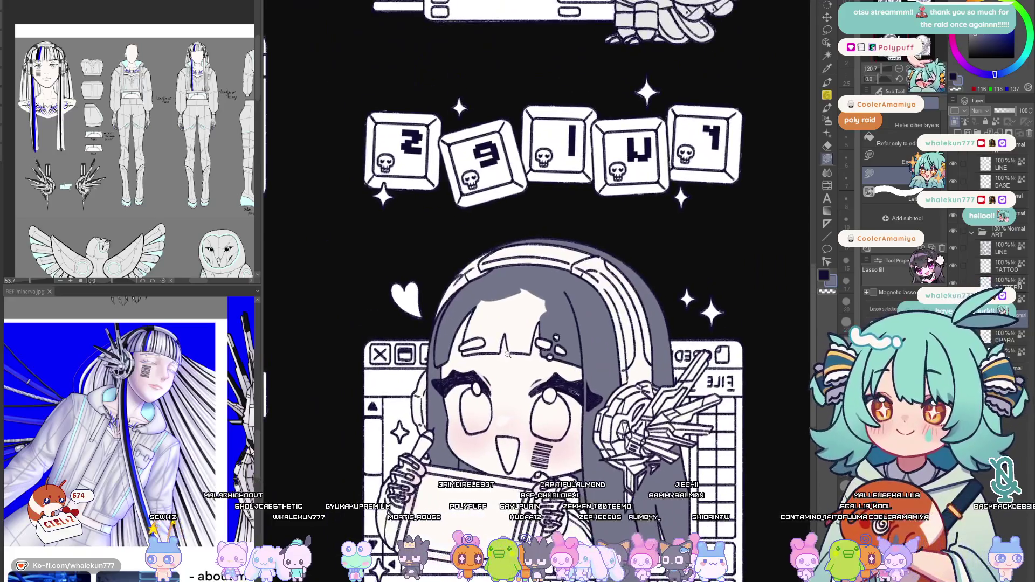
On a new layer, lasso-fill the white patch in the character's bangs grey
click(507, 354)
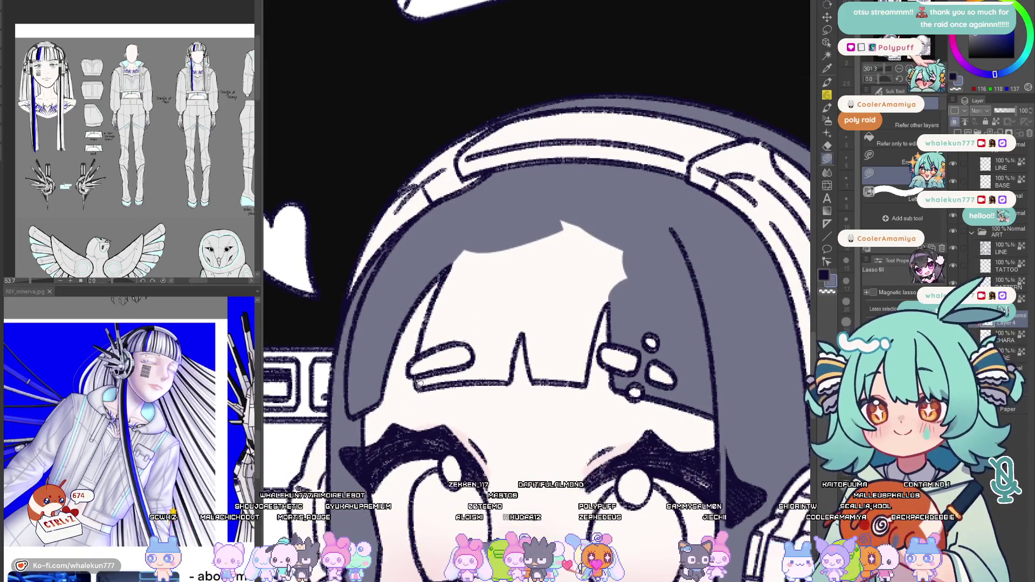
key(ctrl+shift+n)
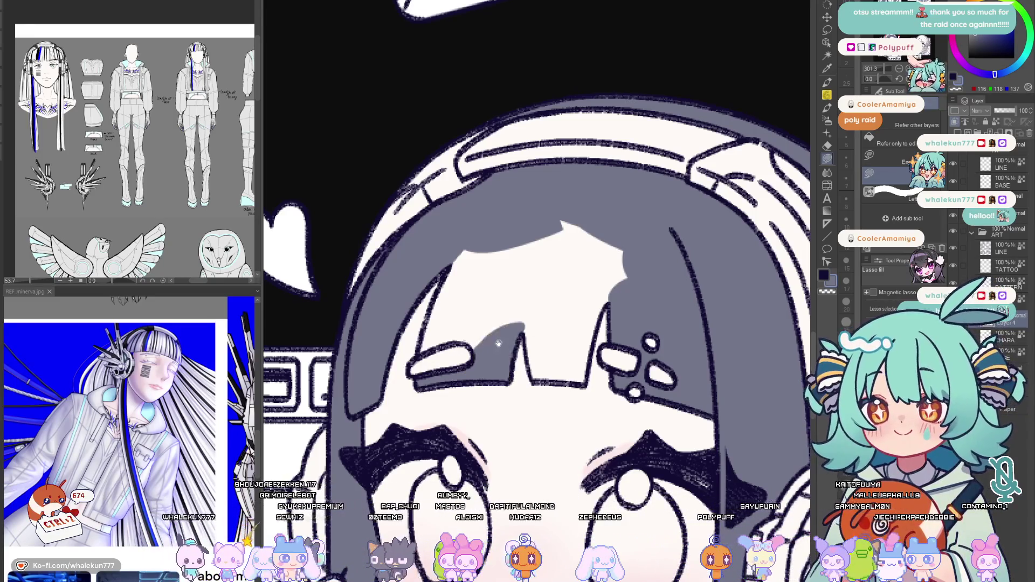
scroll(456, 299, up, 2)
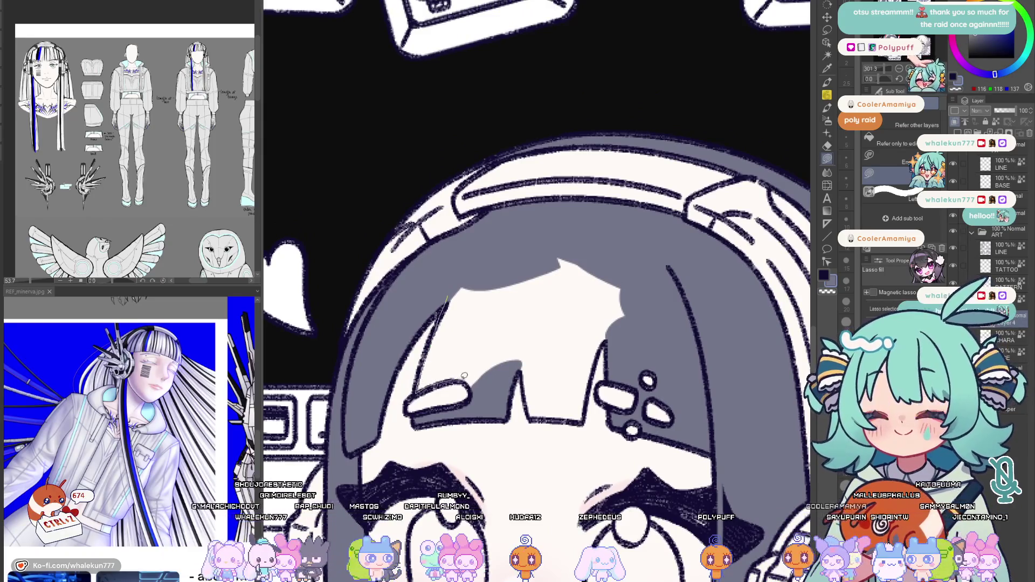
drag(474, 385, 464, 370)
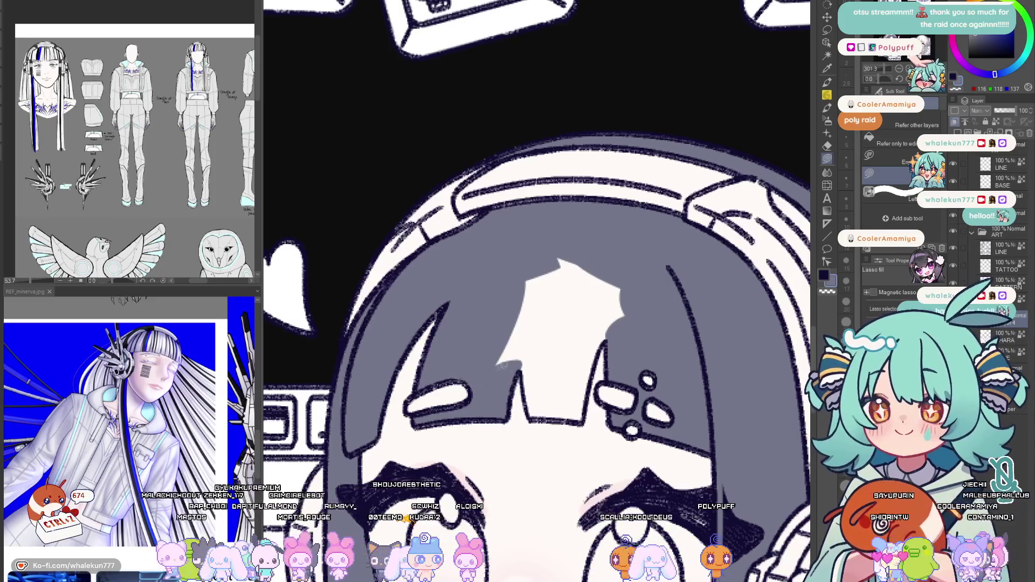
scroll(485, 376, up, 1)
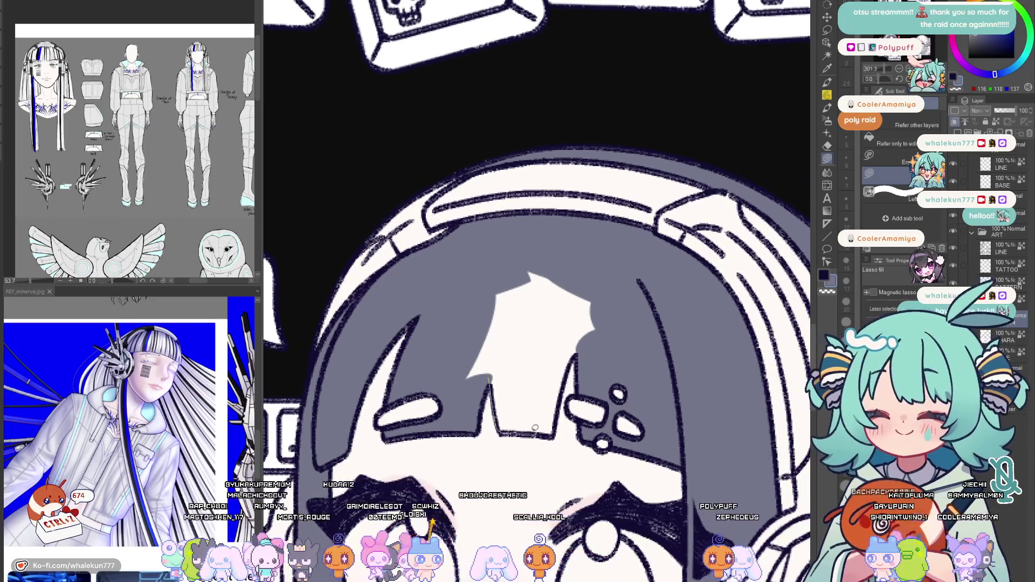
drag(535, 428, 510, 351)
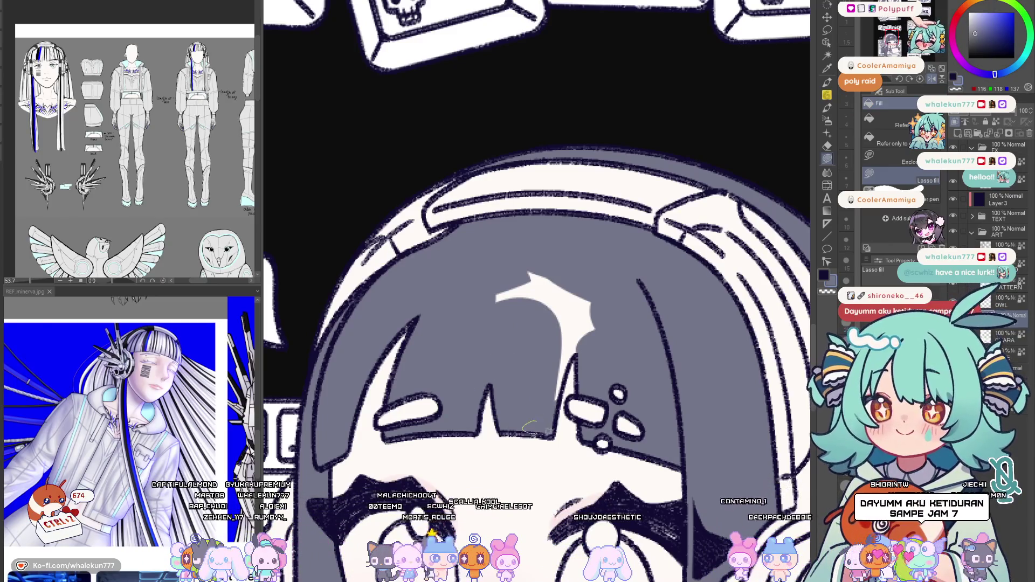
mouse_move(605, 309)
mouse_down()
mouse_move(578, 366)
mouse_move(471, 326)
mouse_up()
scroll(568, 382, down, 2)
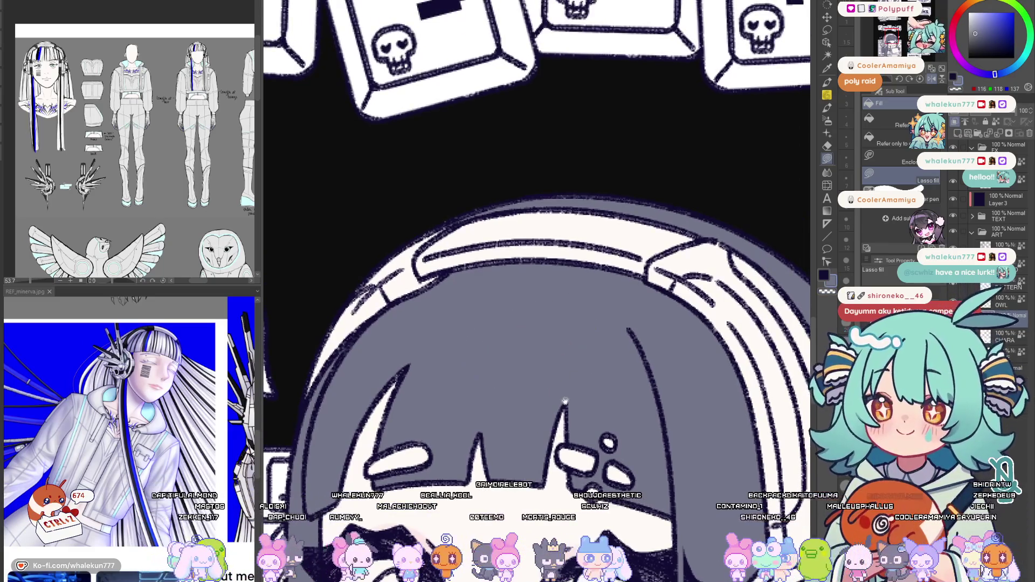
scroll(478, 384, up, 2)
mouse_move(478, 385)
mouse_down()
mouse_move(364, 376)
mouse_move(364, 307)
mouse_up()
scroll(583, 409, down, 1)
scroll(583, 408, down, 3)
scroll(582, 409, down, 2)
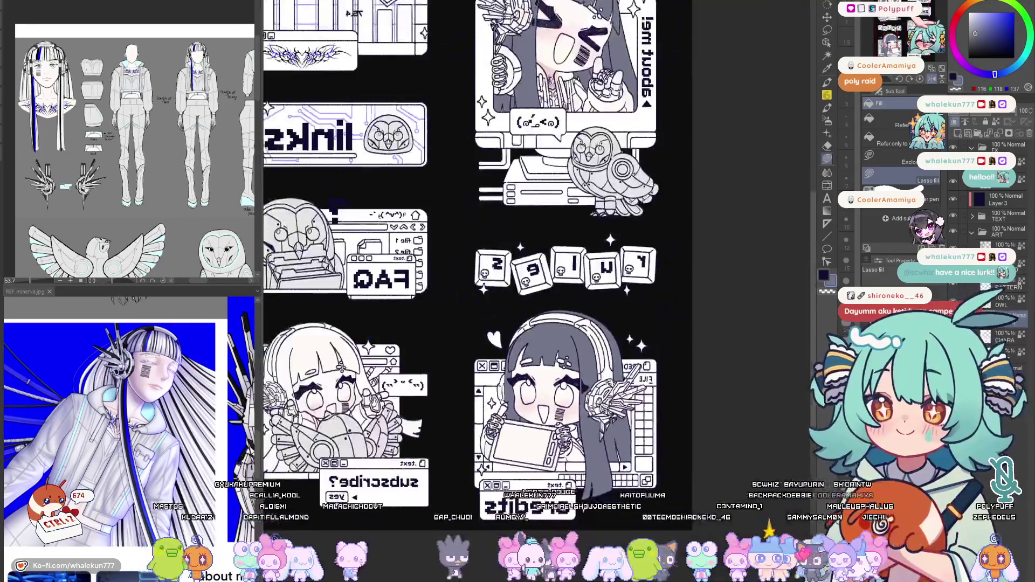
key(h)
mouse_move(806, 159)
mouse_down()
mouse_move(784, 142)
mouse_move(627, 149)
mouse_move(604, 231)
mouse_move(639, 165)
mouse_up()
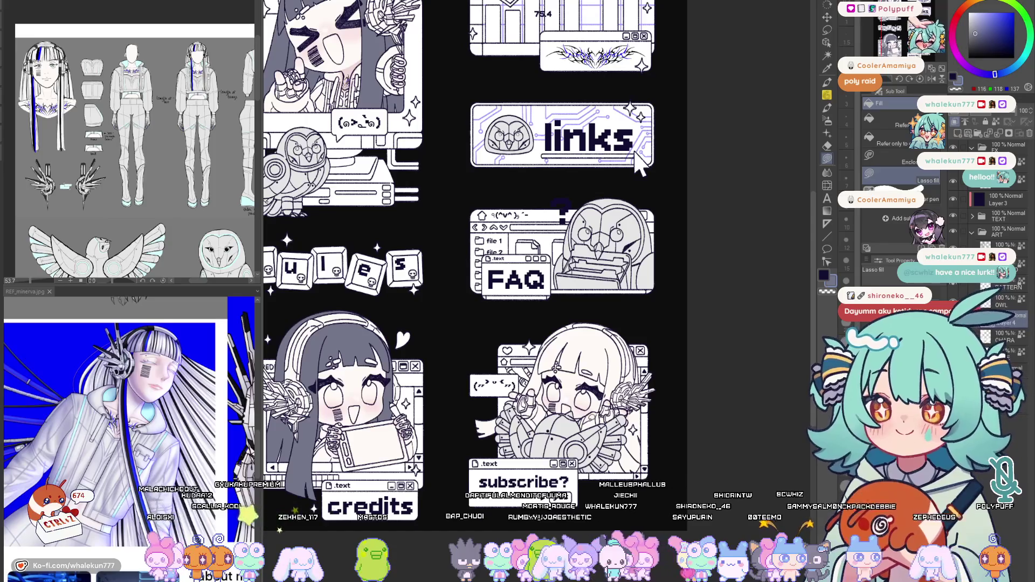
drag(639, 166, 656, 229)
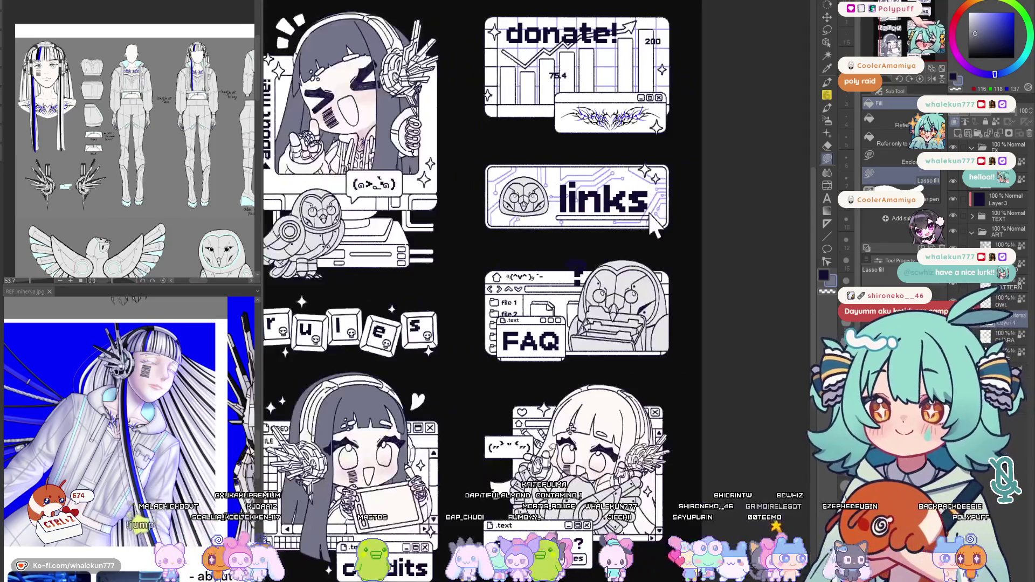
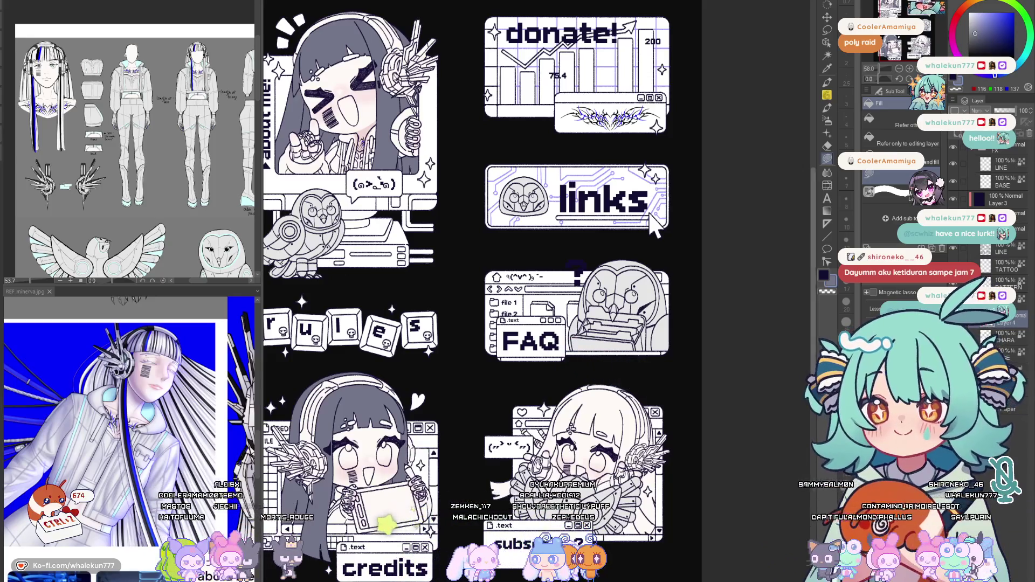
Lay dark grey over the subscribe girl's hair strand near her hand and toward the bangs
drag(655, 226, 670, 116)
scroll(543, 364, up, 2)
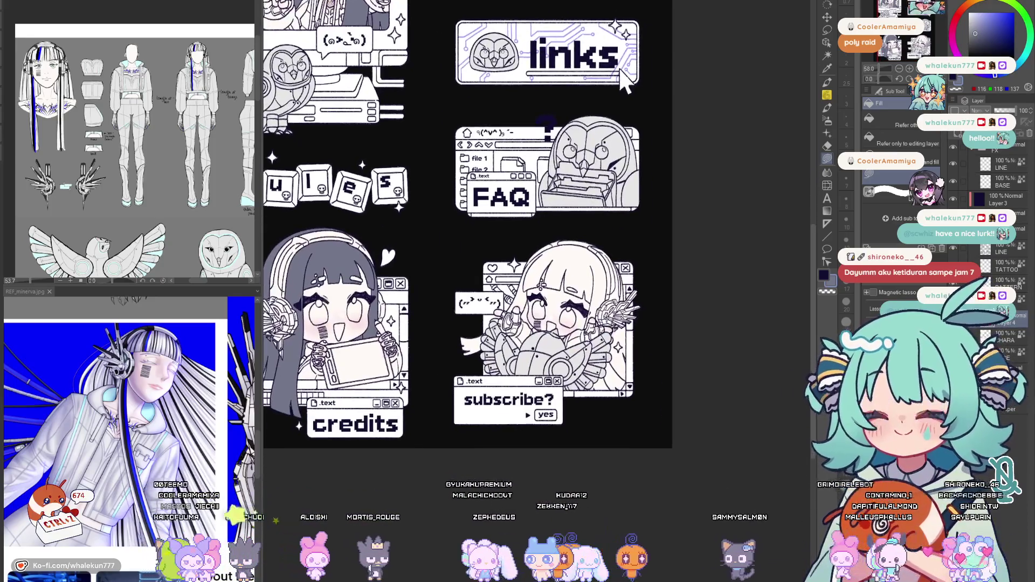
scroll(542, 364, up, 3)
scroll(543, 364, up, 2)
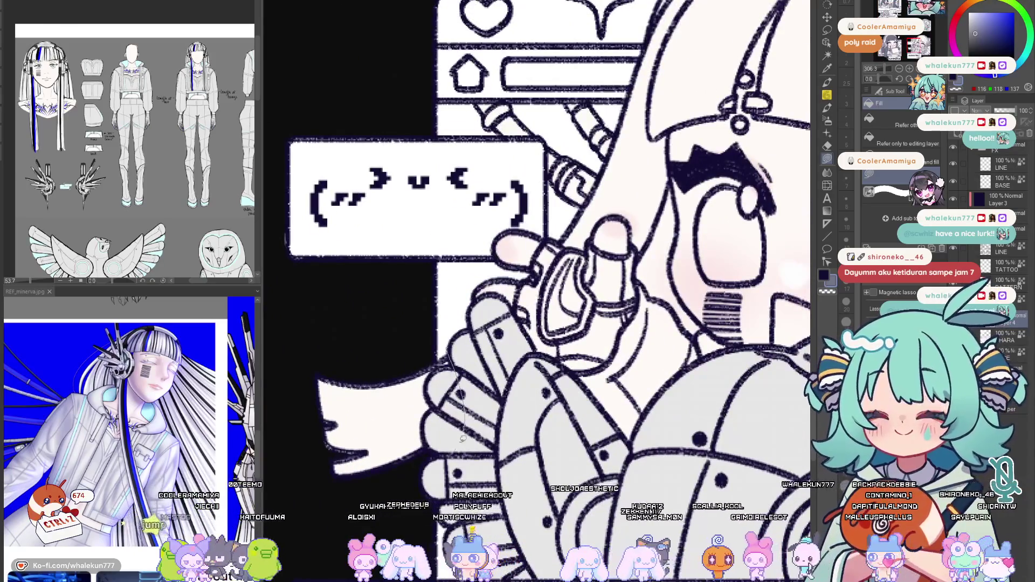
mouse_move(542, 364)
mouse_down()
mouse_move(453, 441)
mouse_move(450, 466)
mouse_move(424, 469)
mouse_up()
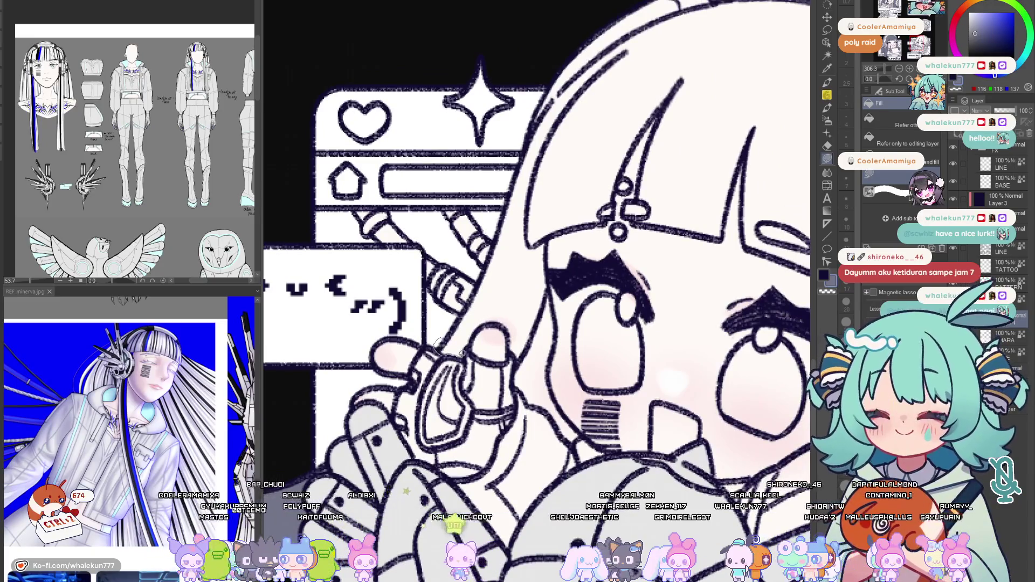
mouse_move(489, 297)
mouse_down()
mouse_move(442, 350)
mouse_move(459, 371)
mouse_up()
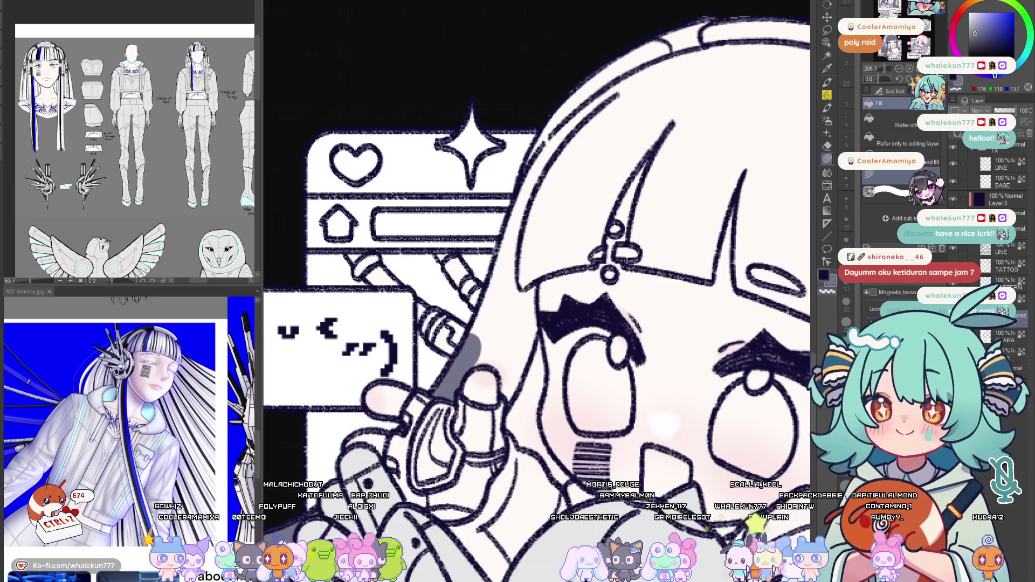
drag(473, 349, 522, 267)
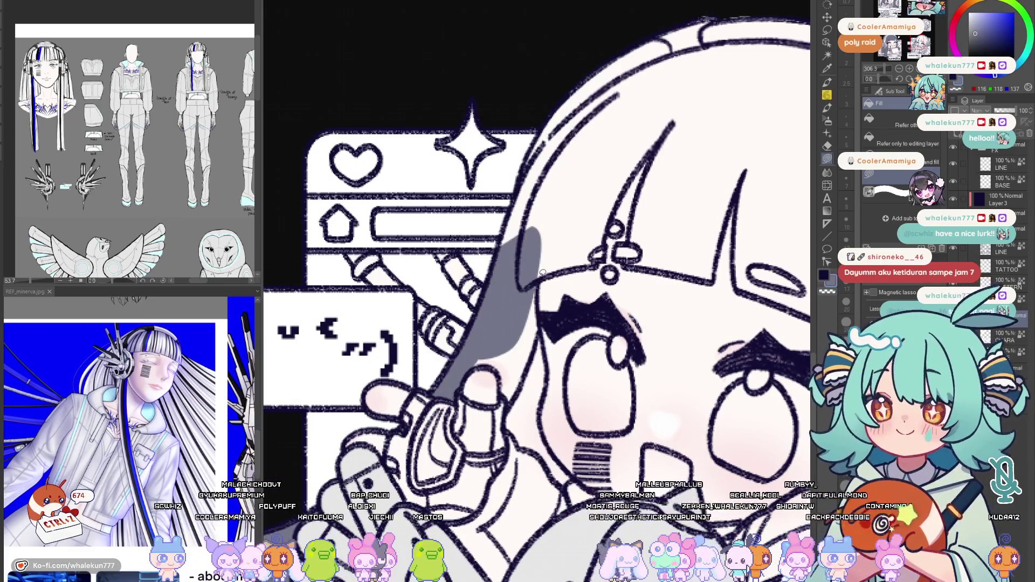
drag(494, 389, 539, 284)
scroll(534, 292, down, 2)
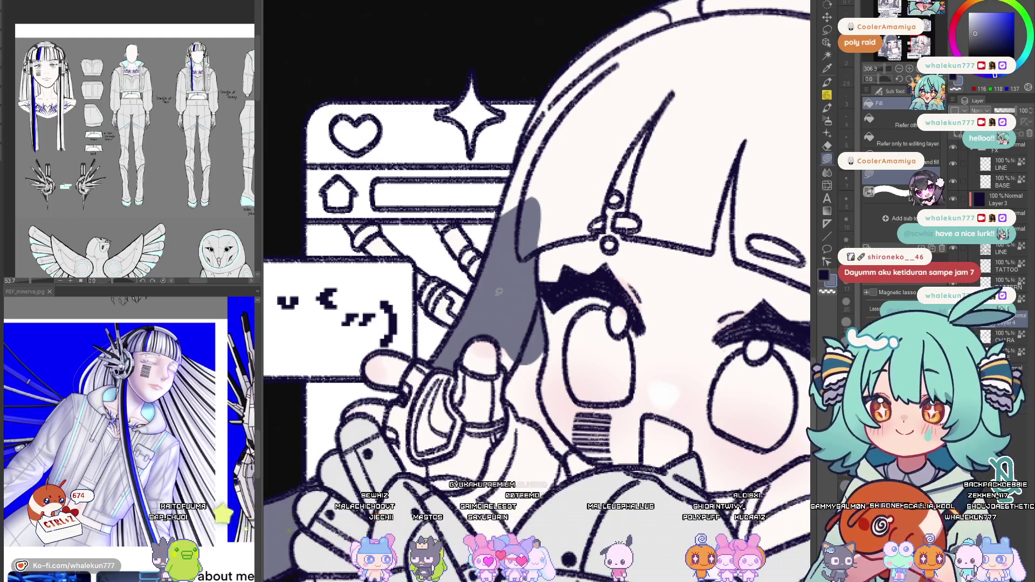
Fill the upper hair strand and top of her hair with the same dark grey
drag(523, 340, 552, 243)
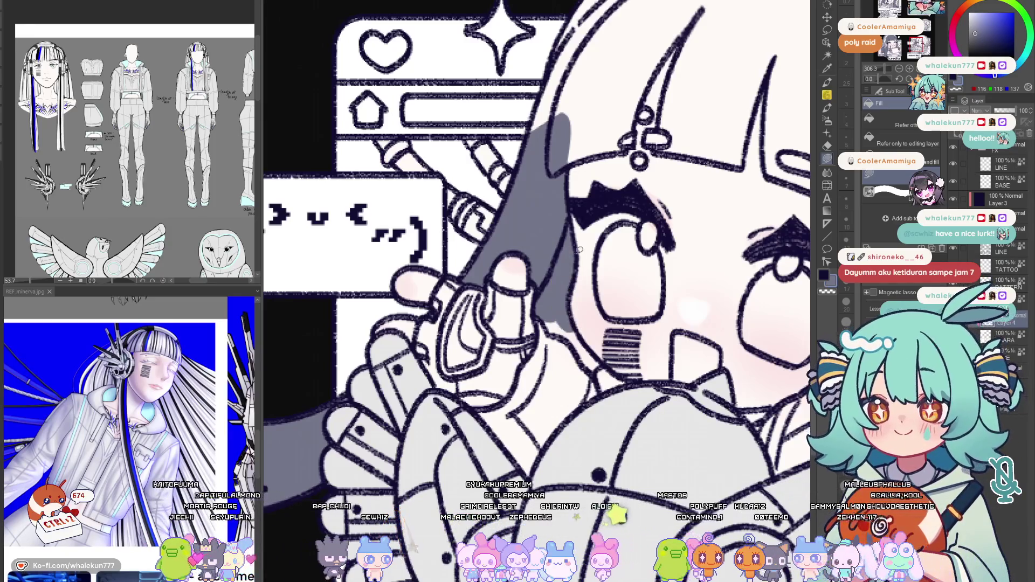
drag(580, 249, 557, 290)
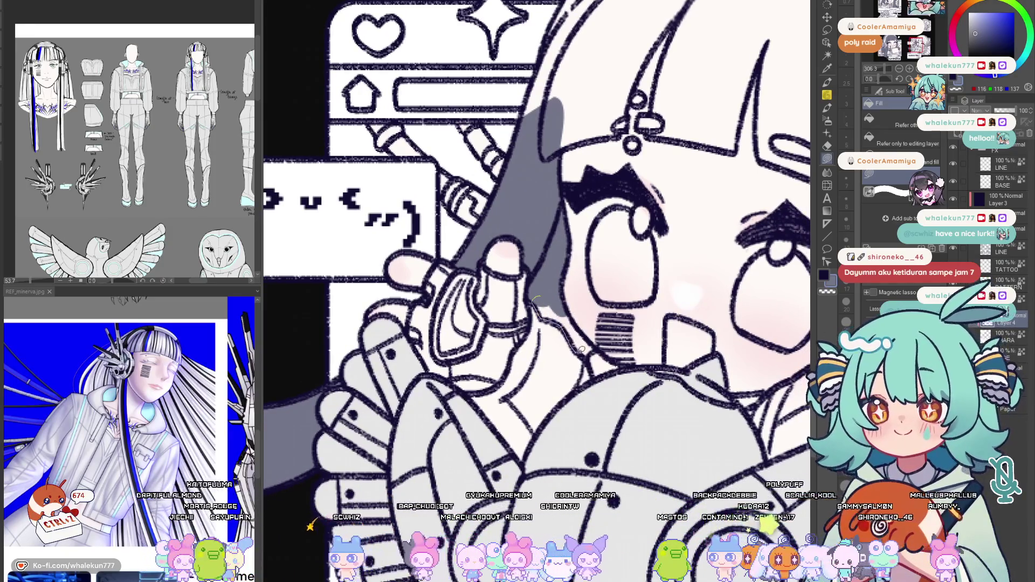
mouse_move(574, 312)
mouse_down()
mouse_move(589, 341)
mouse_move(573, 333)
mouse_up()
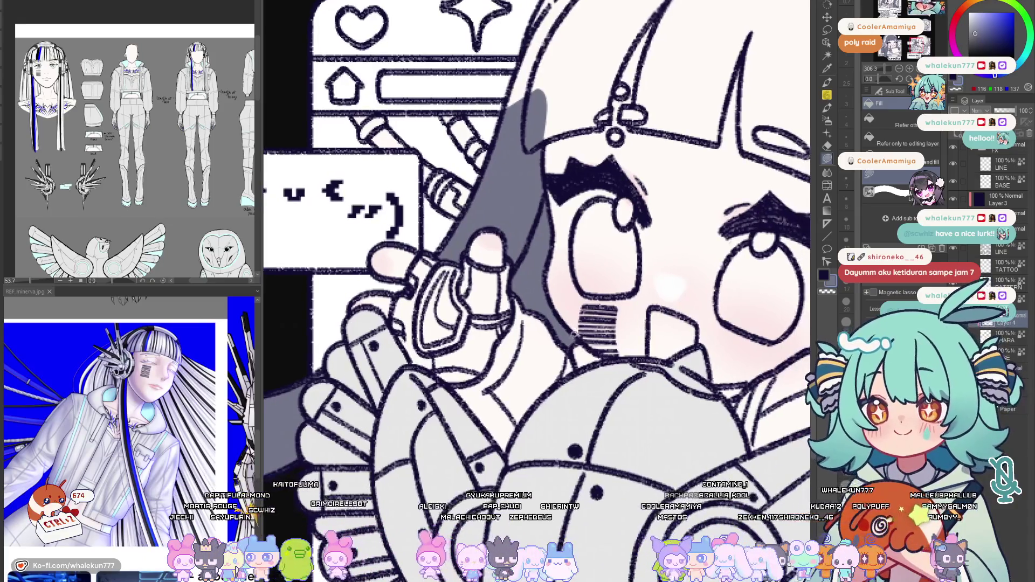
drag(556, 165, 569, 316)
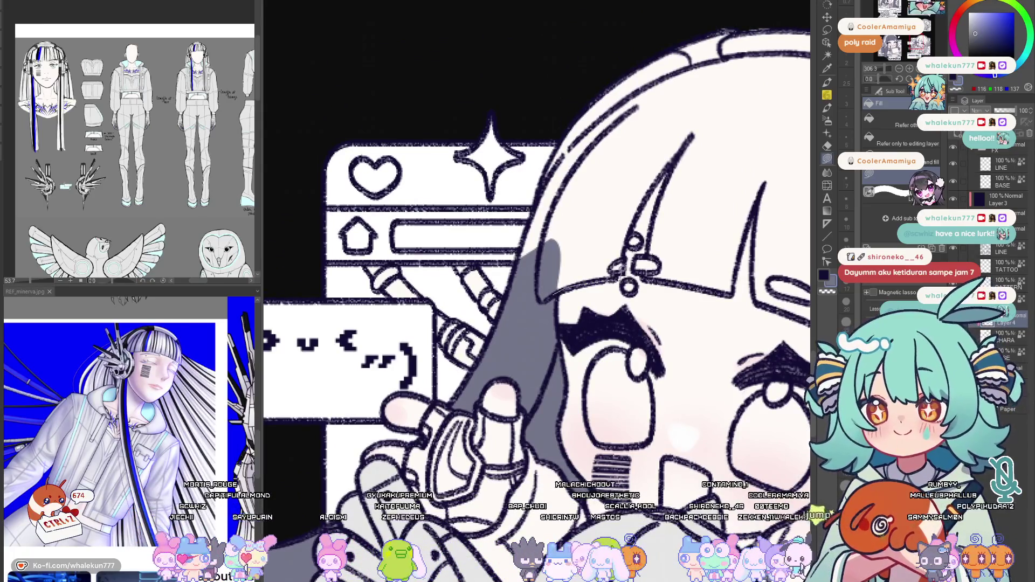
drag(600, 209, 558, 242)
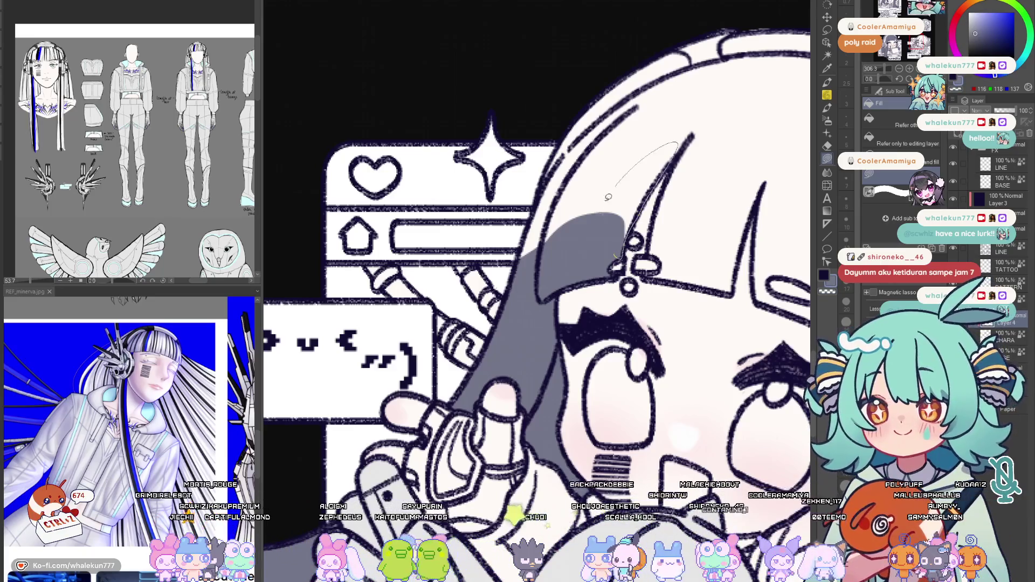
drag(608, 197, 602, 243)
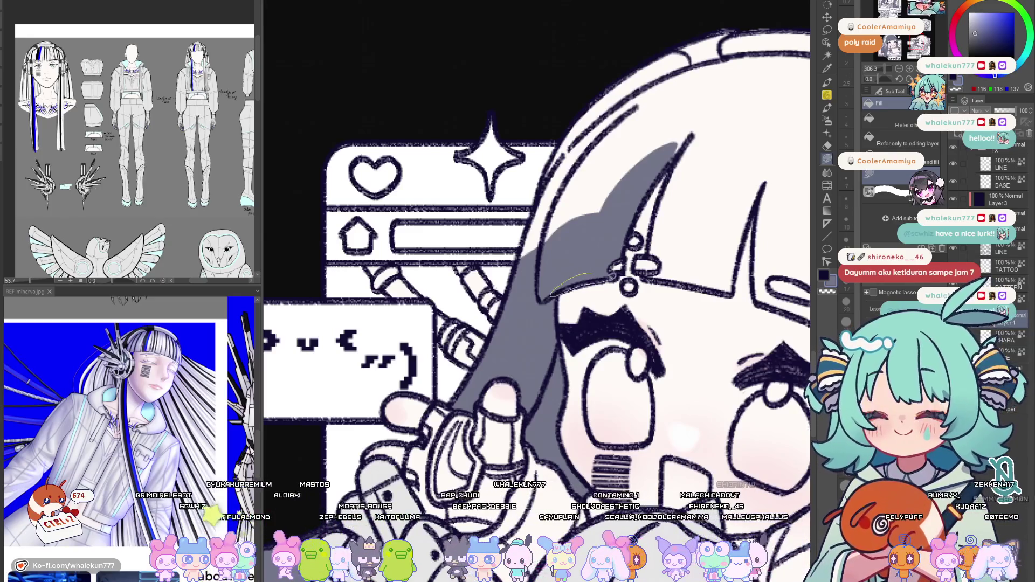
scroll(559, 284, up, 2)
drag(582, 331, 620, 196)
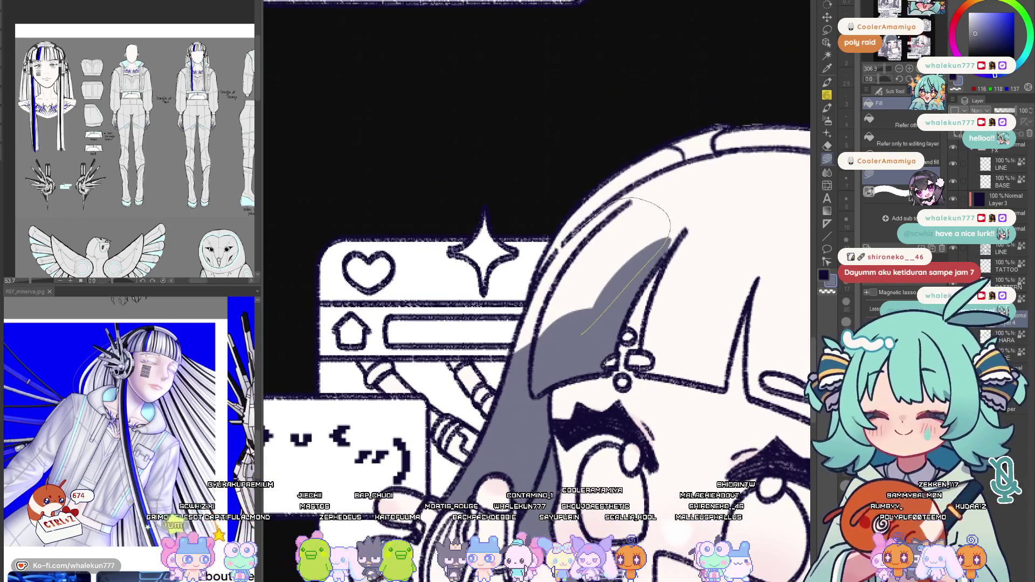
Lasso-fill the outlined bangs and hair areas grey, mirroring the view to check
drag(540, 270, 540, 271)
scroll(628, 245, right, 2)
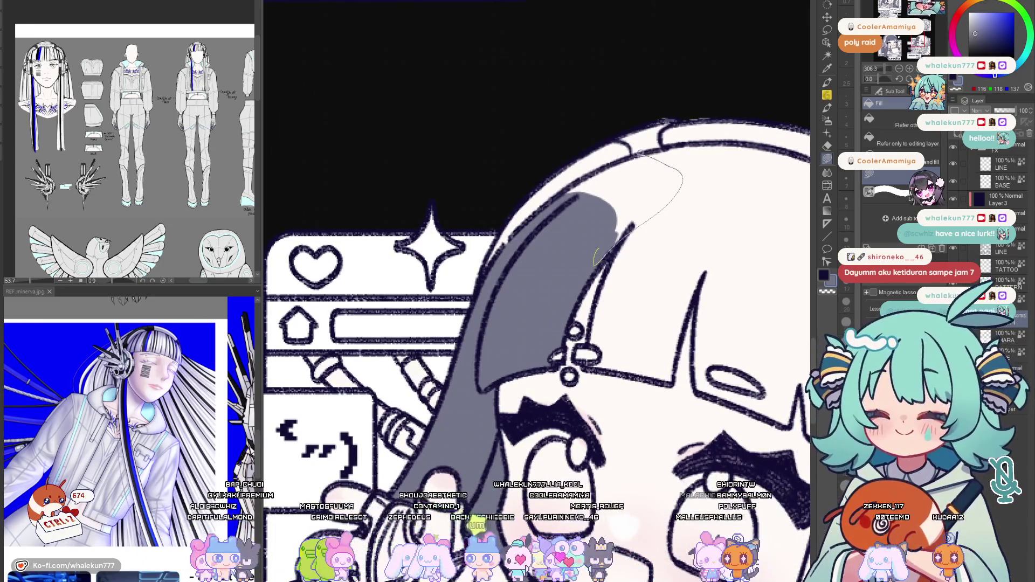
drag(594, 259, 590, 257)
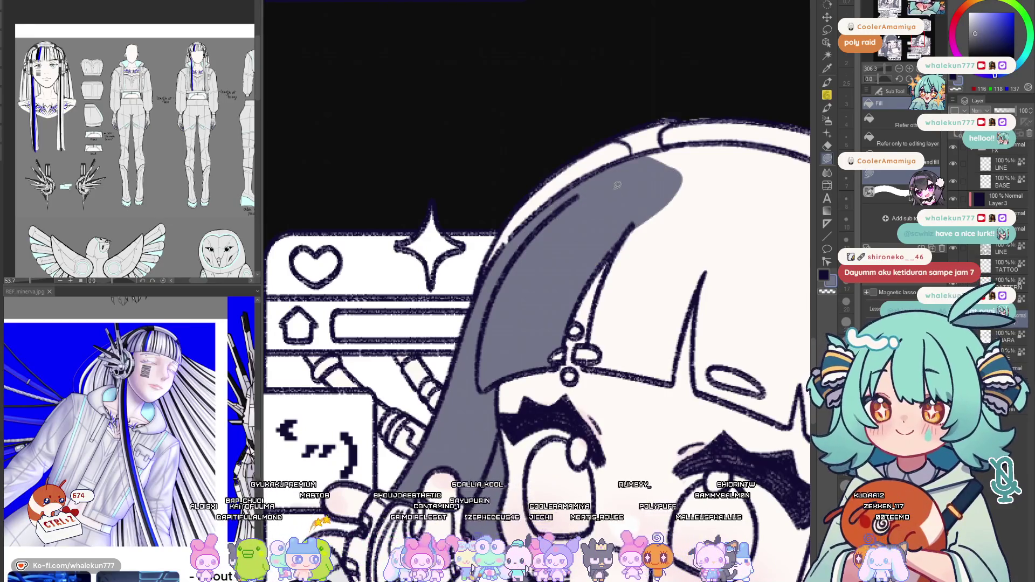
drag(486, 243, 578, 237)
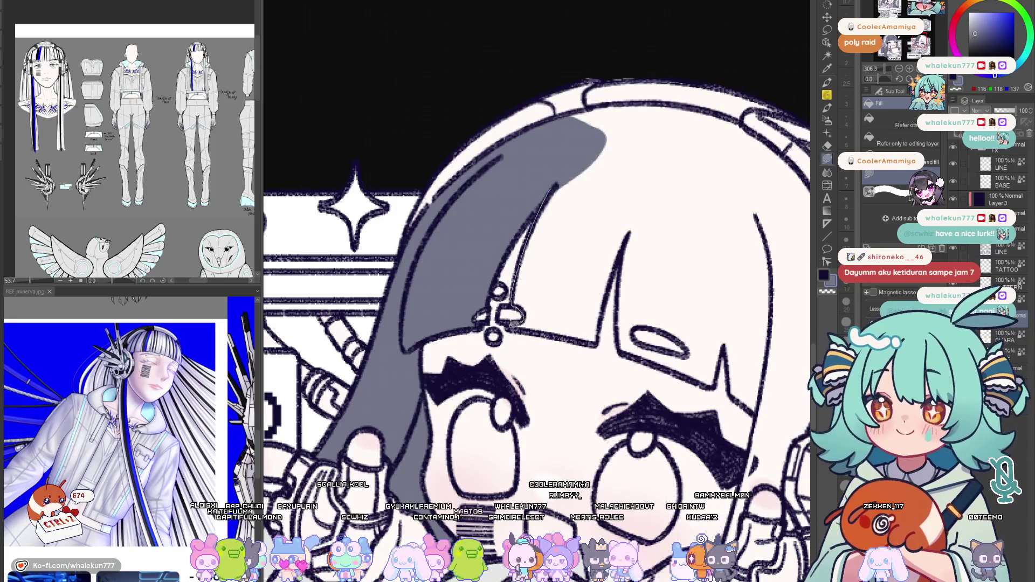
drag(549, 188, 575, 152)
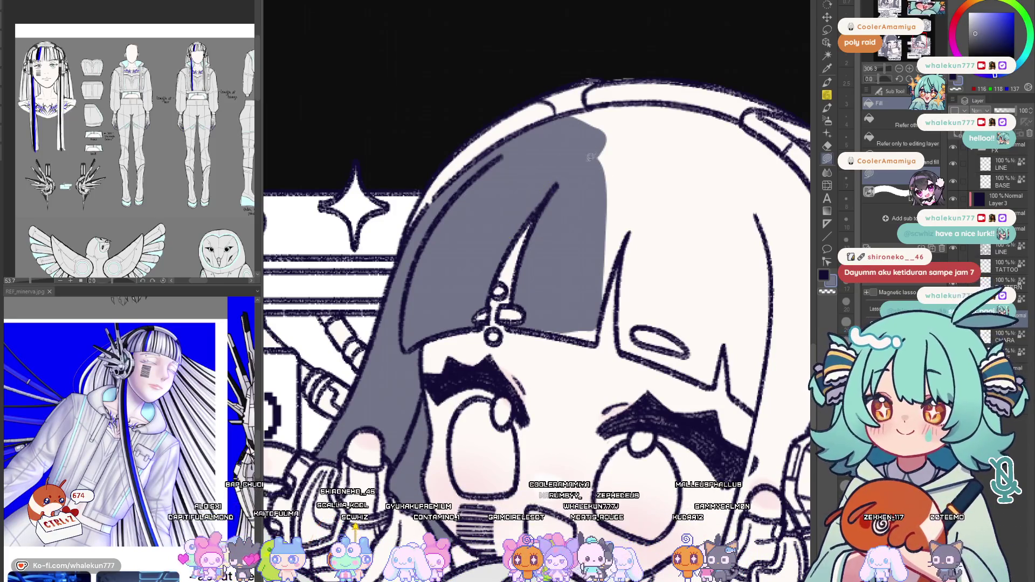
key(h)
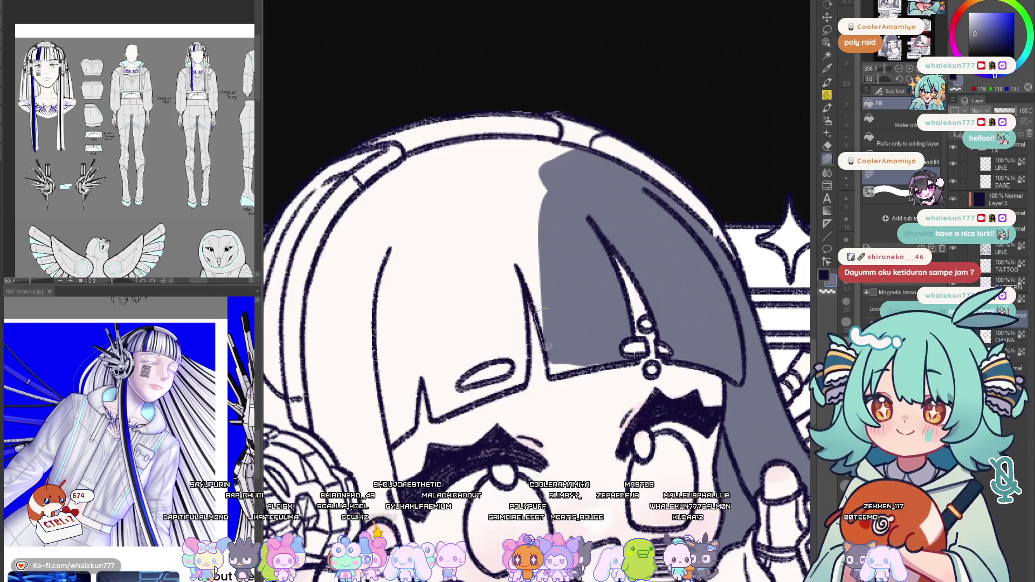
drag(621, 347, 603, 380)
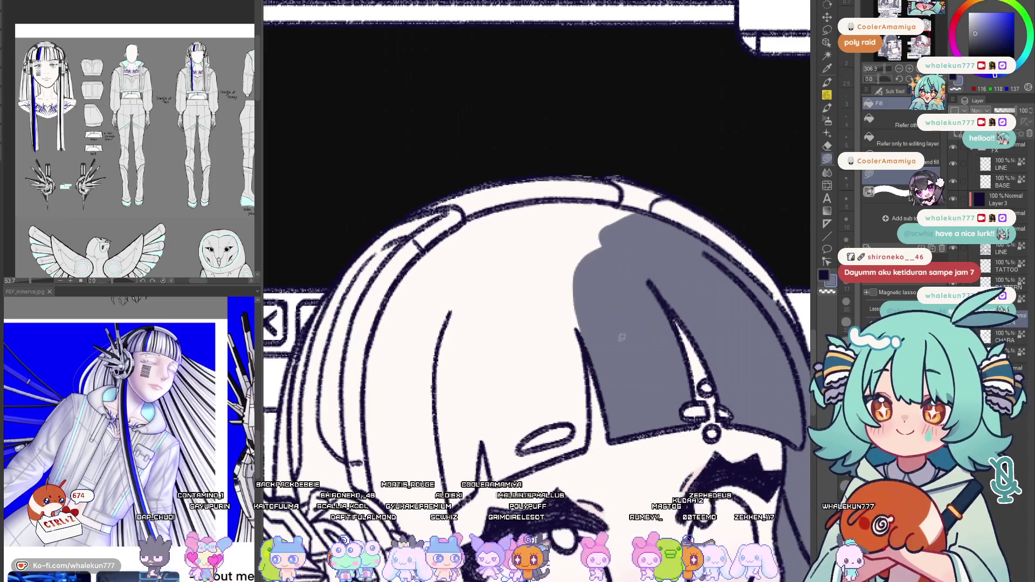
key(h)
key(h)
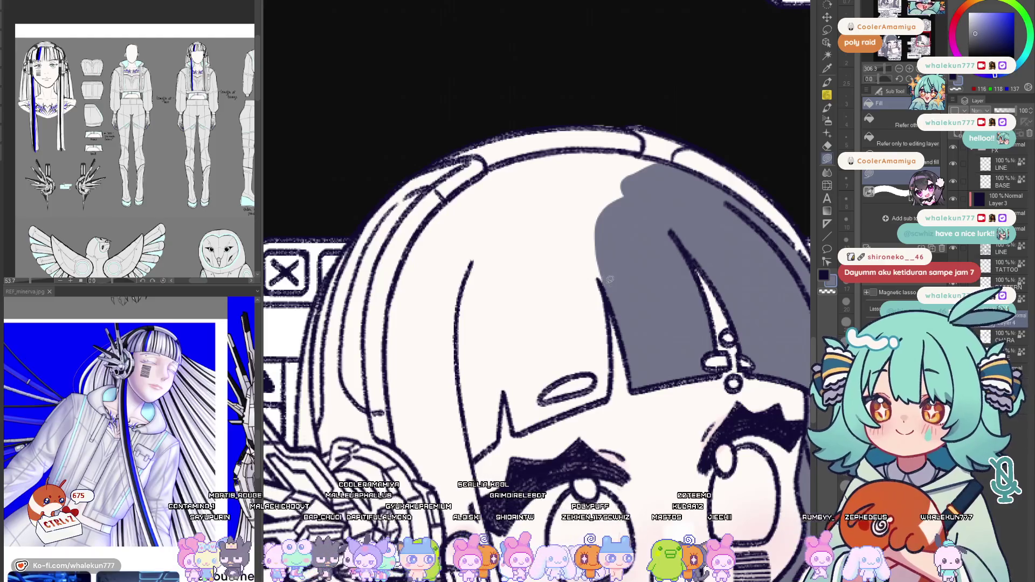
Extend the grey bangs down to the eye, the shadow under them and the left side hair
drag(551, 269, 559, 243)
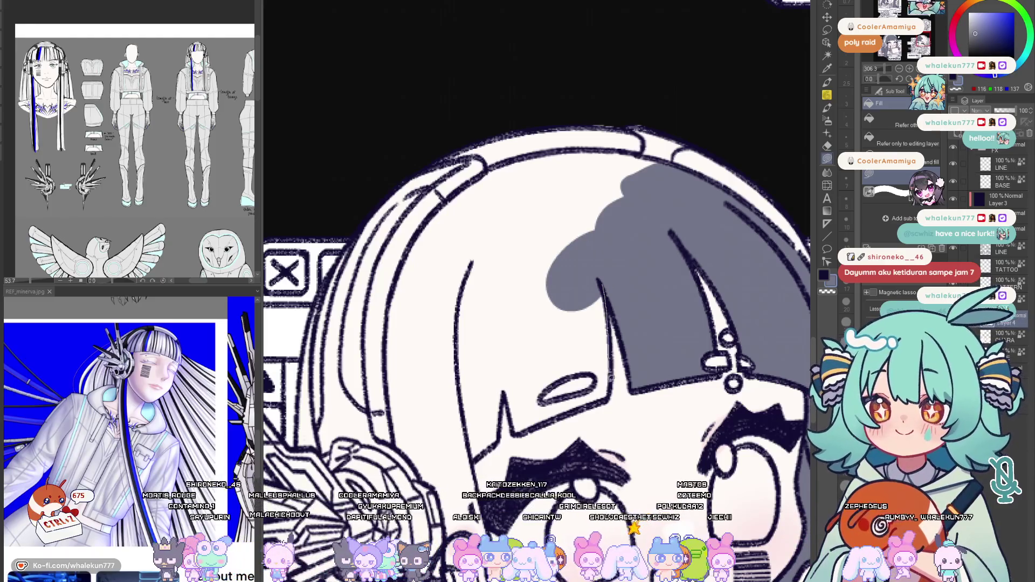
drag(582, 321, 613, 346)
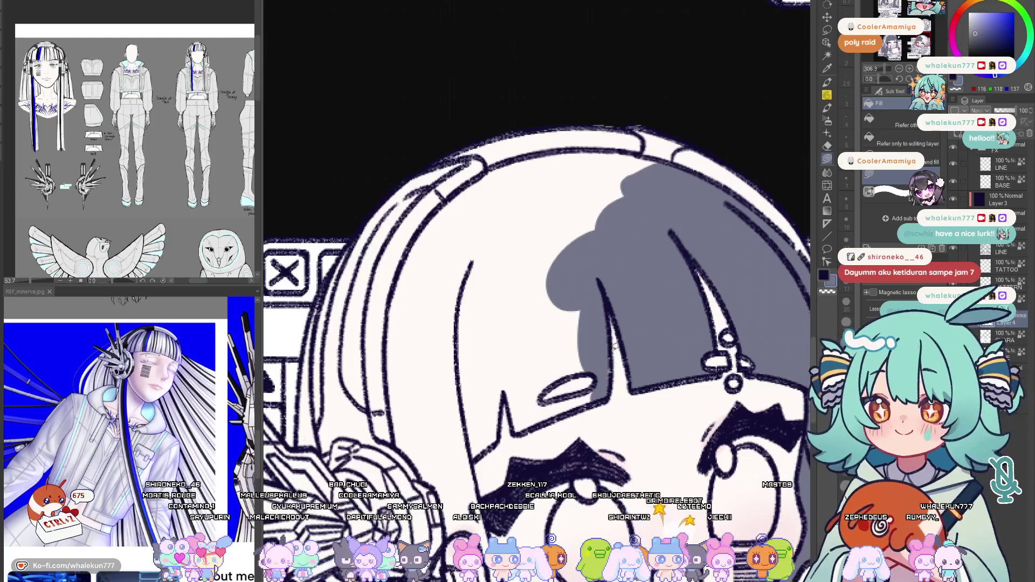
drag(611, 391, 620, 313)
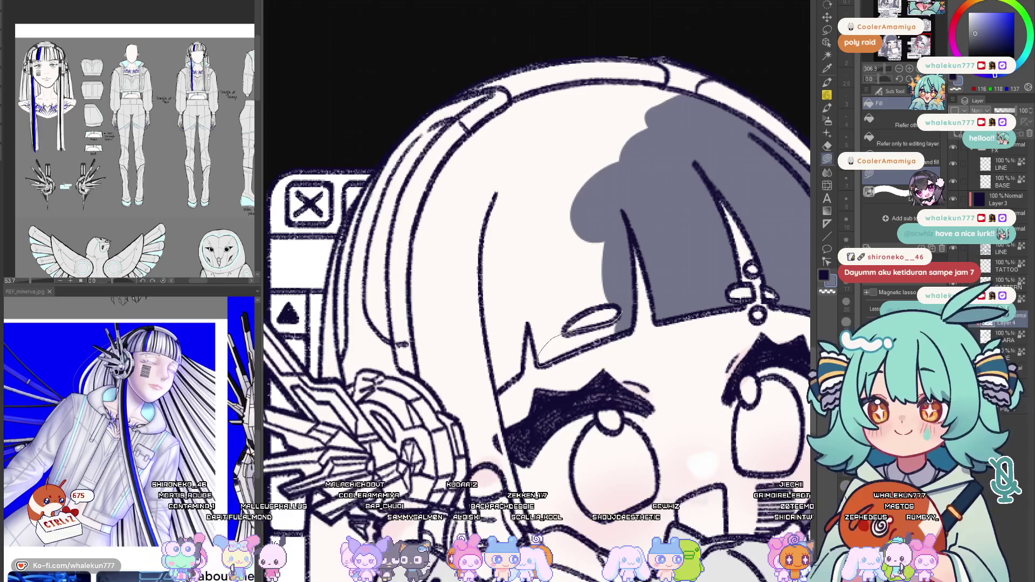
drag(617, 317, 629, 321)
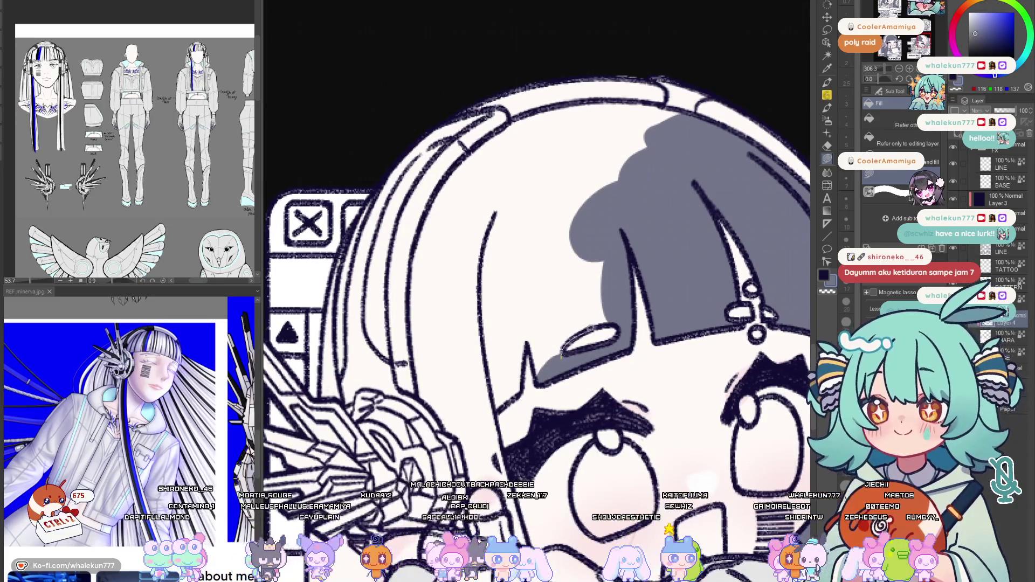
mouse_move(562, 356)
mouse_down()
mouse_move(555, 262)
mouse_move(542, 359)
mouse_up()
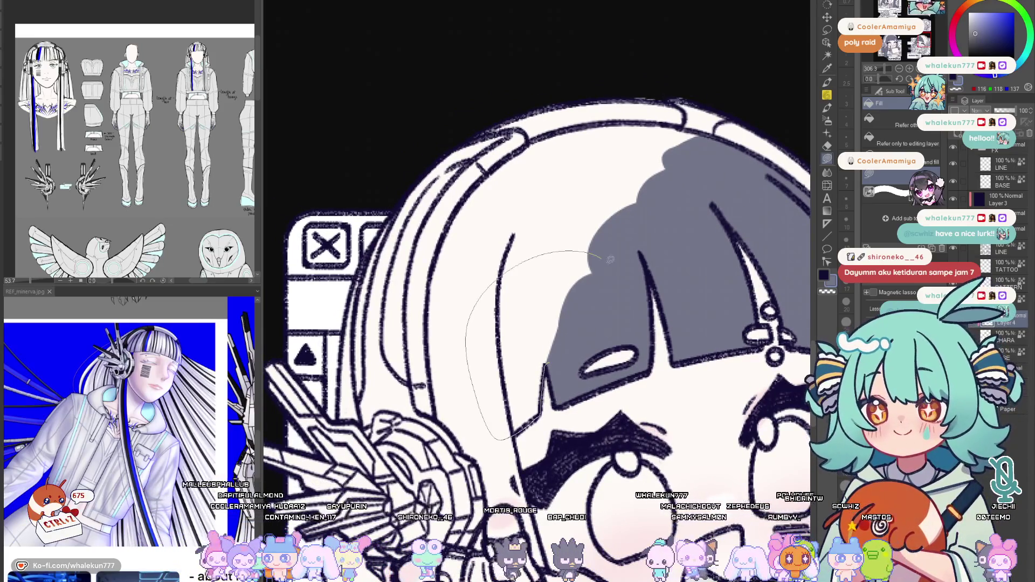
drag(611, 259, 607, 263)
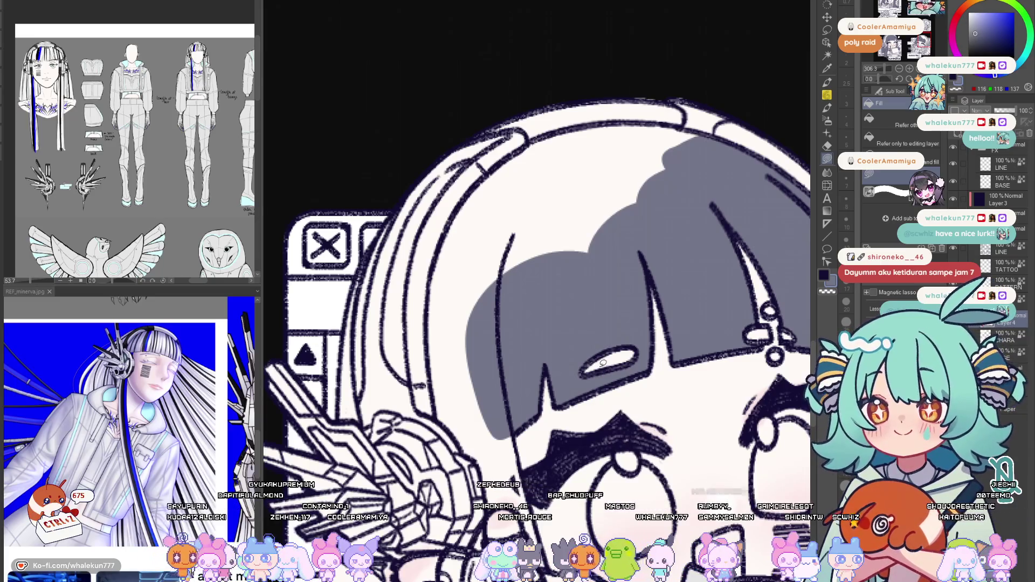
key(h)
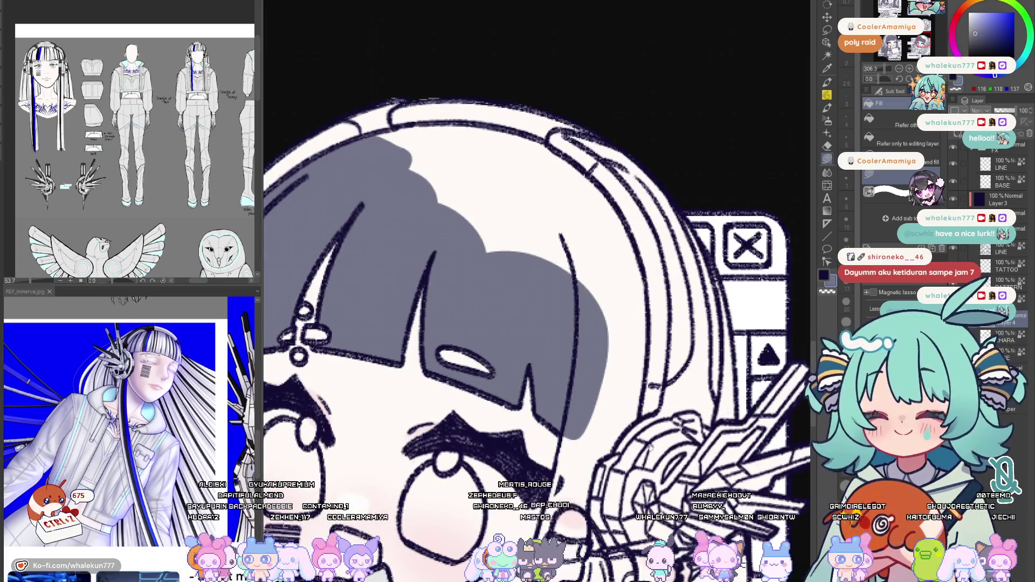
Grey out the hair above the forehead and across the top of the head
drag(588, 321, 665, 256)
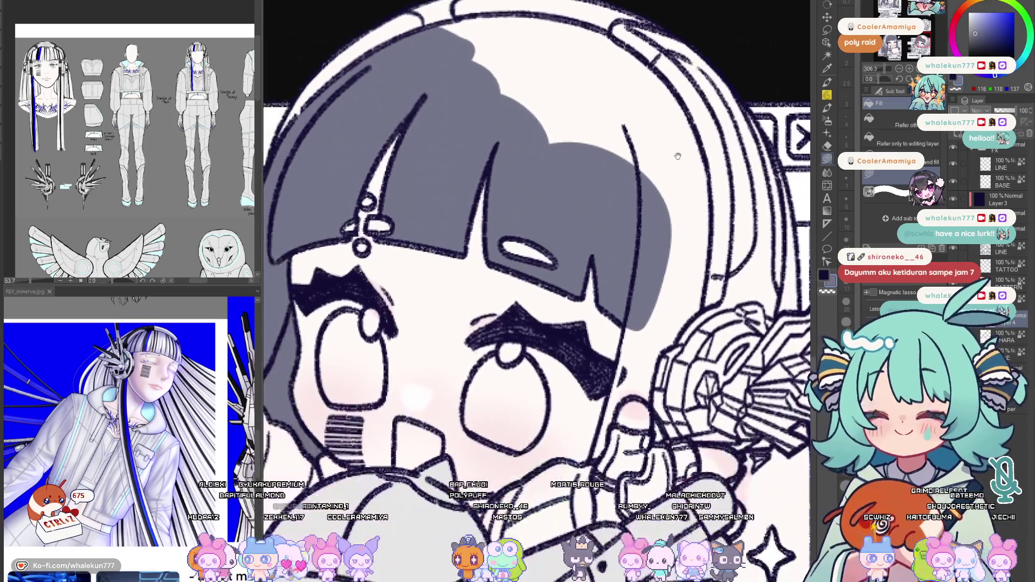
scroll(666, 256, down, 2)
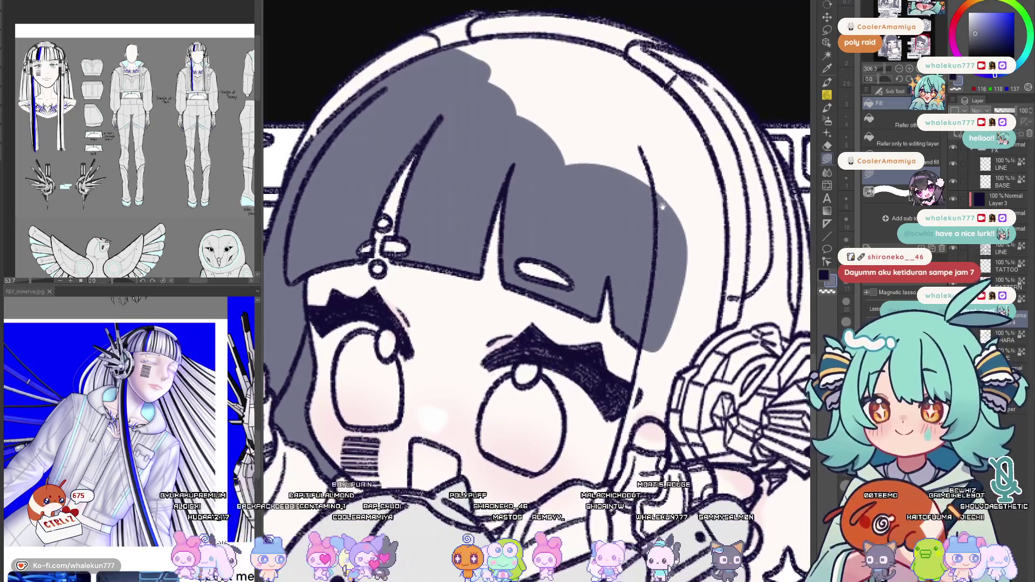
key(h)
scroll(647, 206, down, 2)
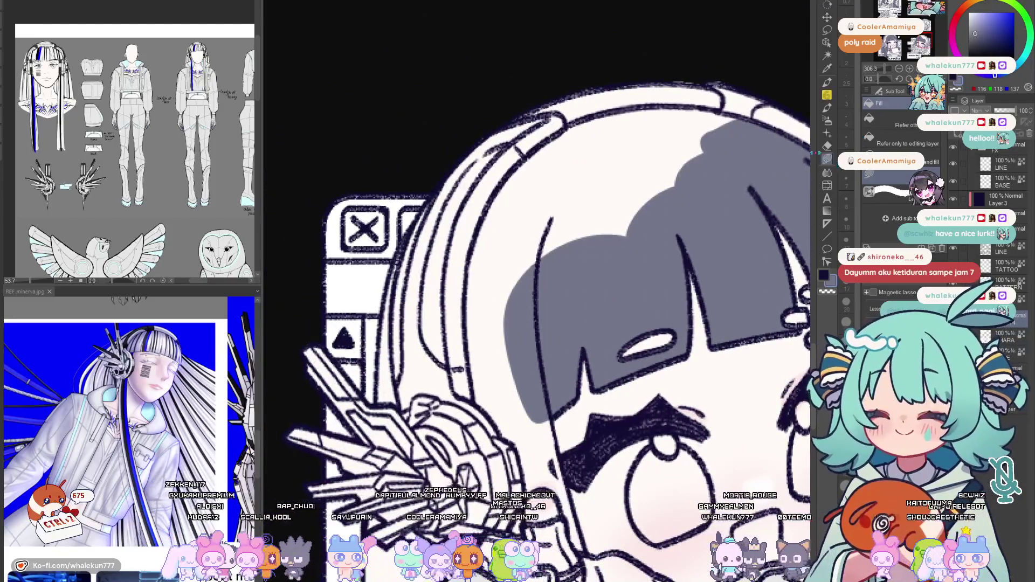
key(h)
key(h)
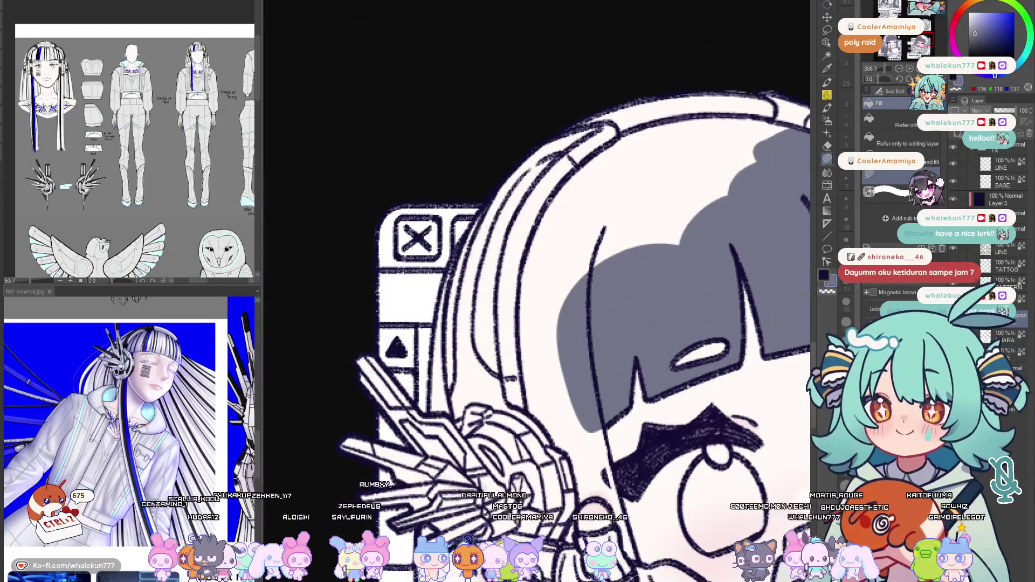
drag(657, 283, 647, 300)
drag(559, 197, 554, 229)
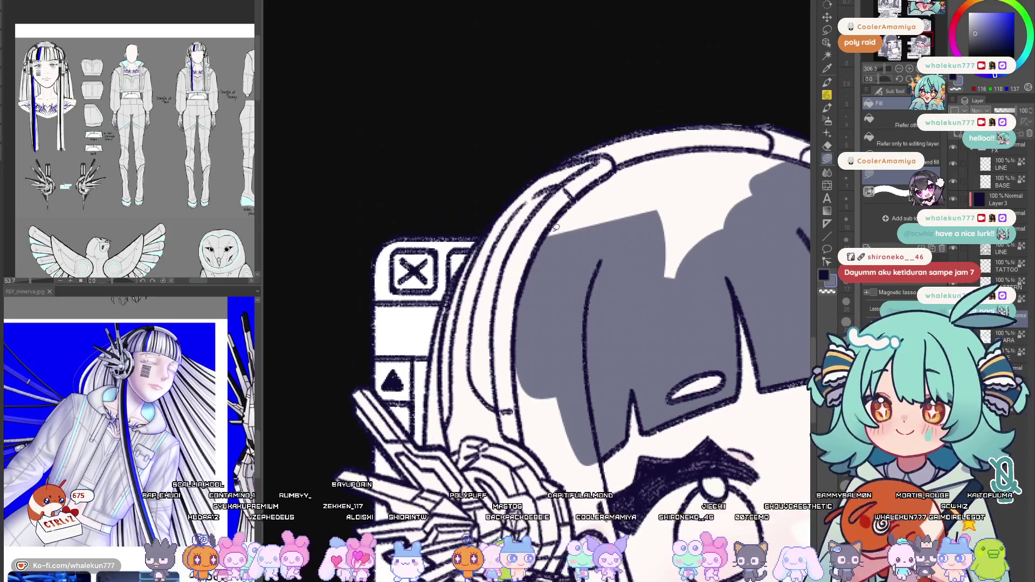
mouse_move(622, 296)
mouse_down()
mouse_move(558, 212)
mouse_move(543, 236)
mouse_up()
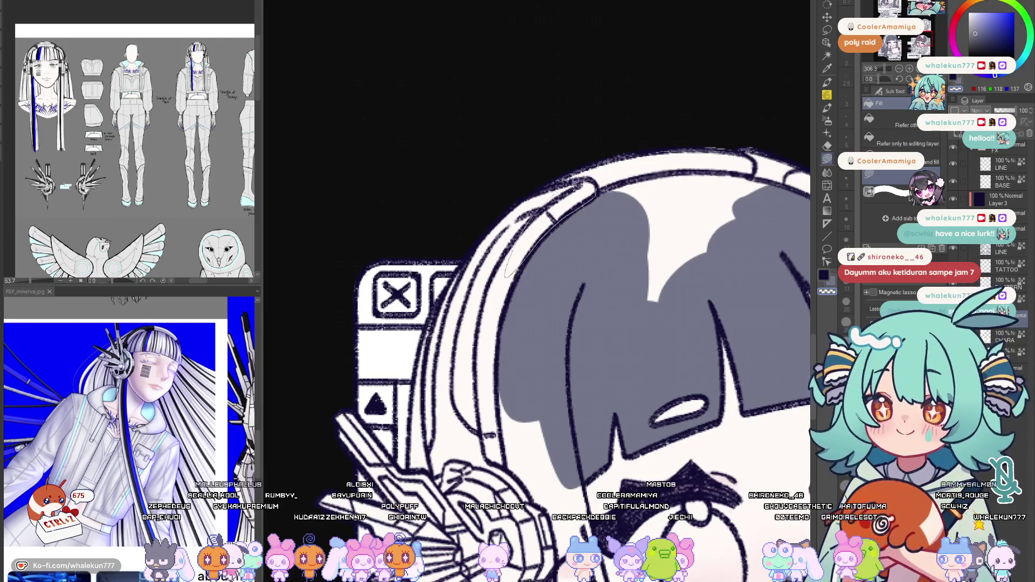
drag(508, 447, 509, 453)
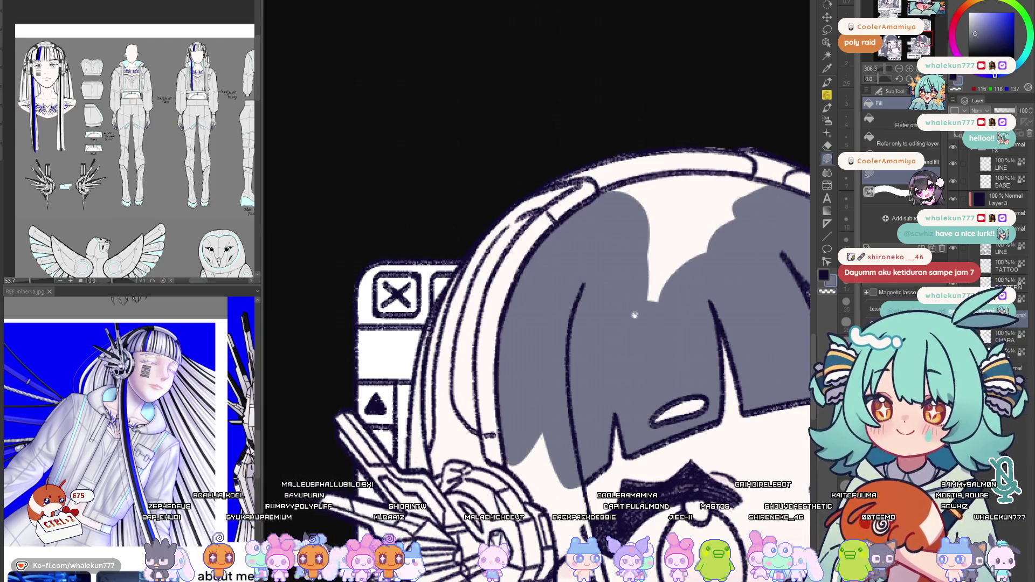
drag(566, 242, 485, 316)
mouse_move(521, 348)
mouse_down()
mouse_move(570, 311)
mouse_move(591, 316)
mouse_up()
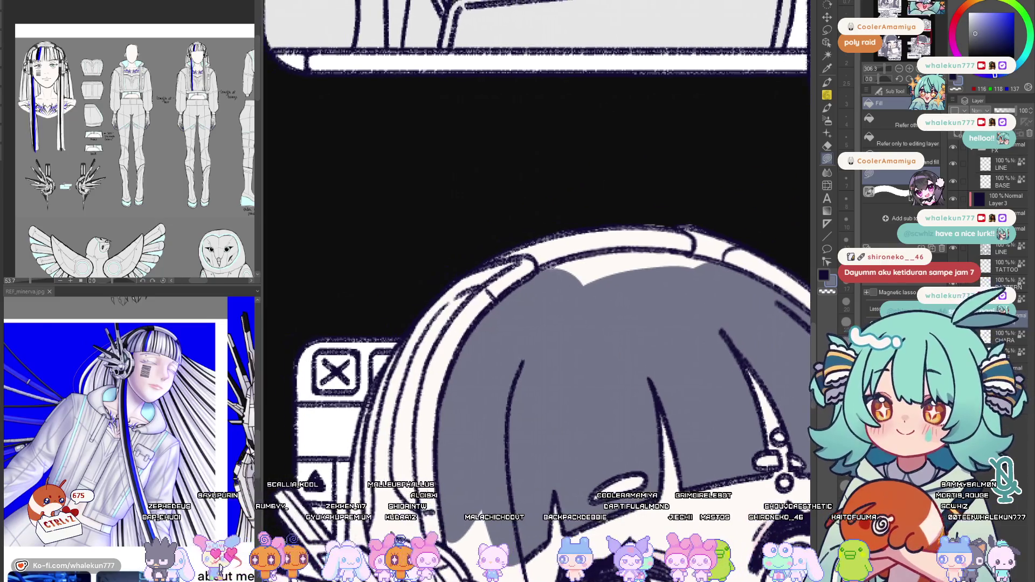
Fill the leftover light gaps grey: the notch, beside the headphone, the white strip and near her hand
drag(696, 264, 602, 250)
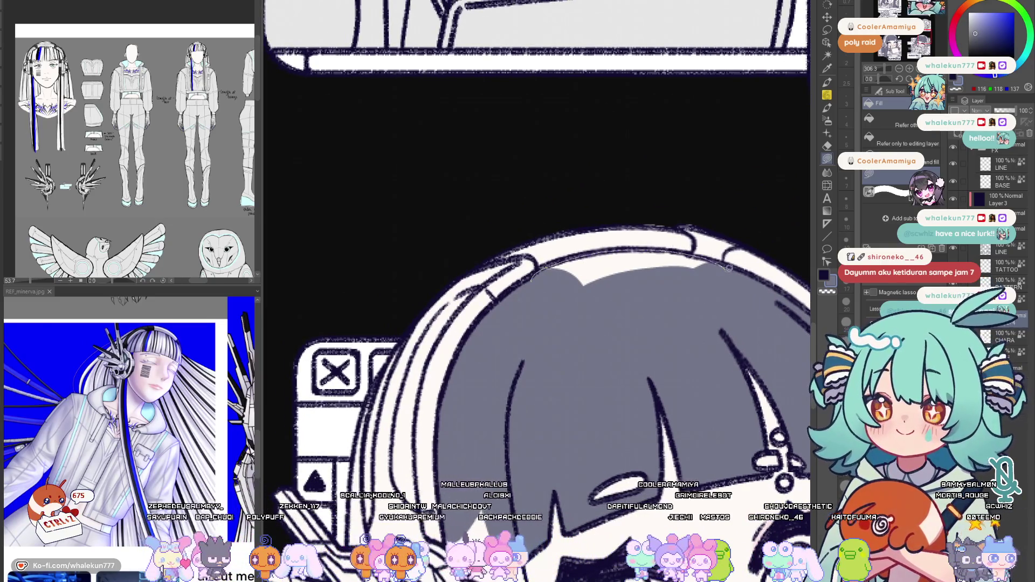
drag(668, 247, 601, 261)
scroll(606, 261, up, 1)
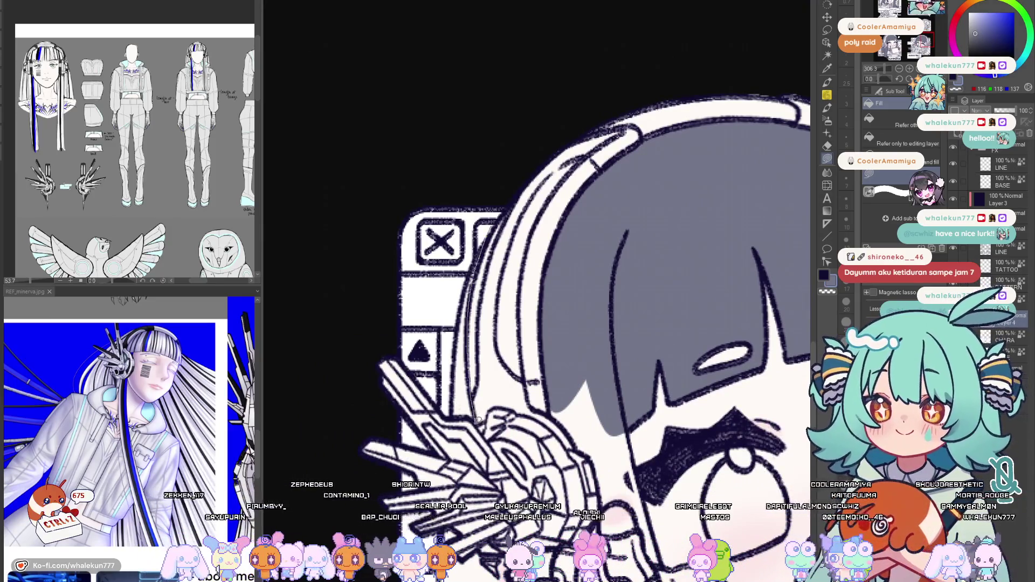
mouse_move(567, 324)
mouse_down()
mouse_move(545, 210)
mouse_move(504, 193)
mouse_up()
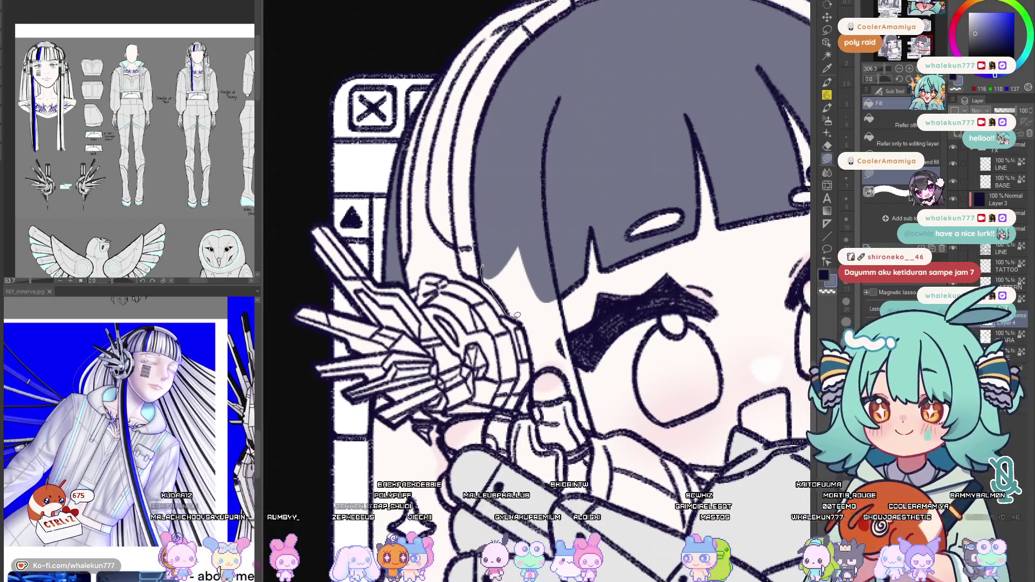
key(h)
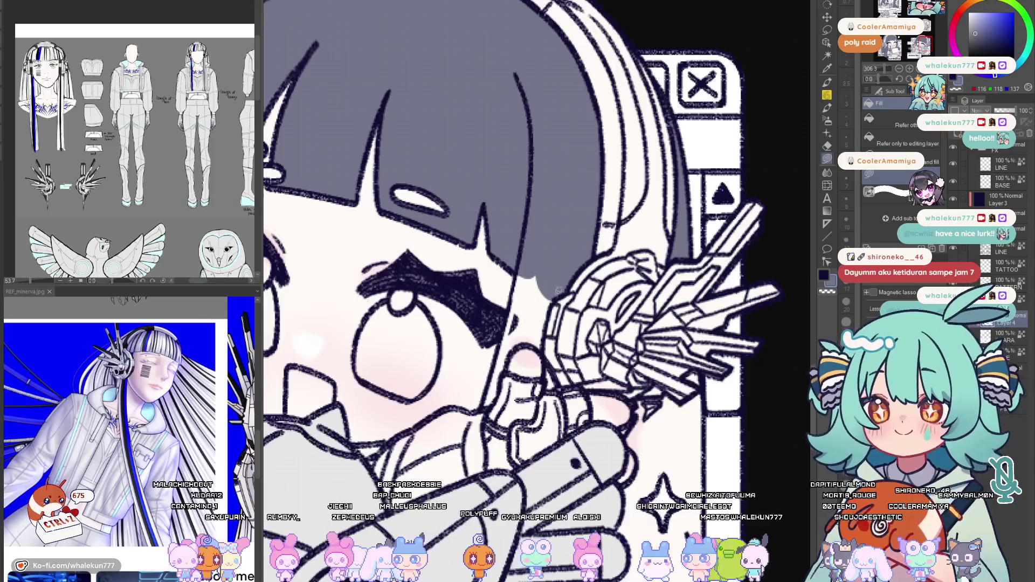
drag(530, 301, 562, 288)
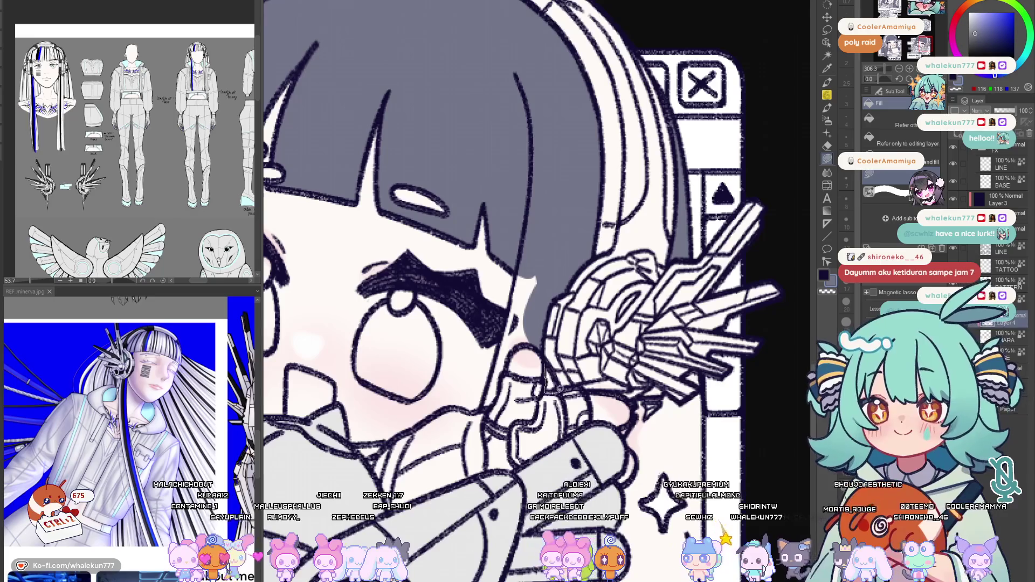
scroll(526, 292, up, 1)
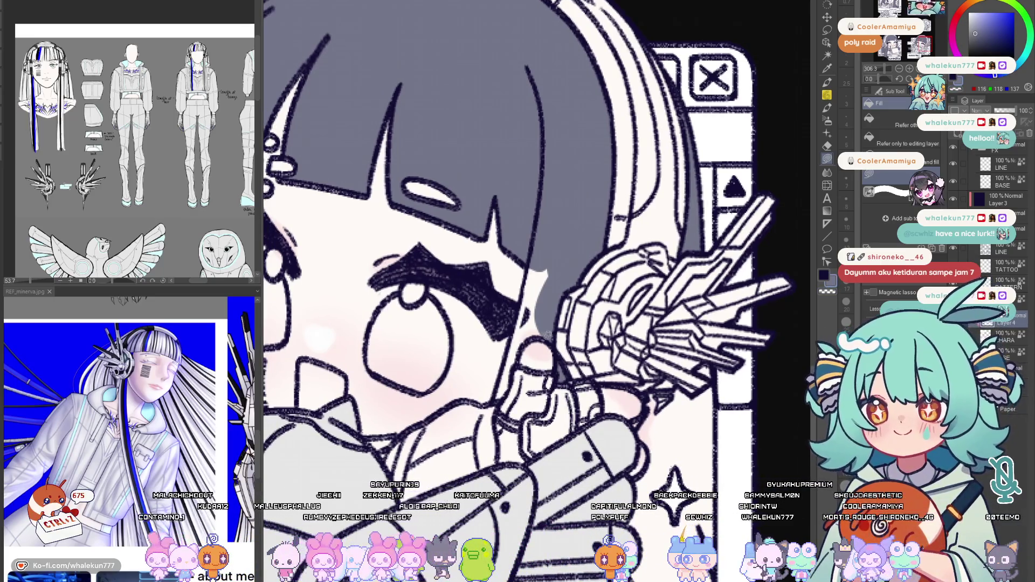
scroll(526, 291, up, 1)
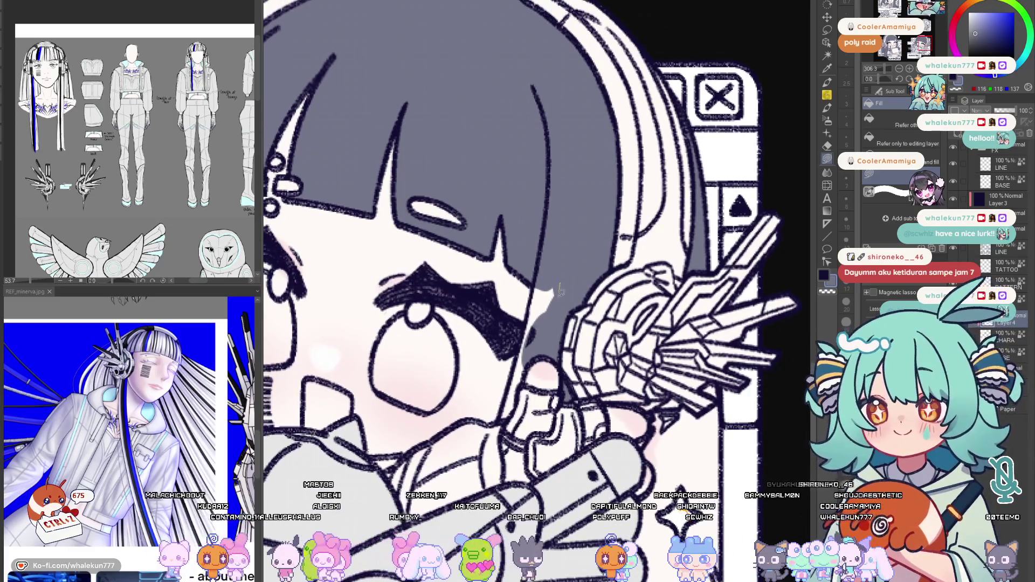
drag(529, 328, 526, 336)
scroll(526, 339, up, 1)
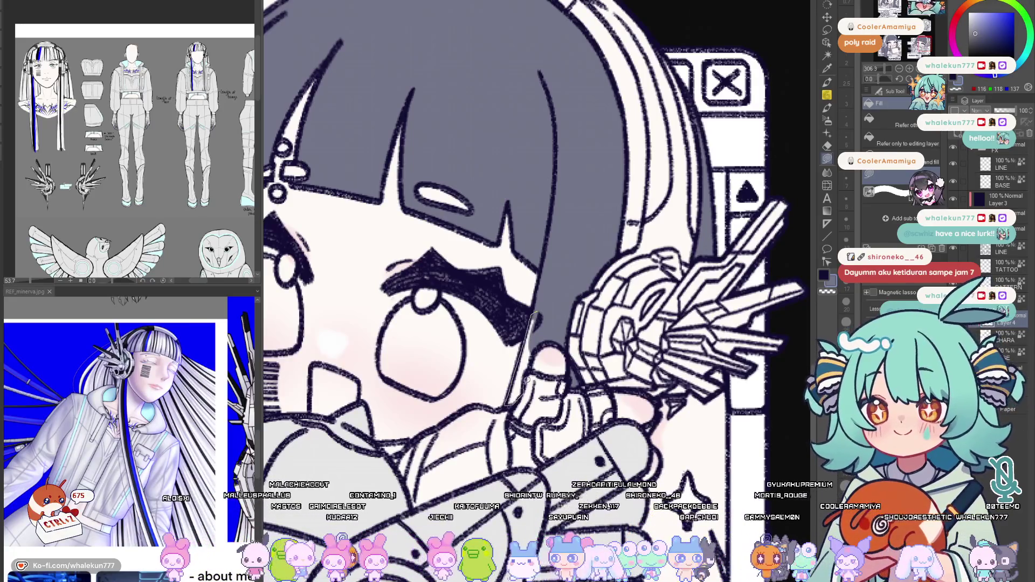
scroll(526, 324, down, 1)
scroll(526, 324, down, 1)
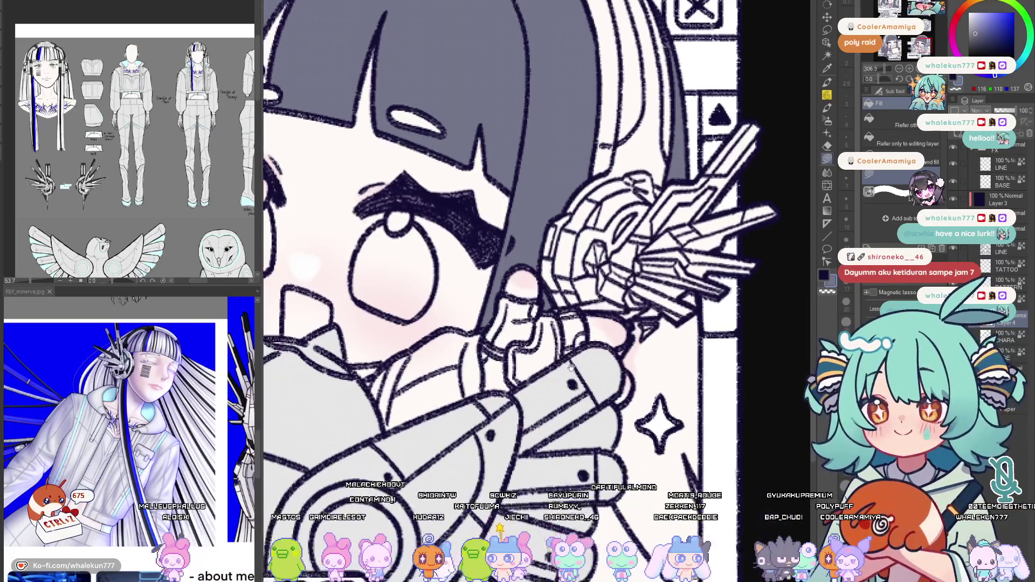
scroll(525, 323, down, 2)
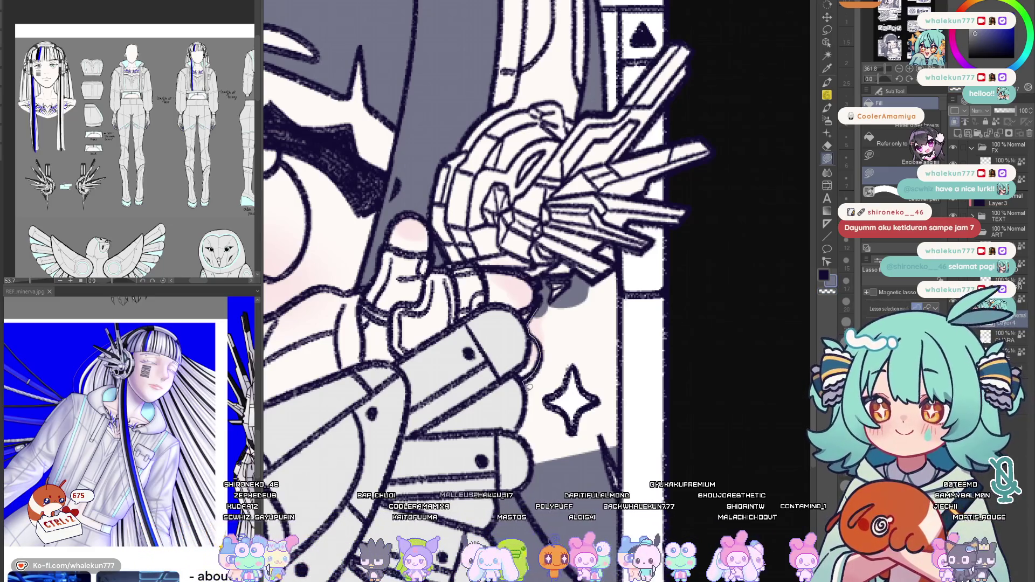
drag(643, 421, 636, 325)
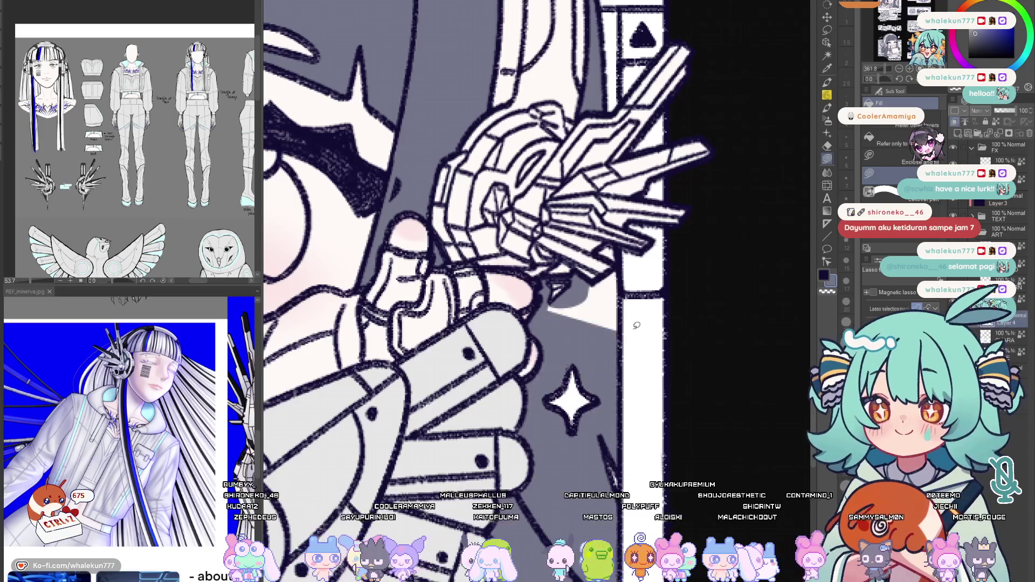
scroll(485, 292, up, 3)
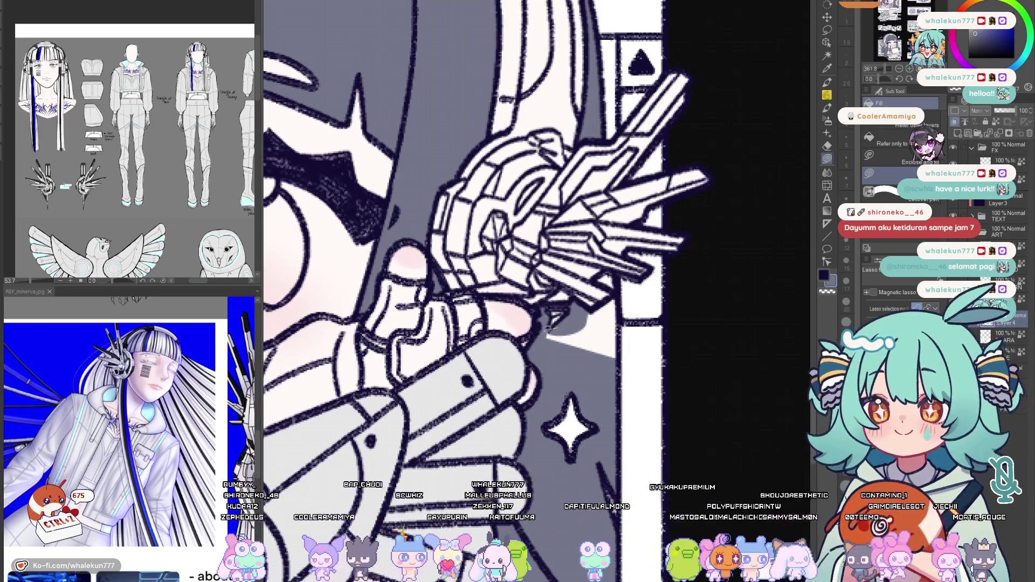
mouse_move(624, 331)
mouse_down()
mouse_move(595, 311)
mouse_move(595, 296)
mouse_up()
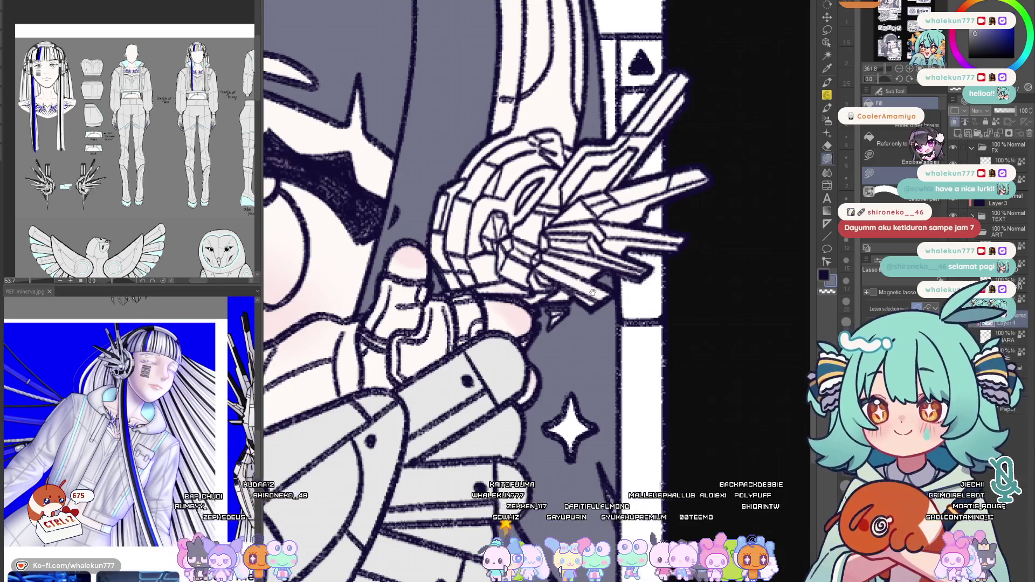
scroll(480, 243, down, 2)
scroll(481, 243, down, 2)
scroll(481, 243, down, 3)
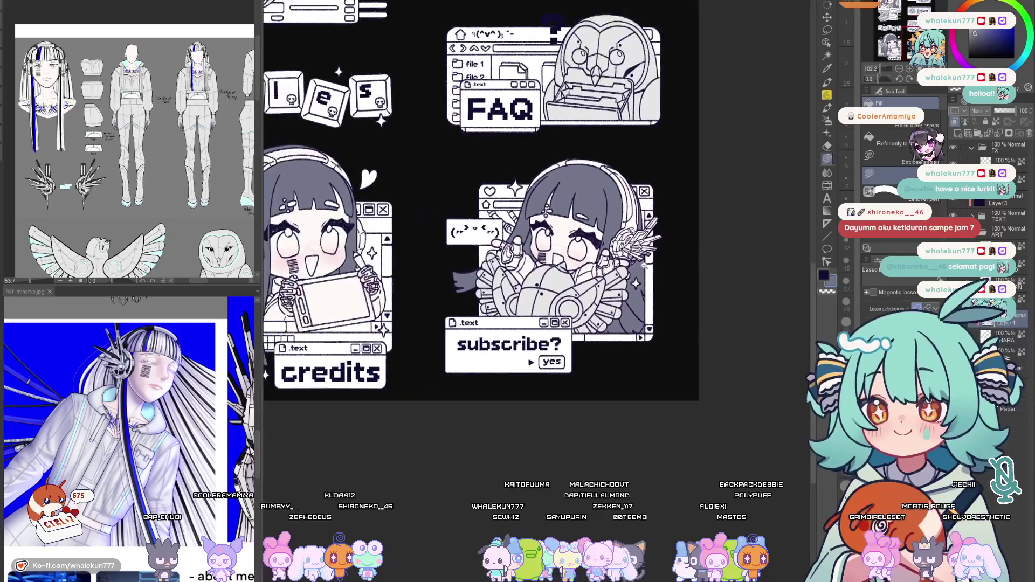
scroll(736, 153, down, 2)
scroll(736, 152, up, 2)
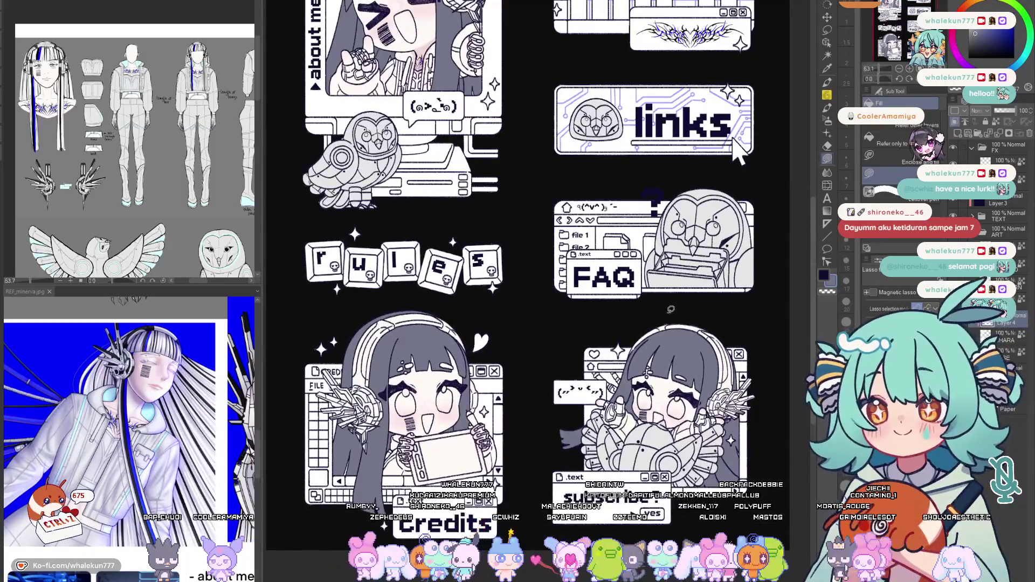
Check the whole sheet mirrored, then create new Layer 5 above Layer 4
drag(737, 154, 738, 174)
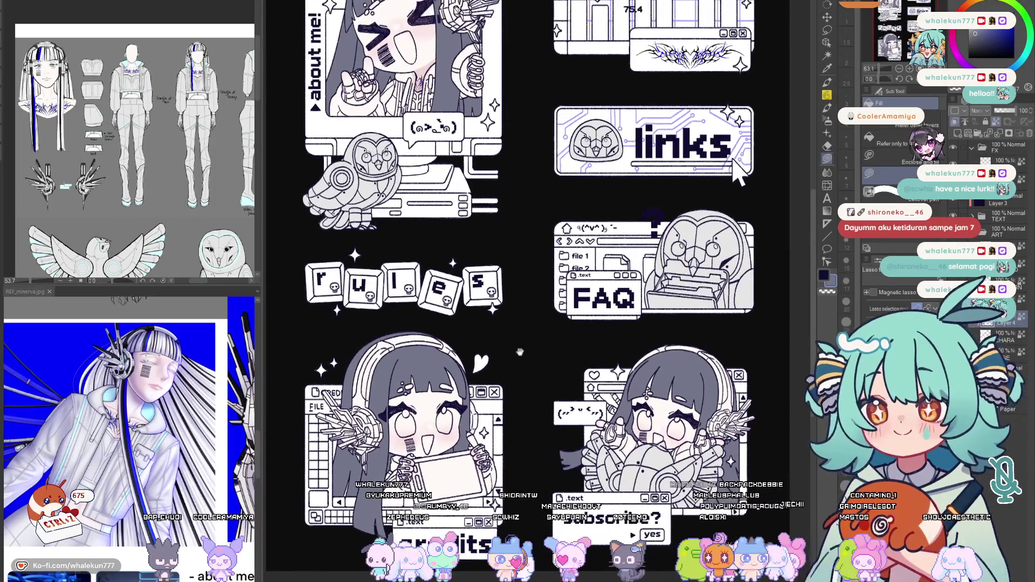
scroll(99, 202, up, 3)
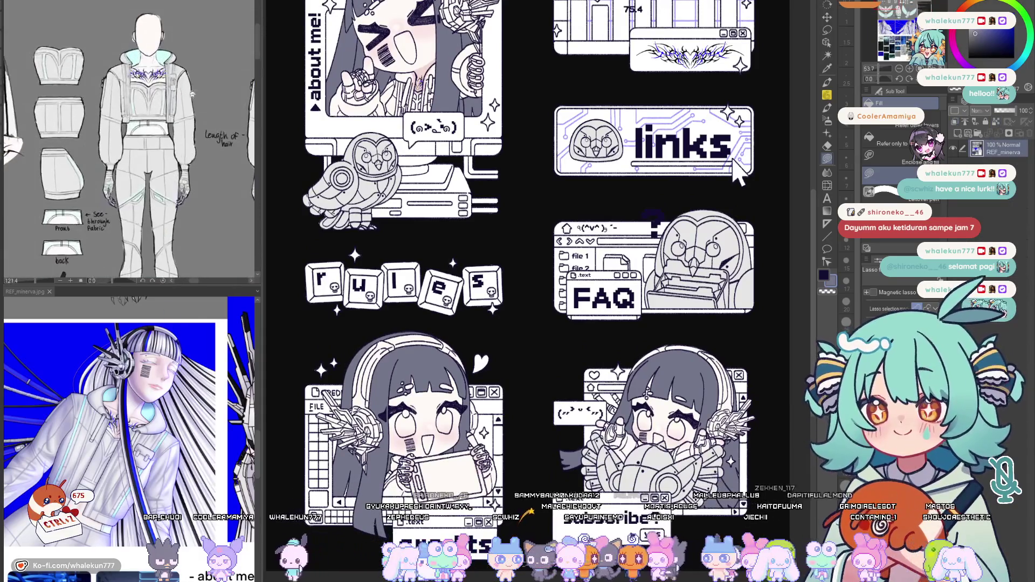
scroll(99, 203, down, 2)
scroll(99, 202, up, 3)
scroll(98, 204, down, 2)
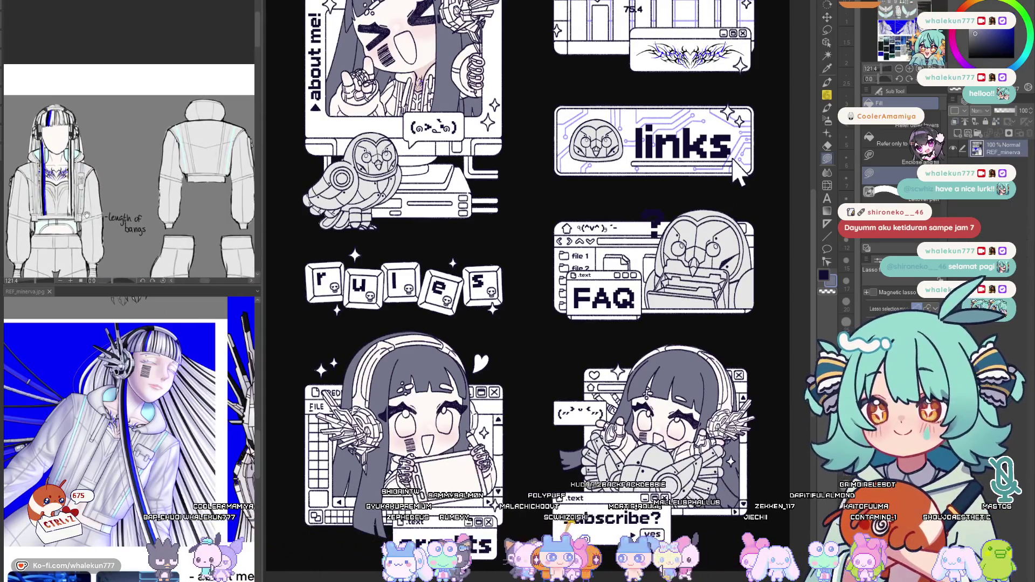
scroll(125, 93, up, 4)
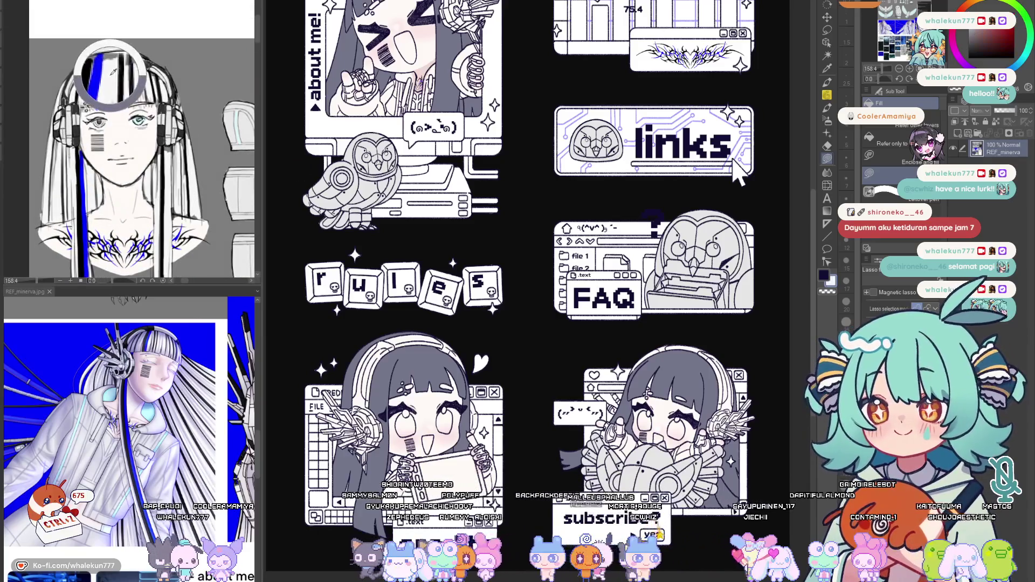
drag(736, 173, 712, 183)
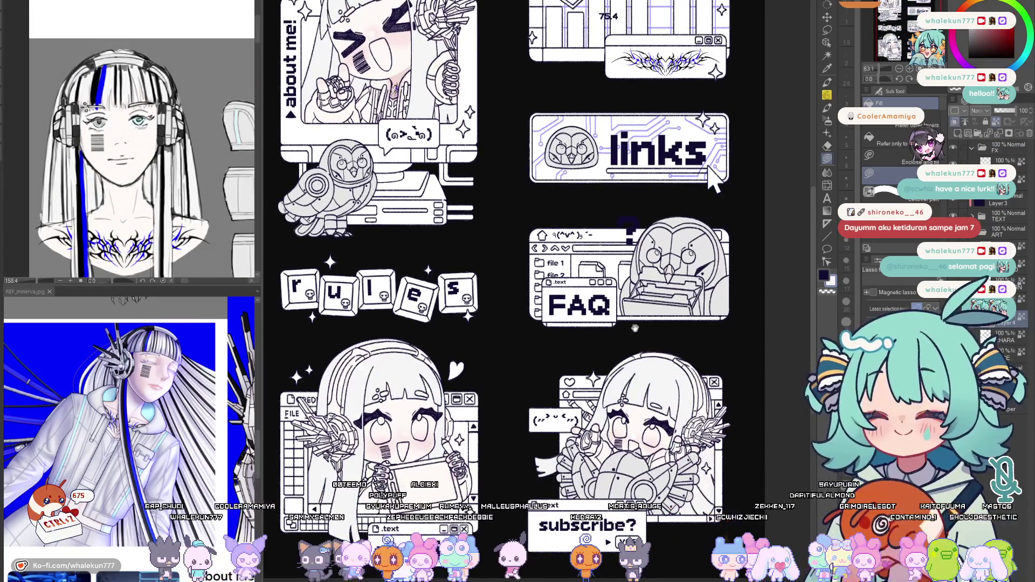
scroll(712, 185, down, 2)
scroll(720, 210, down, 2)
key(h)
key(h)
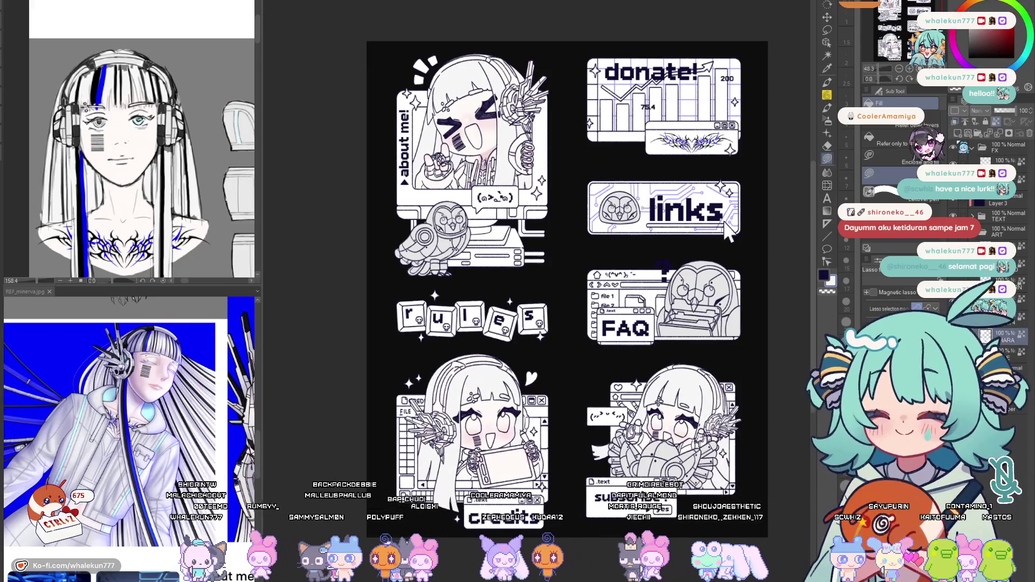
key(ctrl+shift+n)
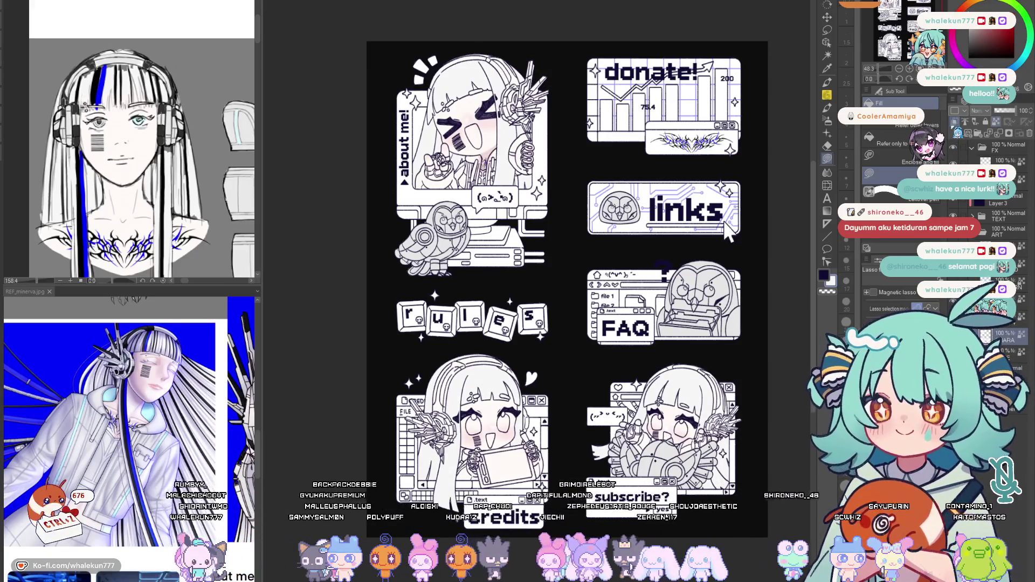
scroll(463, 405, down, 3)
scroll(463, 338, up, 5)
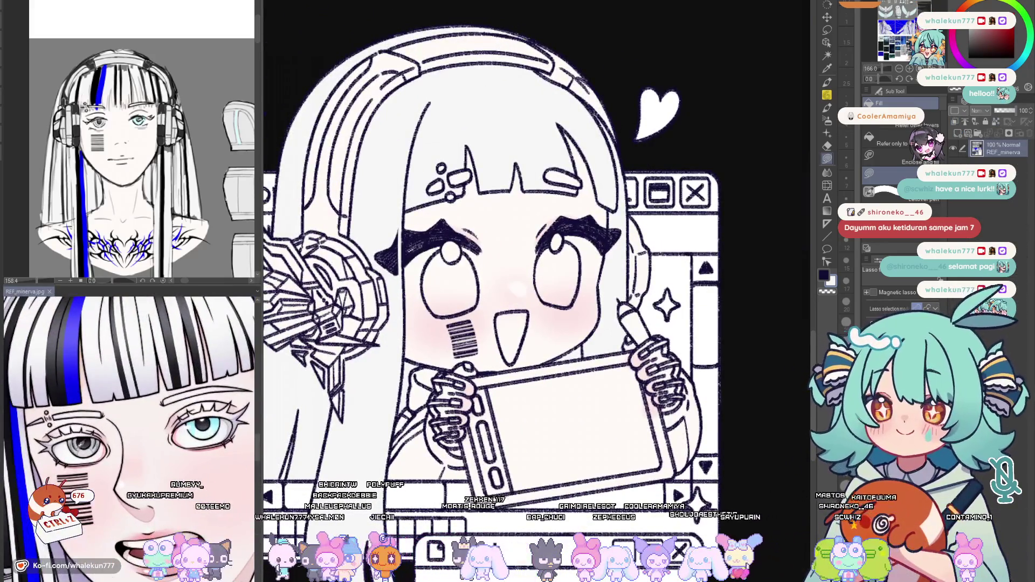
Lasso-fill the credits character's right iris light cyan
drag(464, 340, 482, 364)
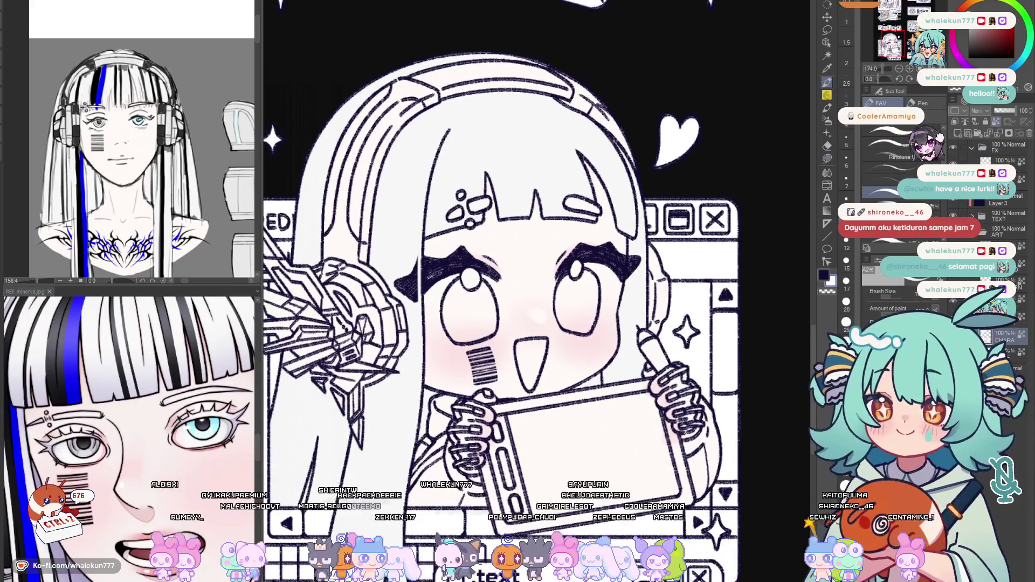
drag(457, 273, 440, 294)
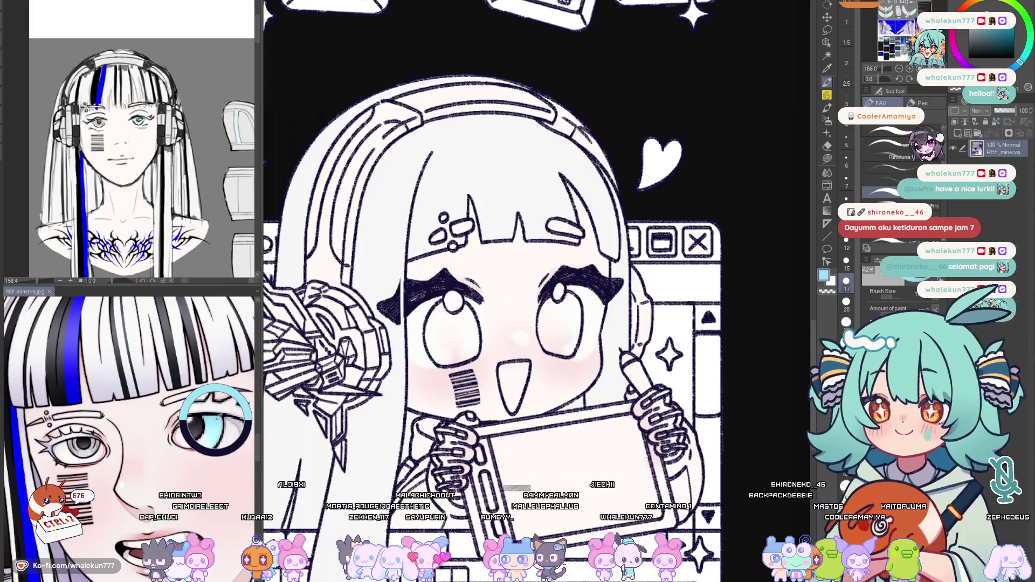
key(m)
scroll(579, 285, up, 2)
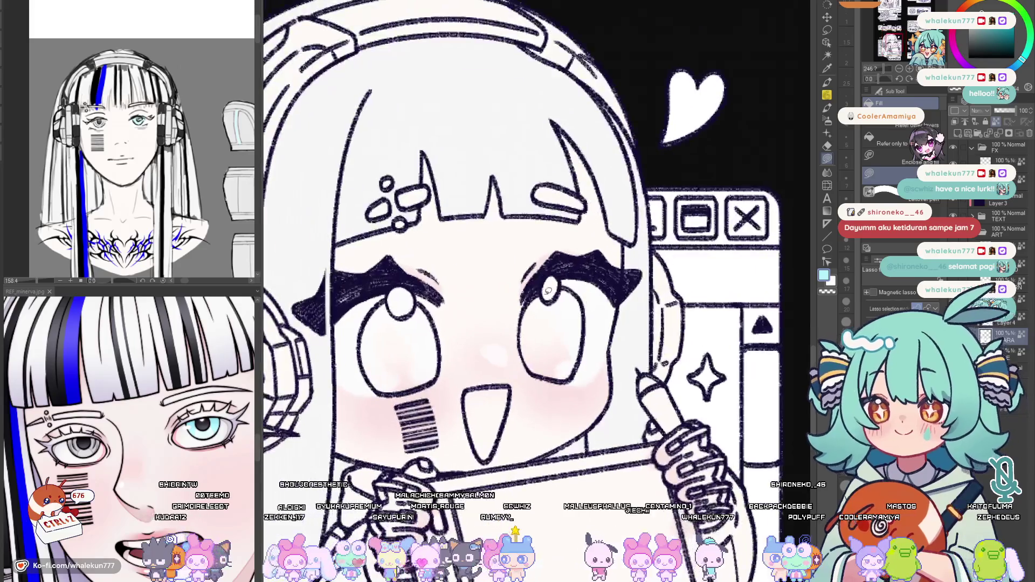
drag(547, 308, 547, 309)
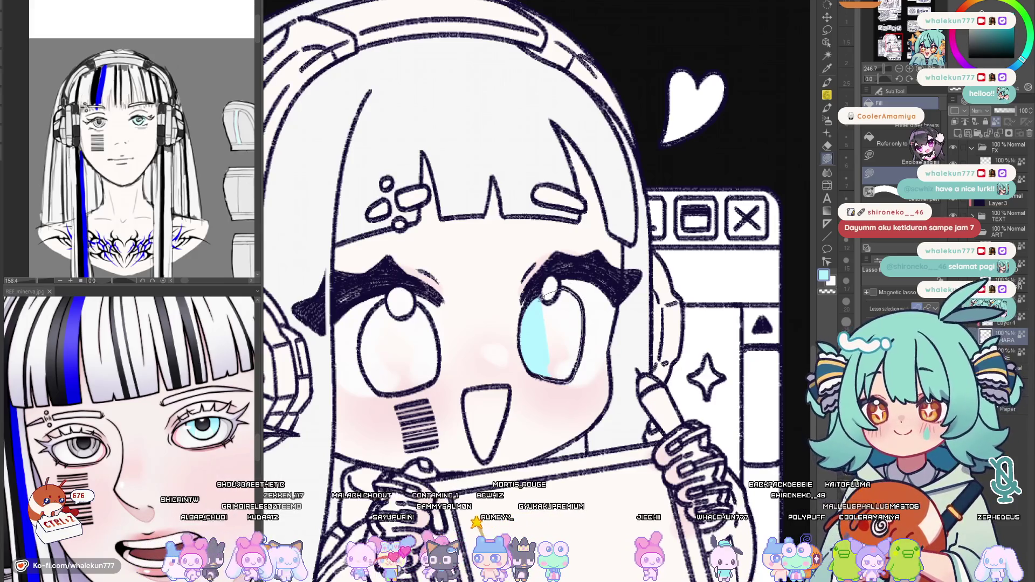
drag(550, 295, 562, 322)
Eyedrop grey from the reference eye and fill the left iris with it
alt+click(95, 445)
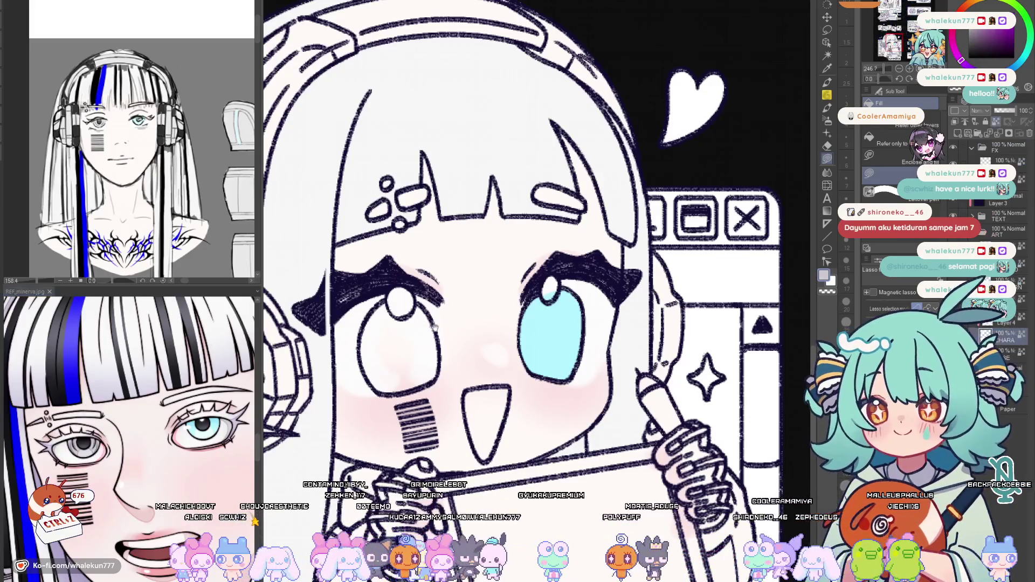
scroll(463, 314, up, 2)
click(463, 313)
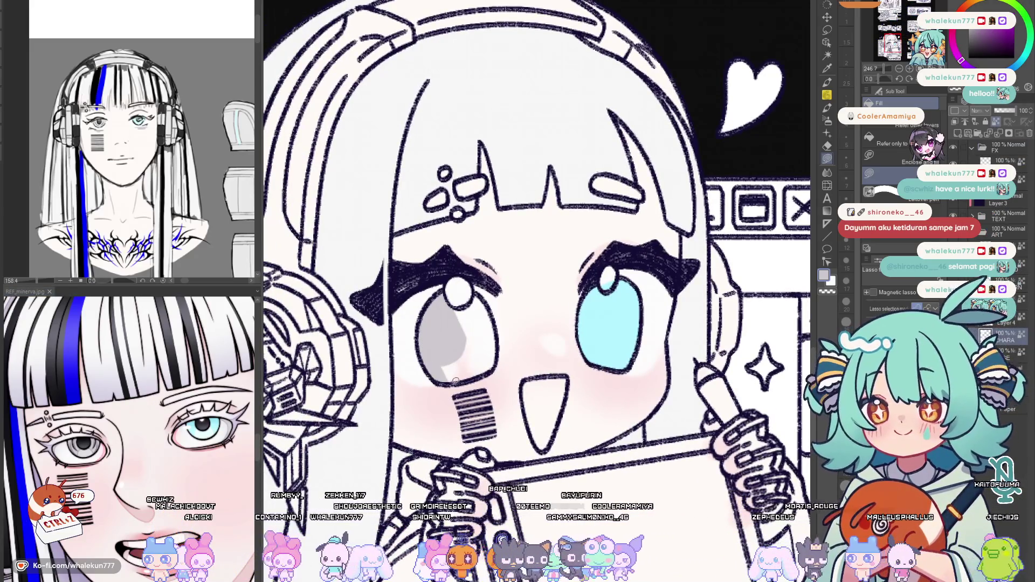
drag(440, 374, 491, 368)
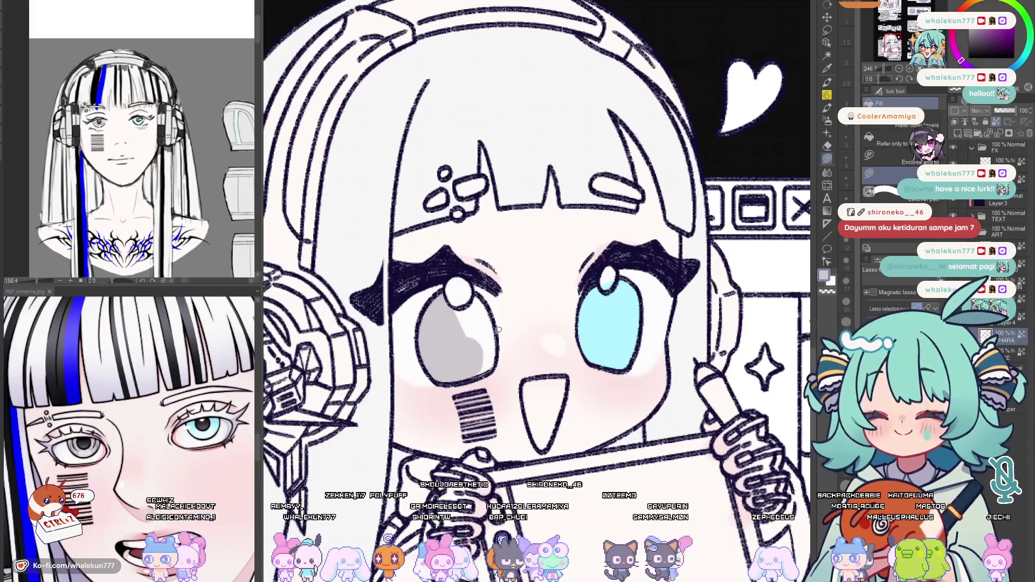
drag(486, 319, 499, 328)
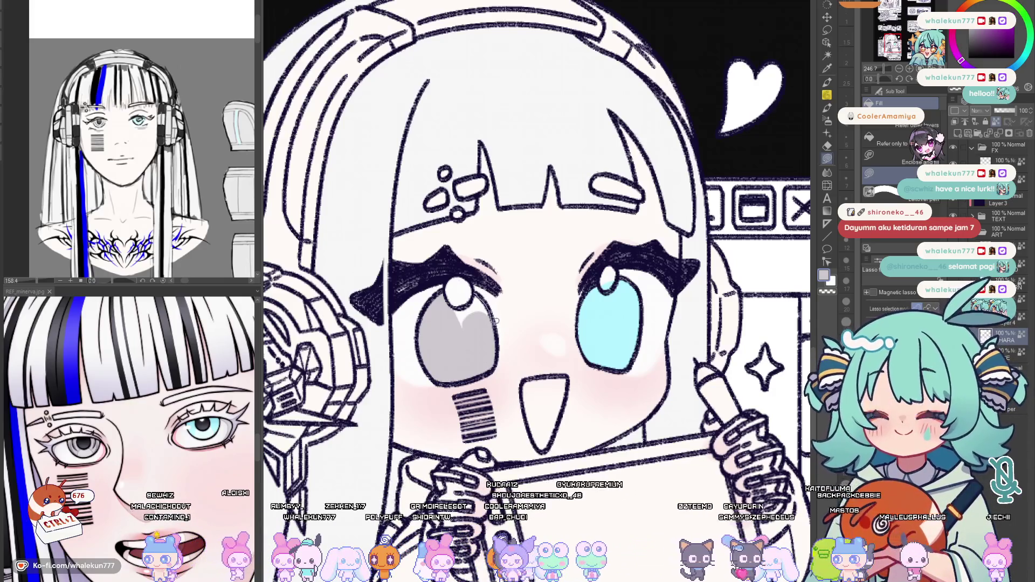
click(478, 292)
scroll(479, 292, up, 1)
Sample the pink blush colour and return to the pen
alt+click(437, 301)
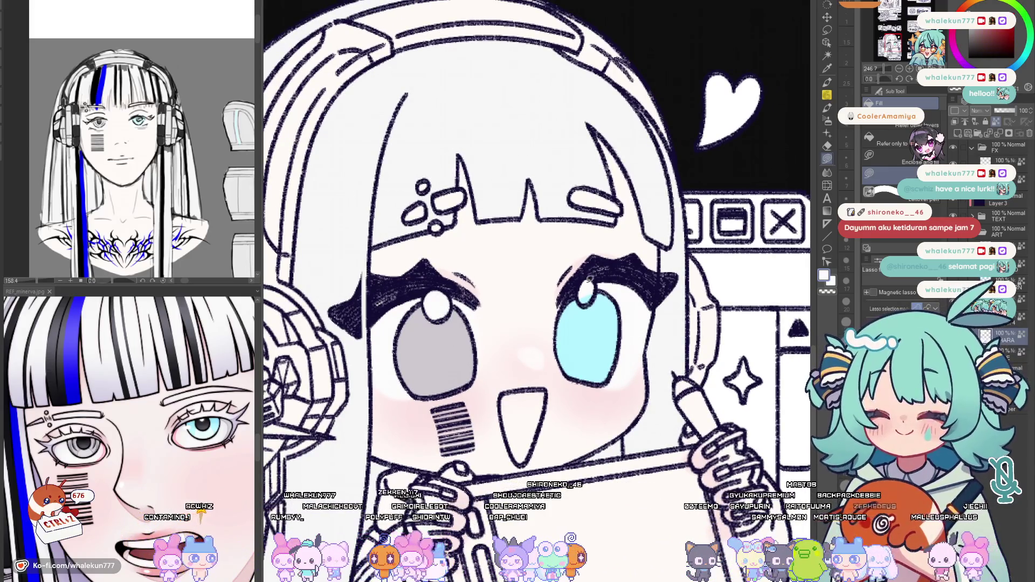
drag(585, 299, 589, 271)
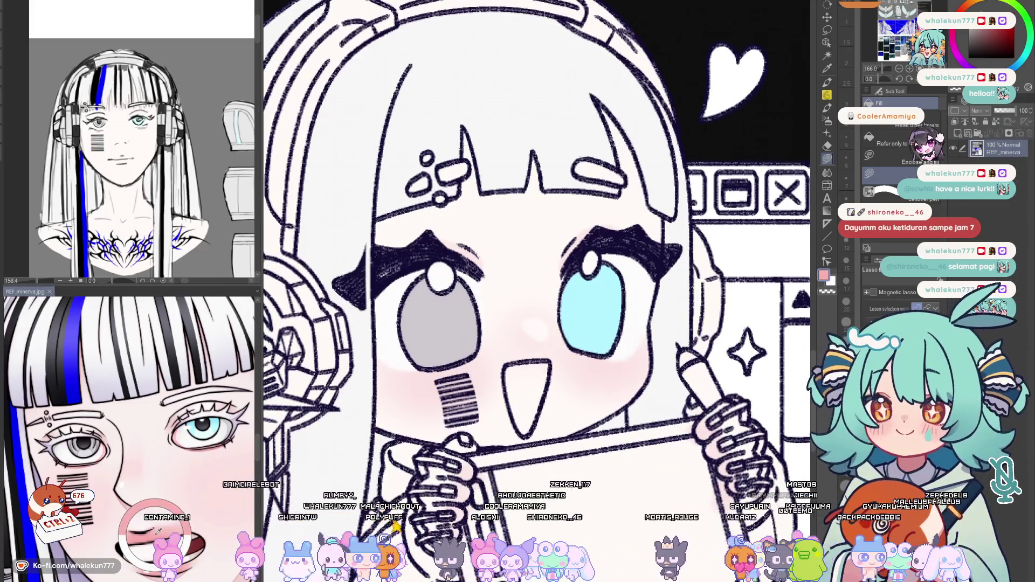
alt+click(692, 299)
key(p)
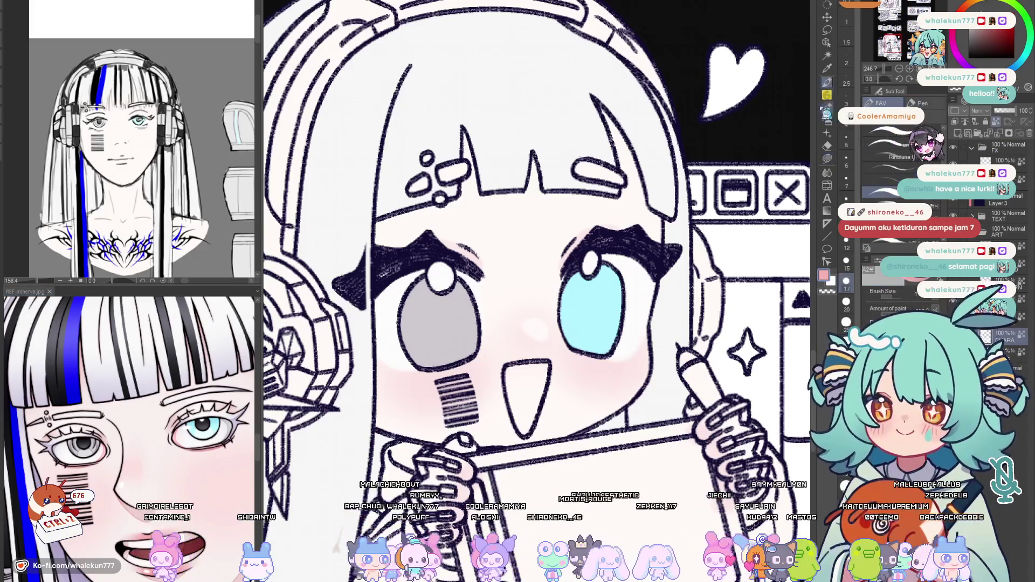
scroll(551, 349, up, 2)
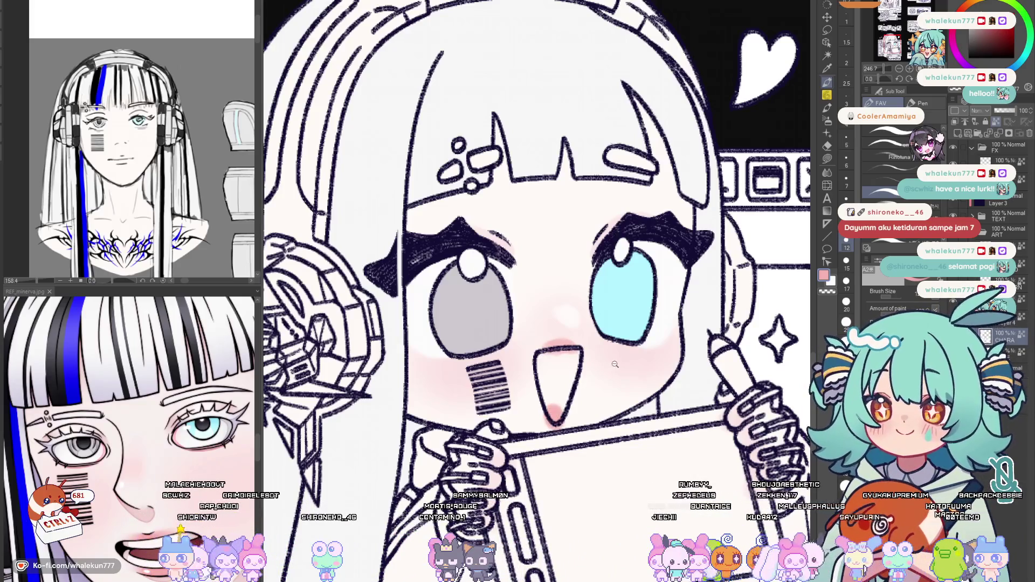
scroll(615, 364, down, 5)
scroll(614, 364, up, 5)
scroll(559, 328, up, 5)
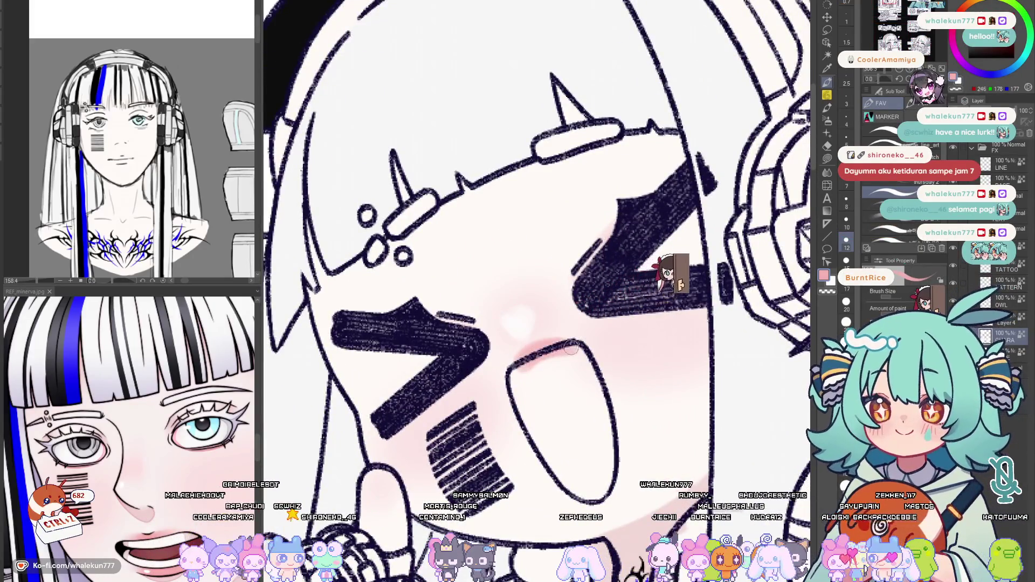
Eyedrop the white cheek of the about-me face as colour and ready the lasso fill
drag(571, 348, 557, 322)
scroll(611, 403, down, 3)
scroll(610, 331, up, 3)
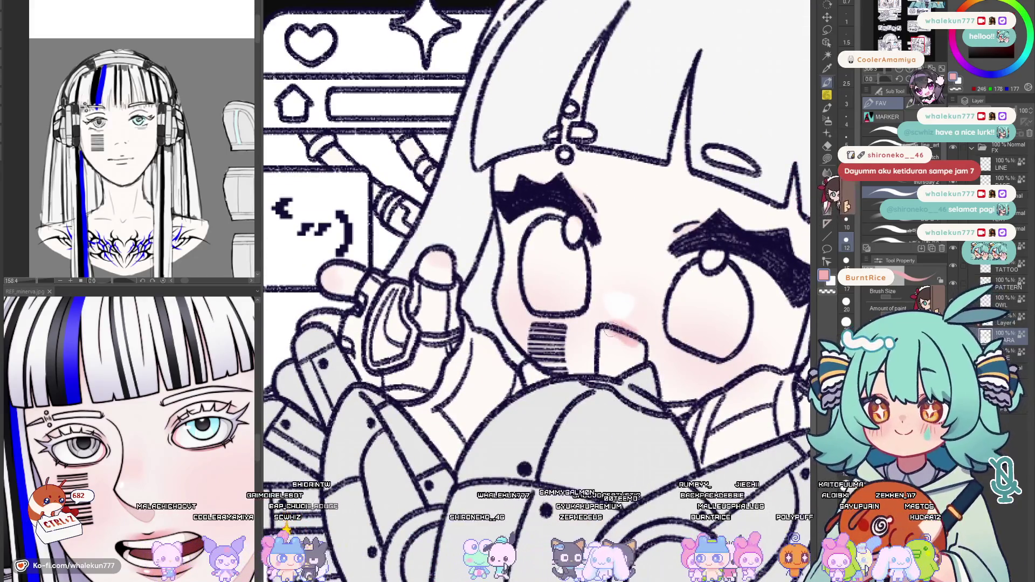
alt+click(623, 306)
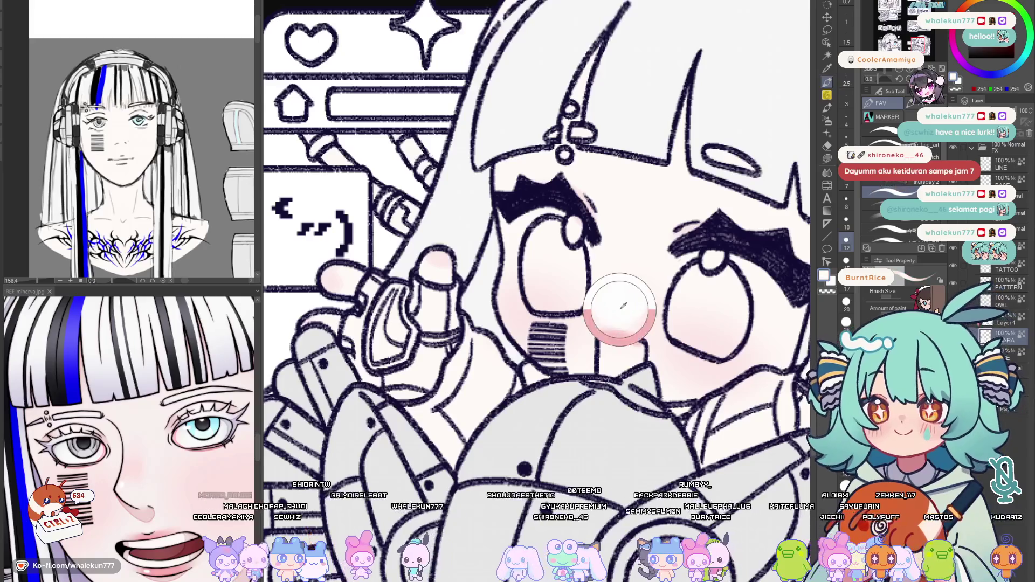
drag(622, 307, 602, 337)
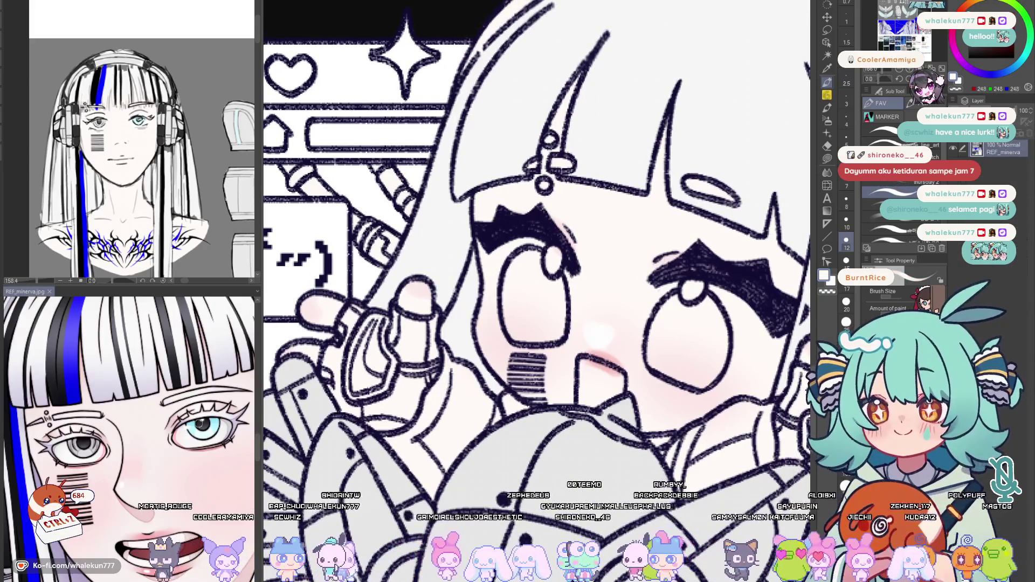
key(ctrl+Tab)
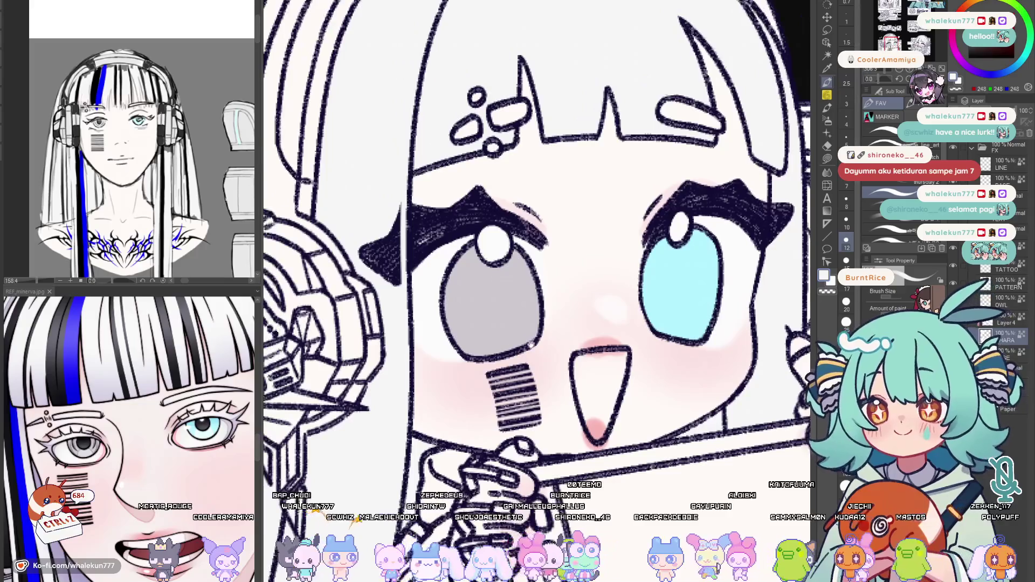
scroll(536, 246, up, 2)
key(ctrl+Tab)
drag(418, 301, 391, 324)
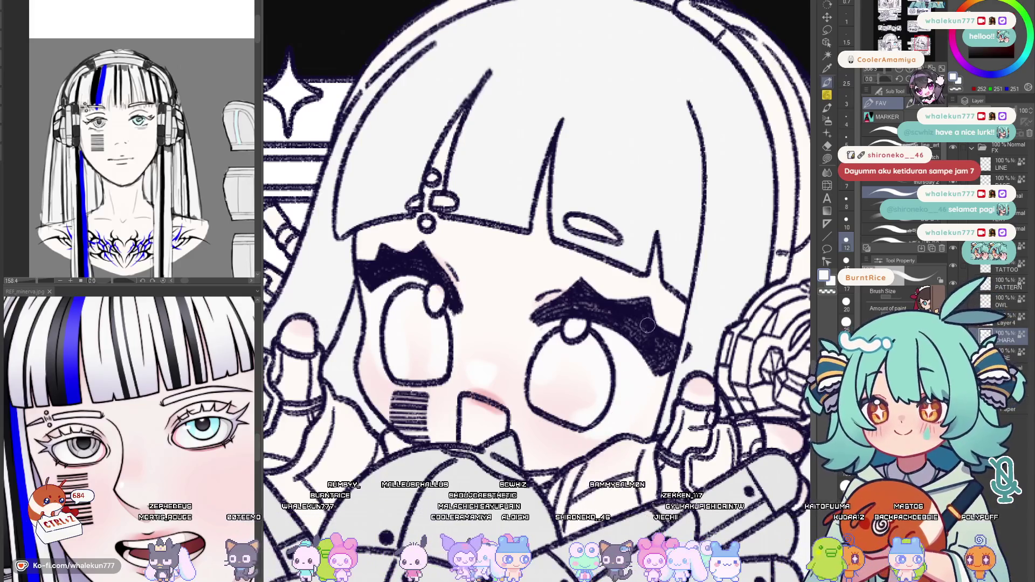
scroll(760, 162, up, 3)
scroll(533, 244, down, 3)
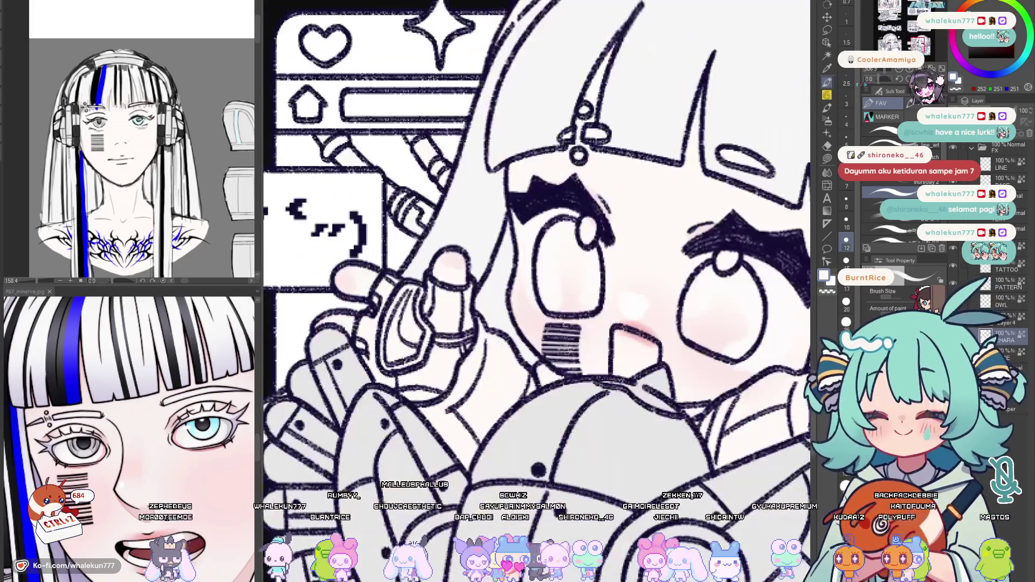
scroll(585, 241, up, 2)
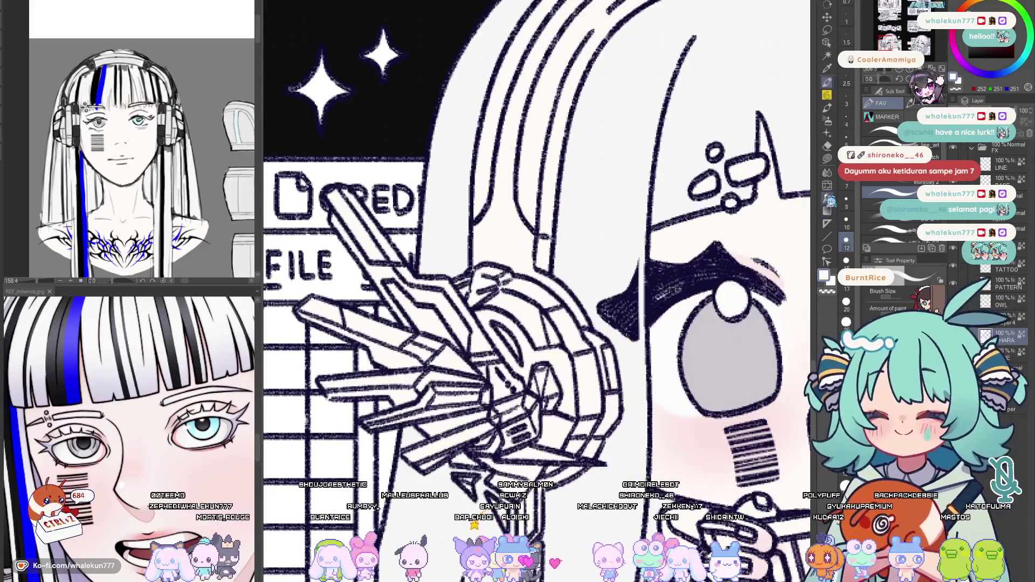
key(m)
scroll(736, 362, down, 3)
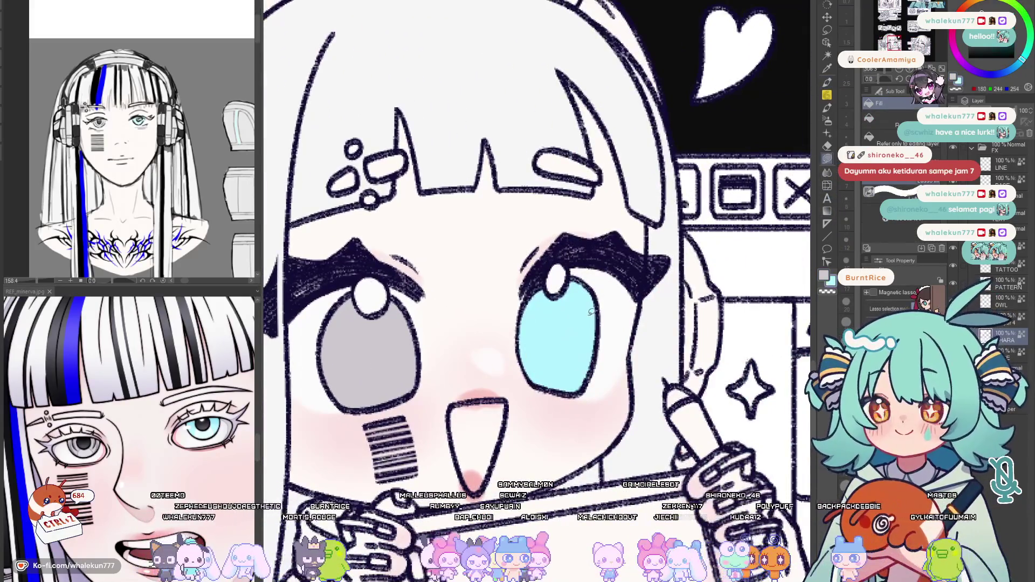
scroll(680, 257, up, 1)
scroll(680, 256, up, 1)
Lasso-fill the subscribe character's right iris light cyan
drag(679, 256, 599, 215)
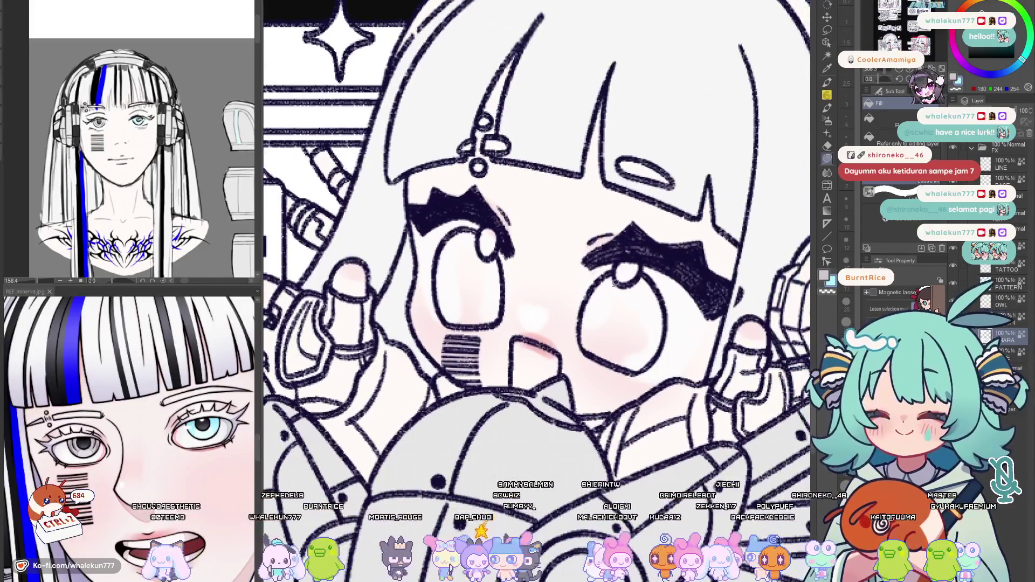
drag(584, 327, 616, 276)
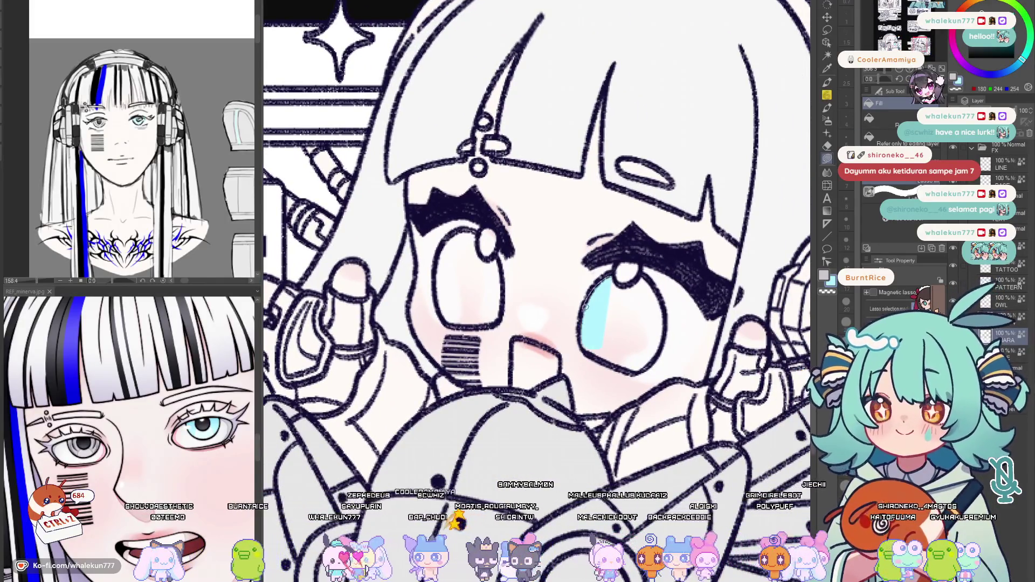
drag(597, 354, 655, 278)
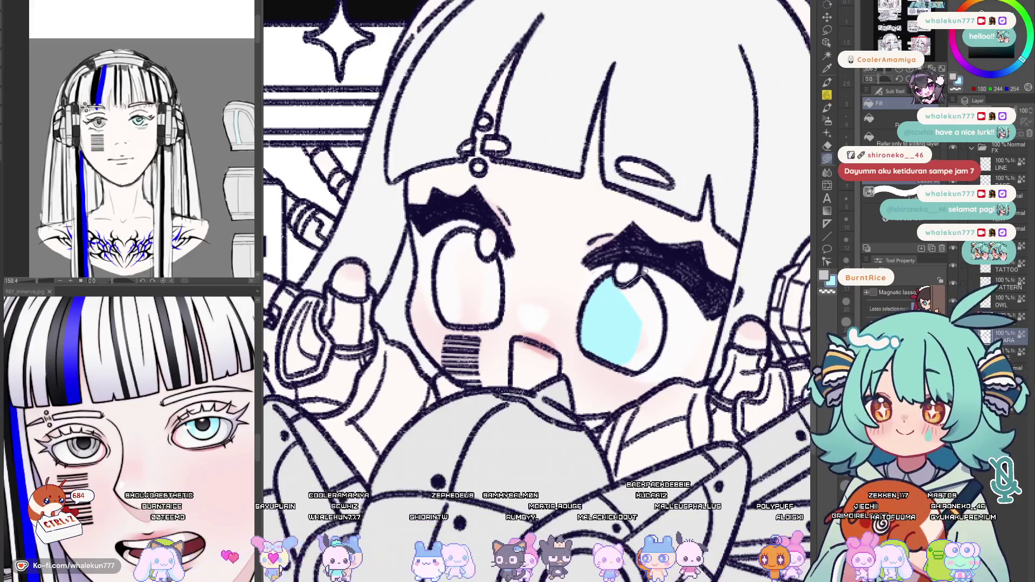
drag(616, 331, 614, 339)
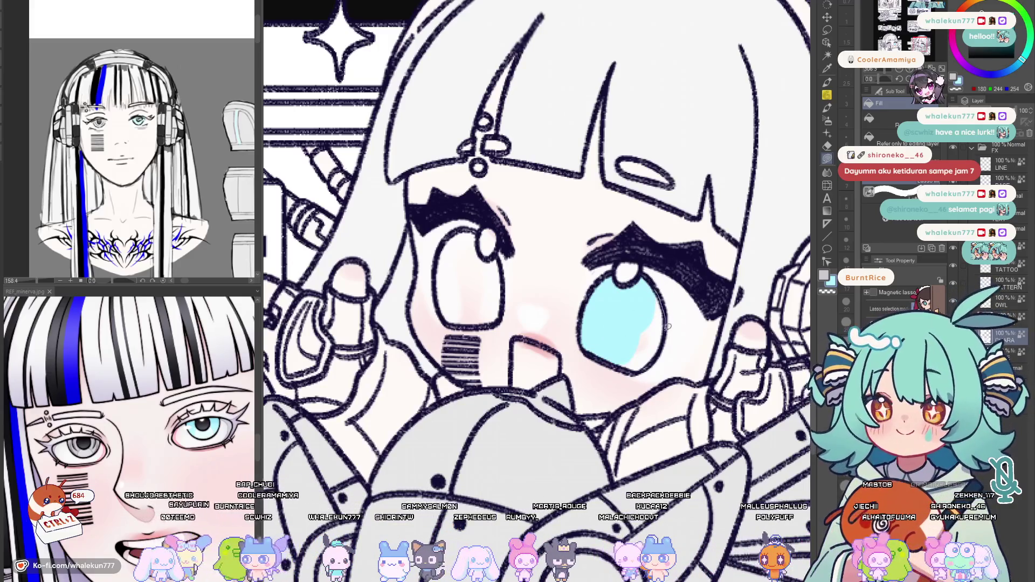
drag(654, 309, 619, 354)
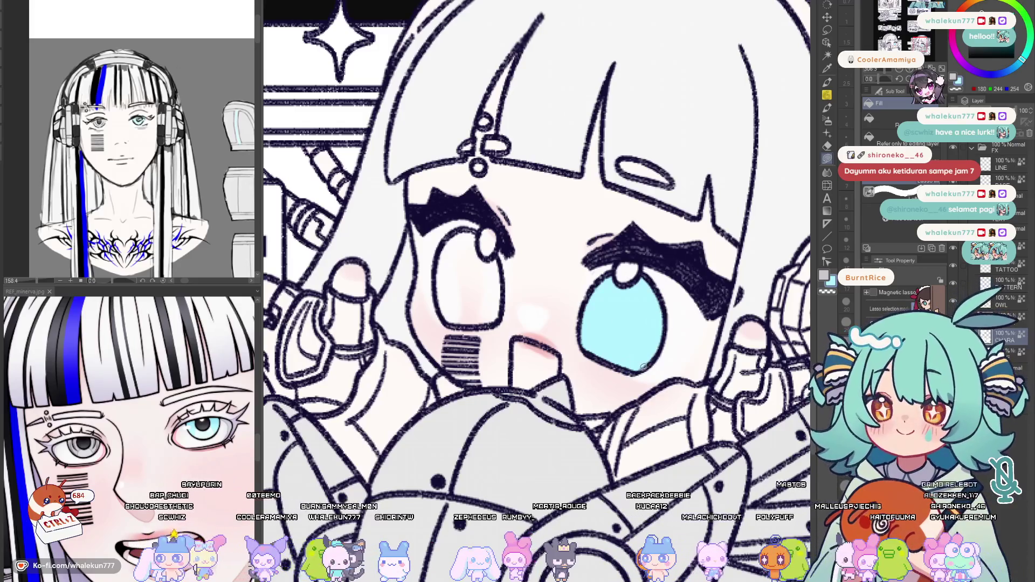
Bucket-fill her left iris grey, return to the CHARA layer and show the whole sheet
drag(667, 311, 659, 337)
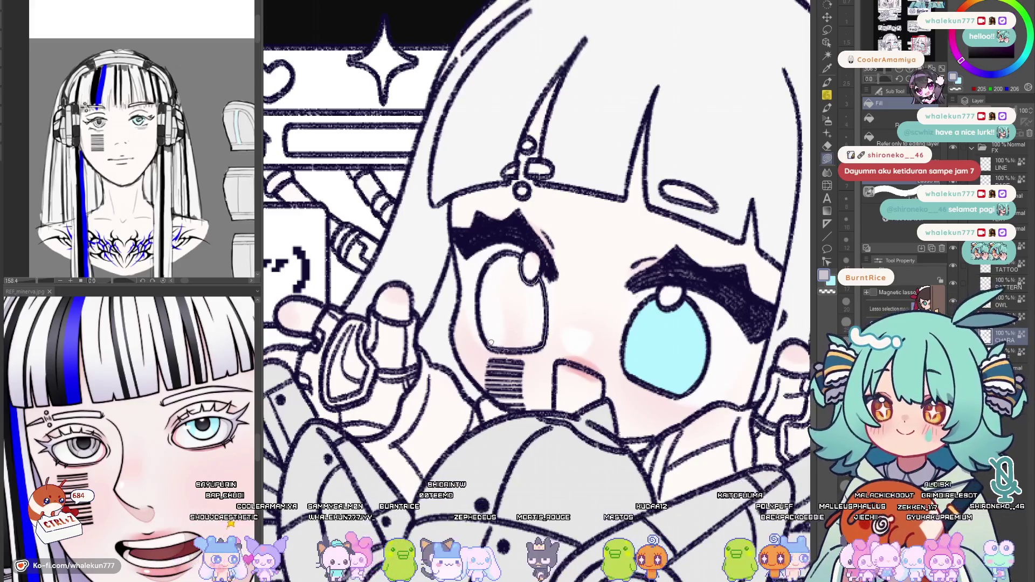
click(538, 257)
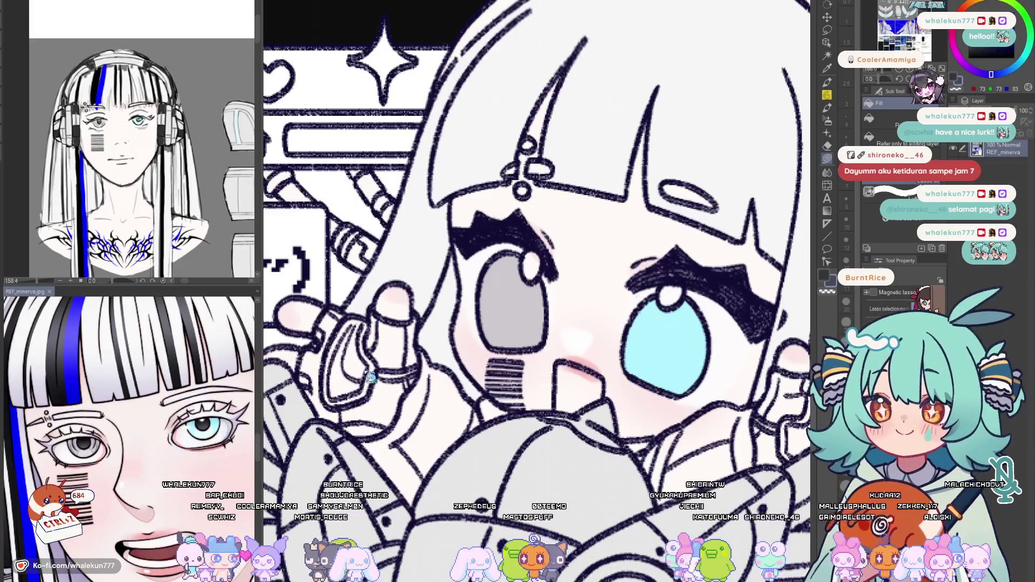
click(670, 363)
key(ctrl+0)
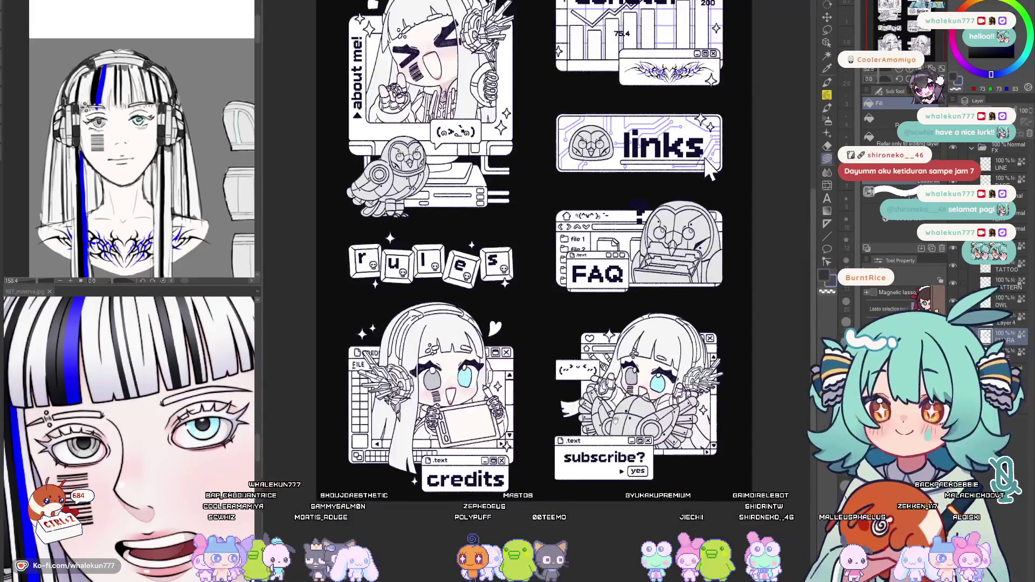
scroll(705, 275, up, 1)
drag(706, 275, 698, 226)
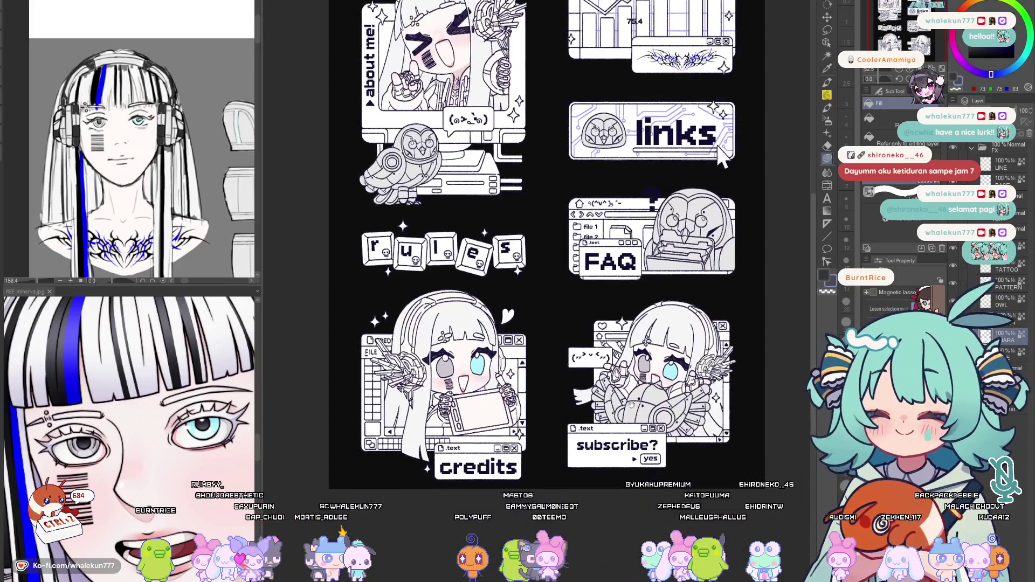
drag(698, 227, 722, 157)
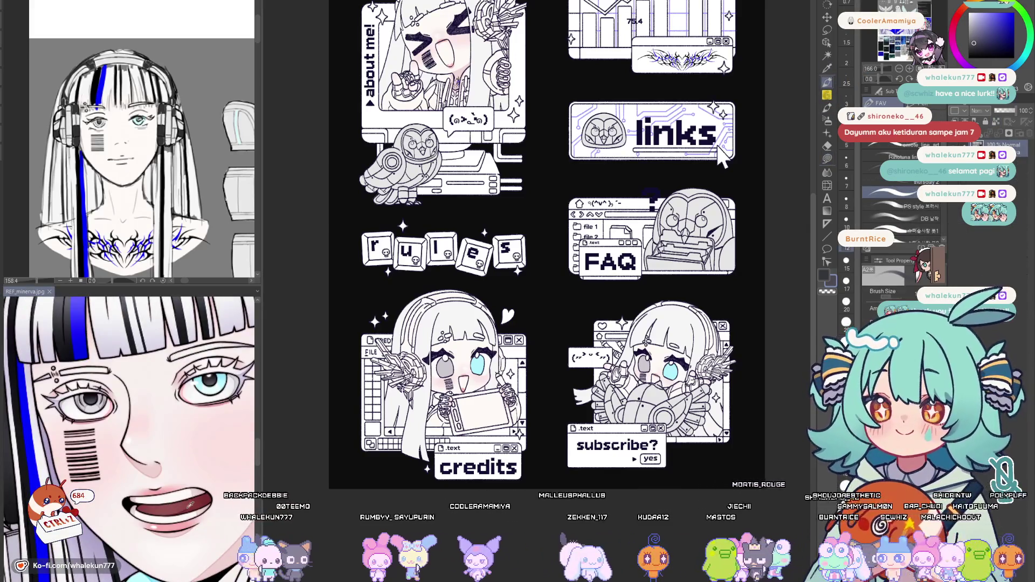
scroll(130, 437, down, 5)
scroll(130, 437, down, 5)
scroll(129, 437, down, 5)
scroll(256, 483, down, 5)
scroll(256, 483, down, 5)
scroll(256, 482, down, 5)
scroll(151, 573, down, 5)
scroll(152, 574, down, 5)
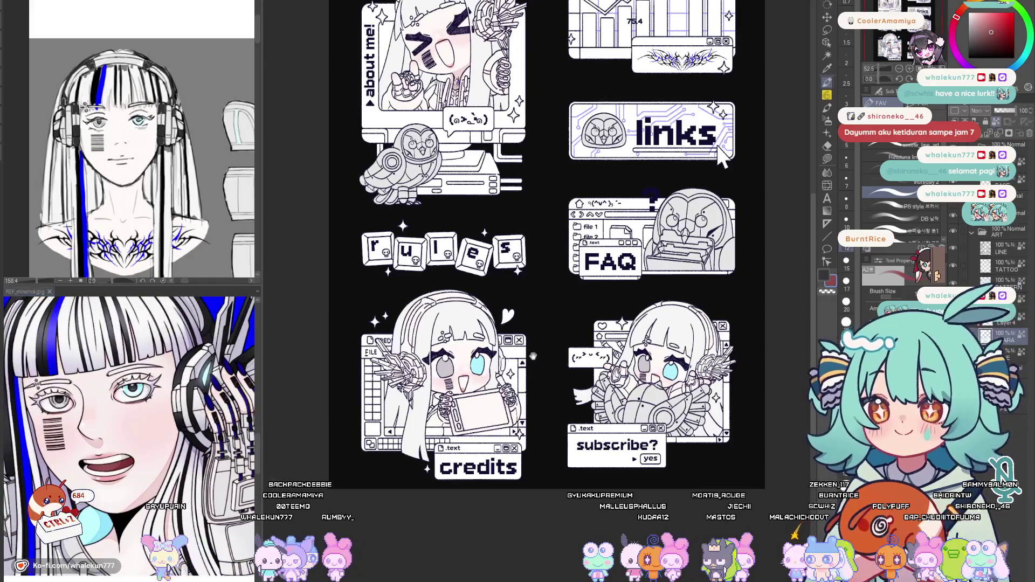
scroll(548, 371, up, 3)
scroll(544, 366, up, 1)
scroll(545, 367, up, 1)
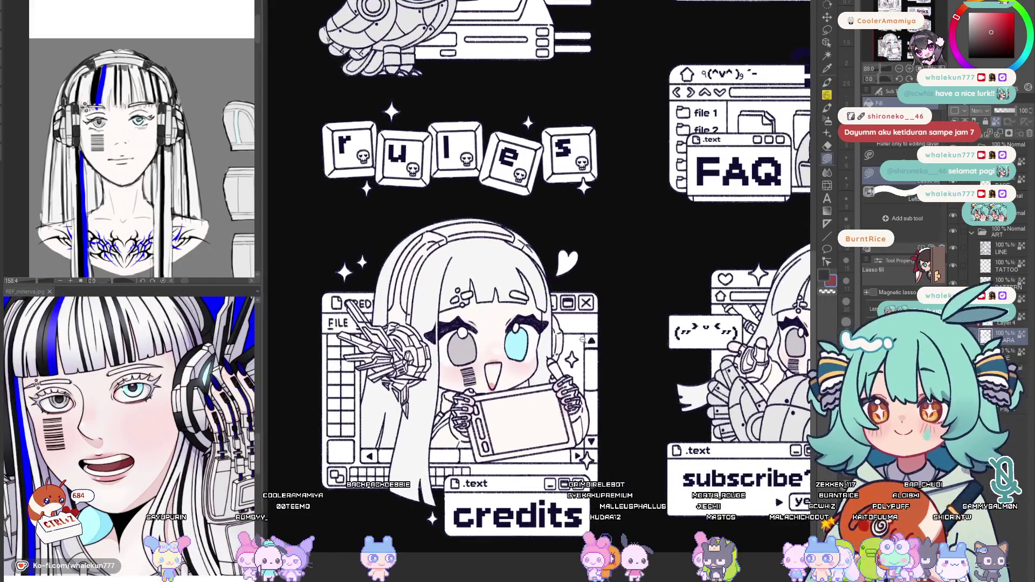
scroll(544, 366, up, 2)
scroll(544, 366, up, 2)
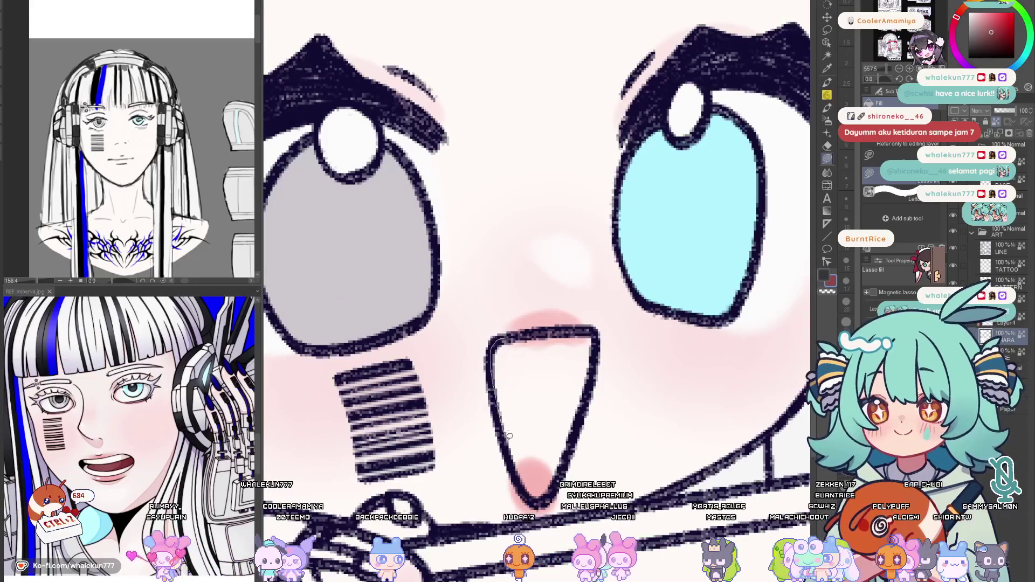
Fill the credits chibi's open mouth dark red and brush a lighter pink tongue at the bottom
drag(600, 330, 595, 348)
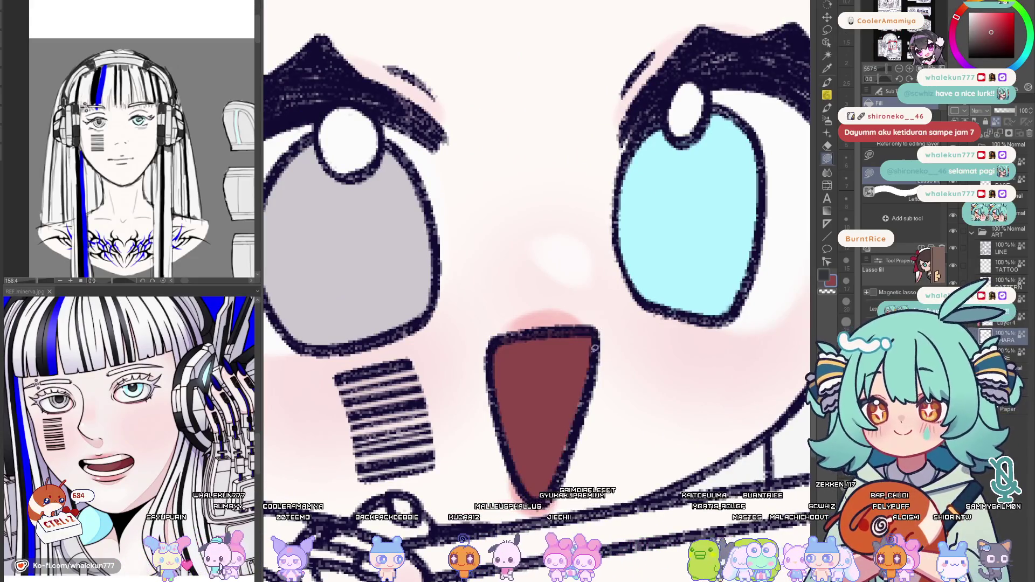
scroll(636, 423, down, 5)
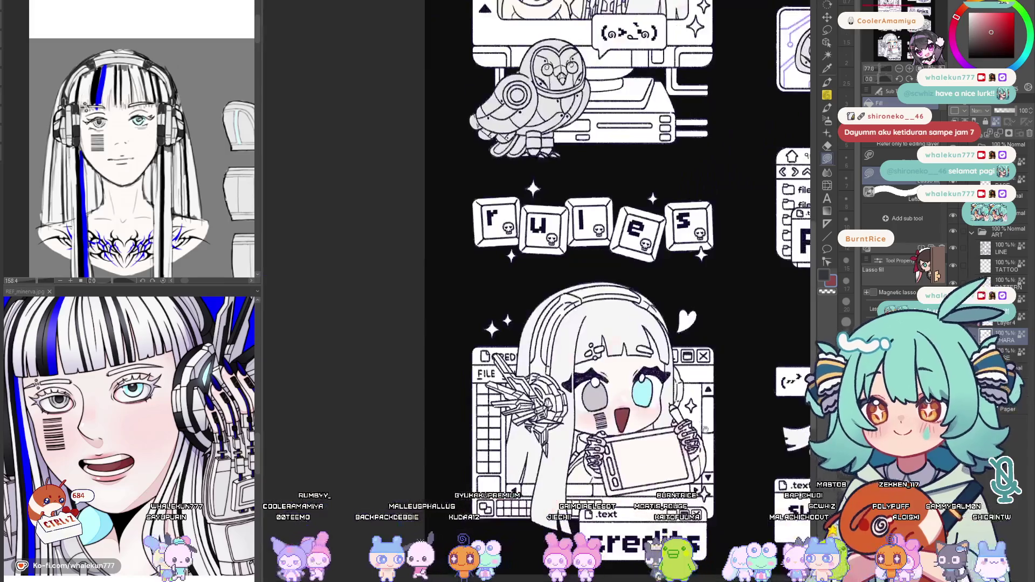
scroll(605, 361, up, 1)
scroll(603, 359, up, 2)
scroll(525, 342, up, 2)
alt+click(524, 341)
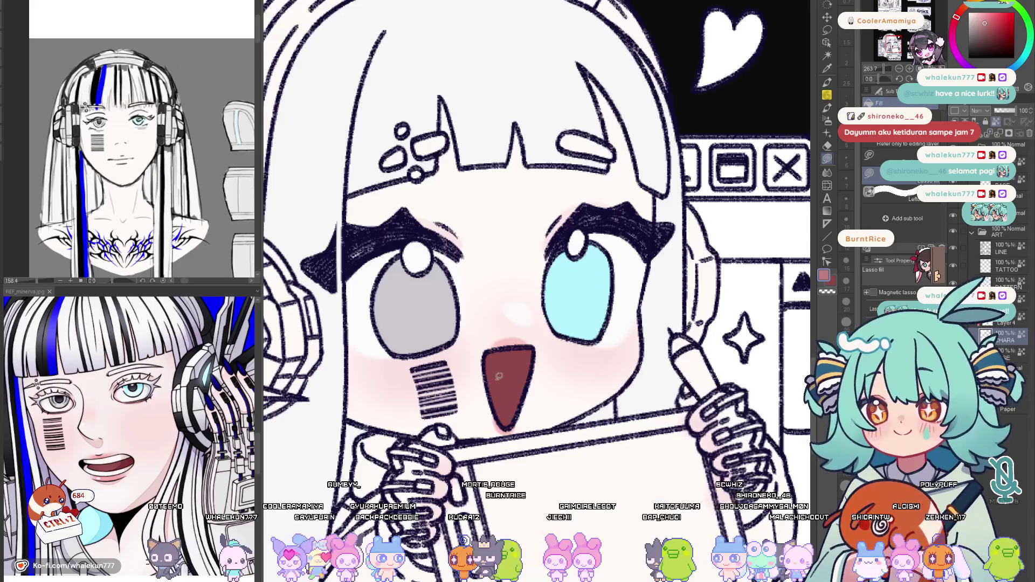
drag(508, 396, 500, 374)
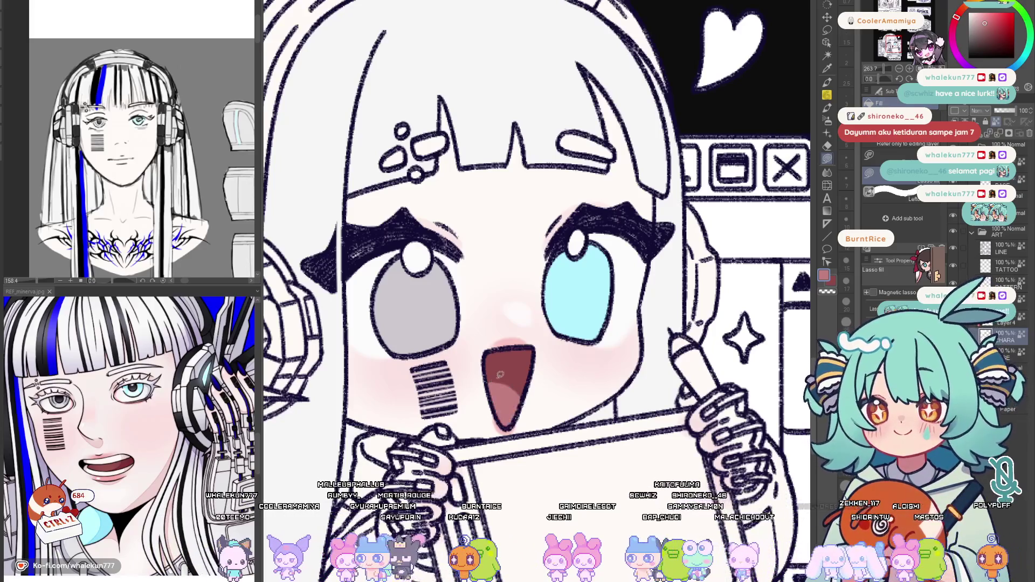
Brush softer pink over the mouth bottom and a white highlight along its top
key(b)
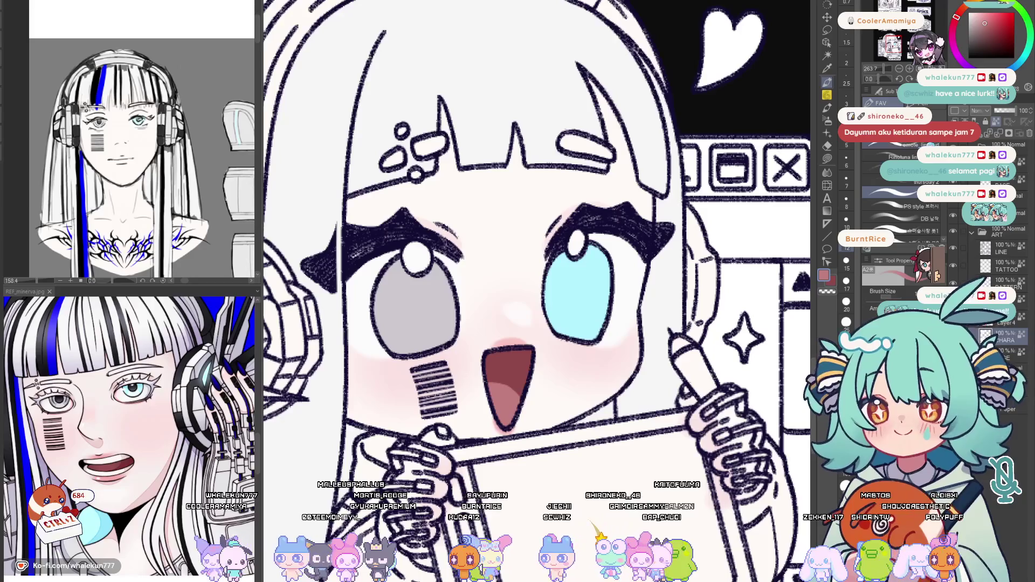
key(h)
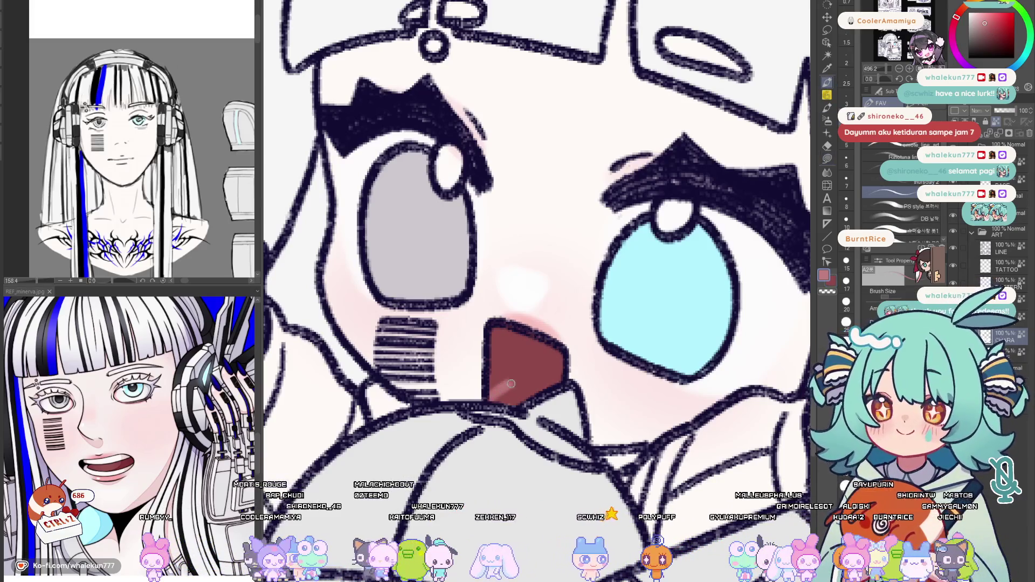
drag(501, 398, 542, 386)
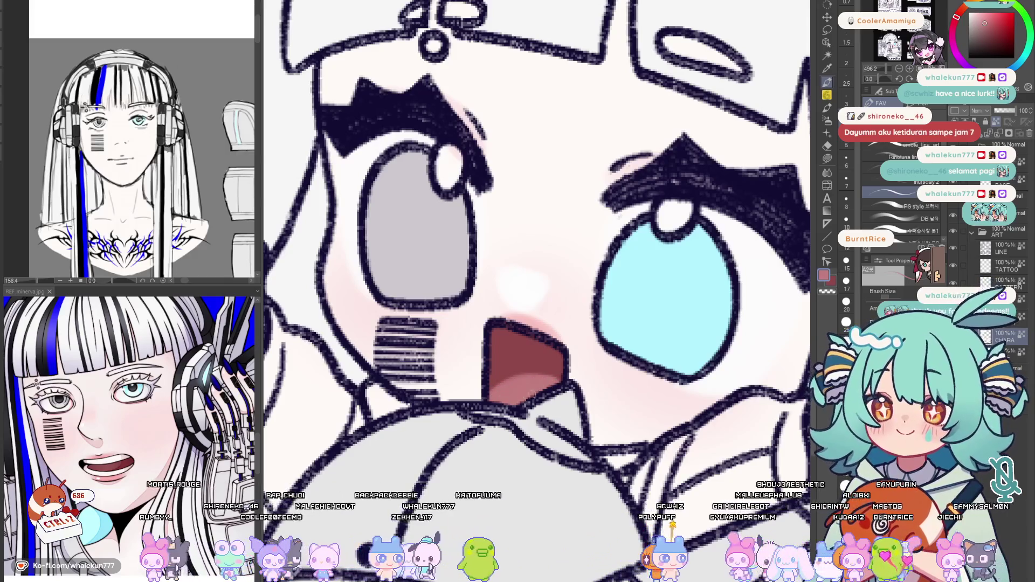
alt+click(671, 215)
mouse_move(500, 330)
mouse_down()
mouse_move(552, 350)
mouse_move(536, 343)
mouse_up()
Check the mouth mirrored and redo the white highlight shorter
key(h)
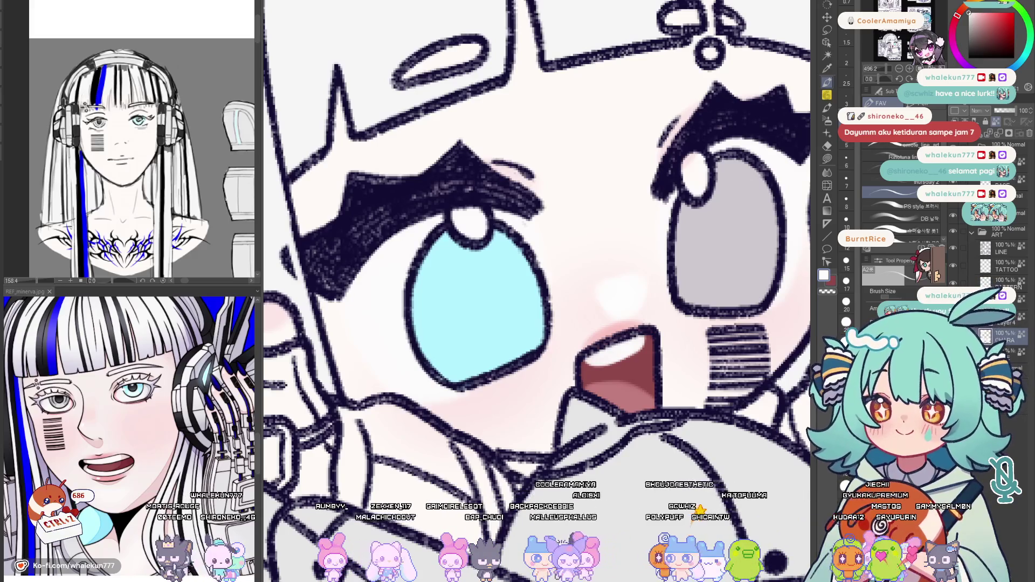
drag(809, 275, 607, 348)
key(h)
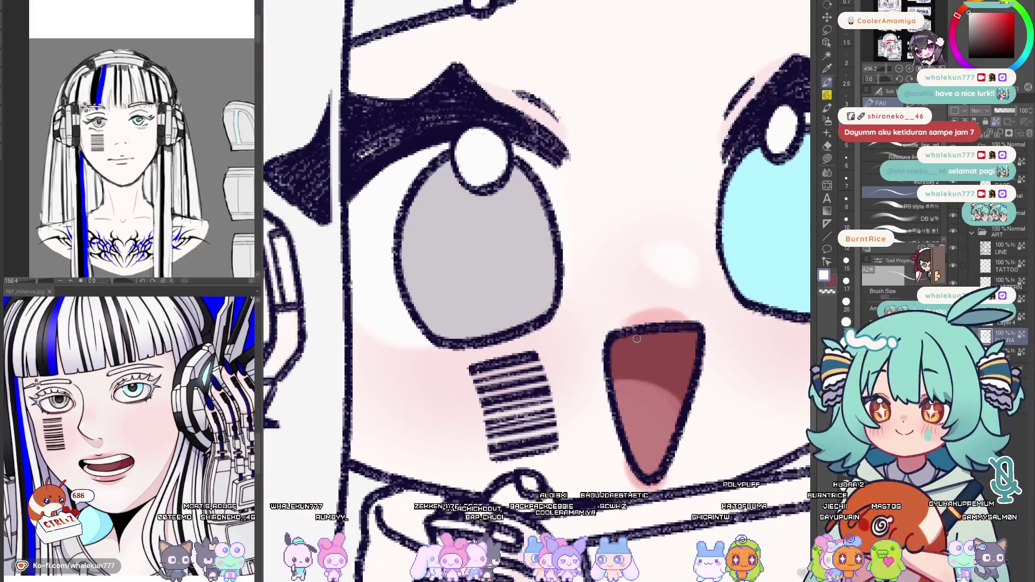
drag(687, 340, 615, 344)
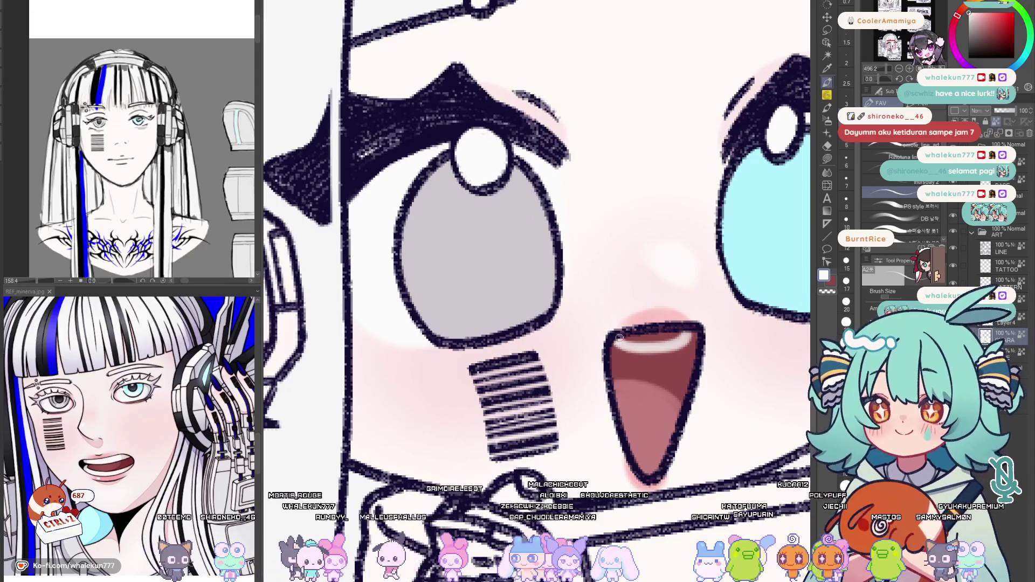
key(ctrl+z)
mouse_move(687, 338)
mouse_down()
mouse_move(619, 340)
mouse_move(682, 338)
mouse_up()
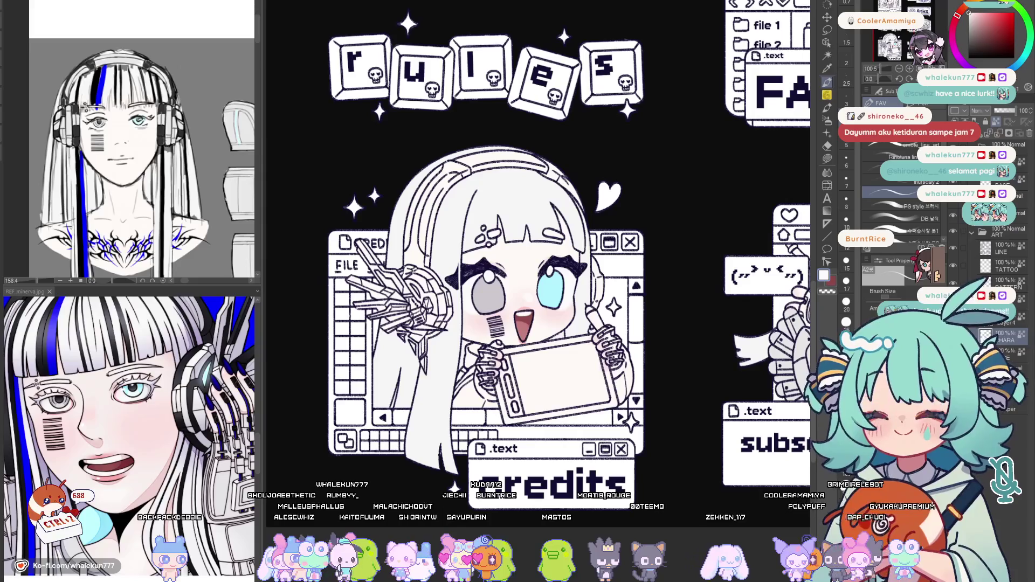
Bring the FAQ part of the layout into view
drag(696, 306, 618, 350)
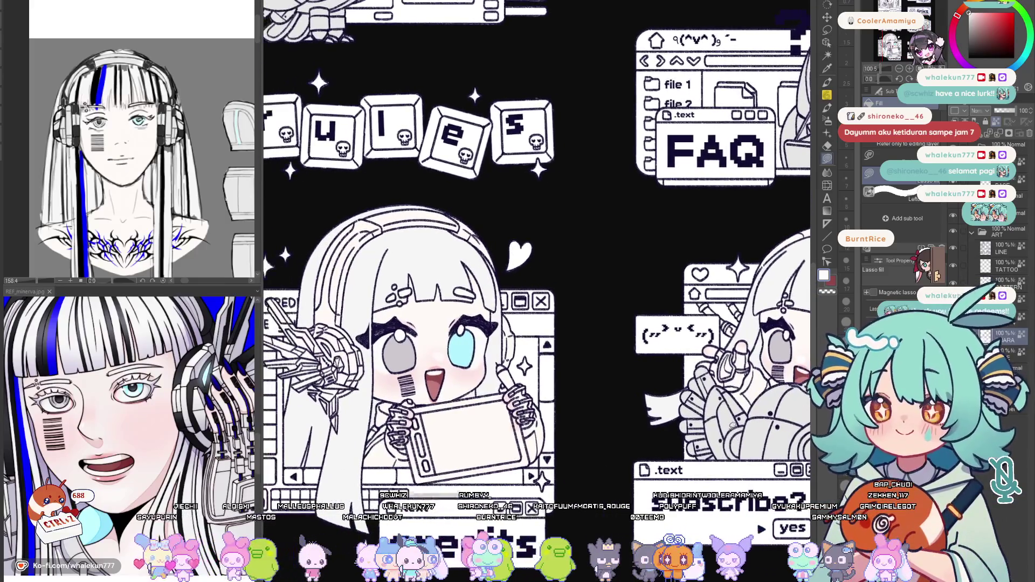
scroll(768, 253, down, 5)
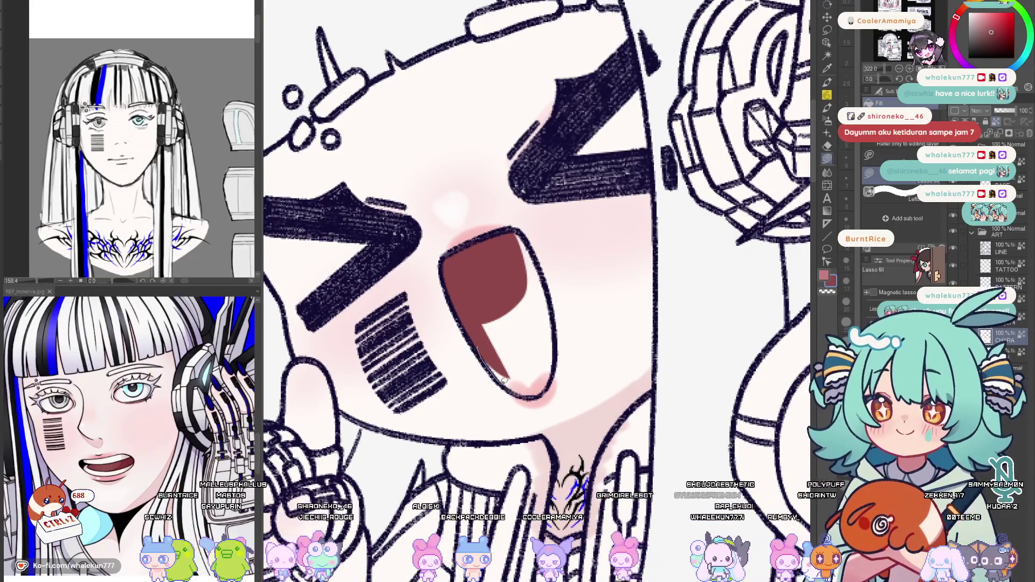
Complete the dark-red mouth fill and select the mouth interior by colour region
mouse_move(524, 395)
mouse_down()
mouse_move(541, 343)
mouse_move(530, 285)
mouse_up()
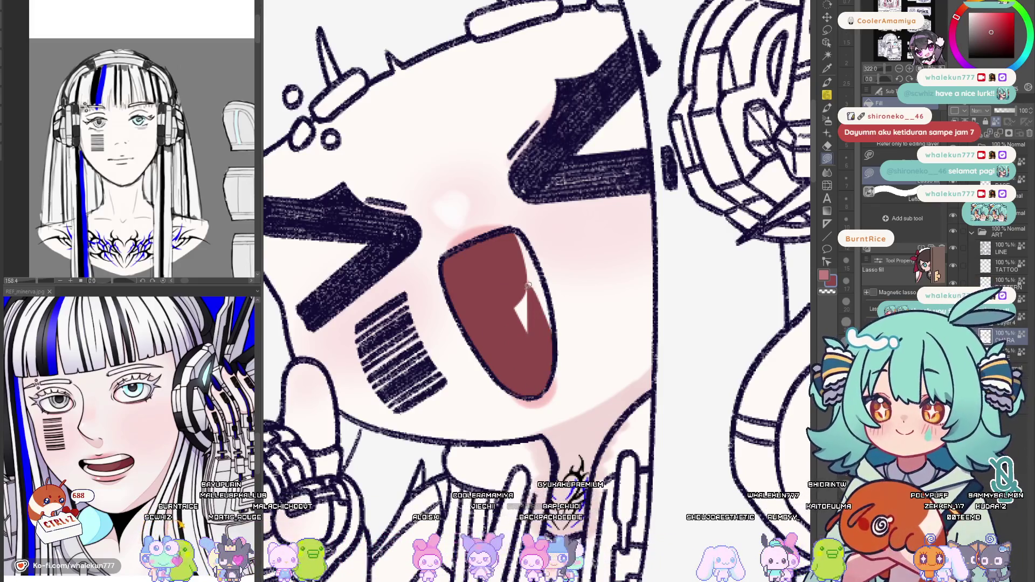
scroll(533, 292, up, 1)
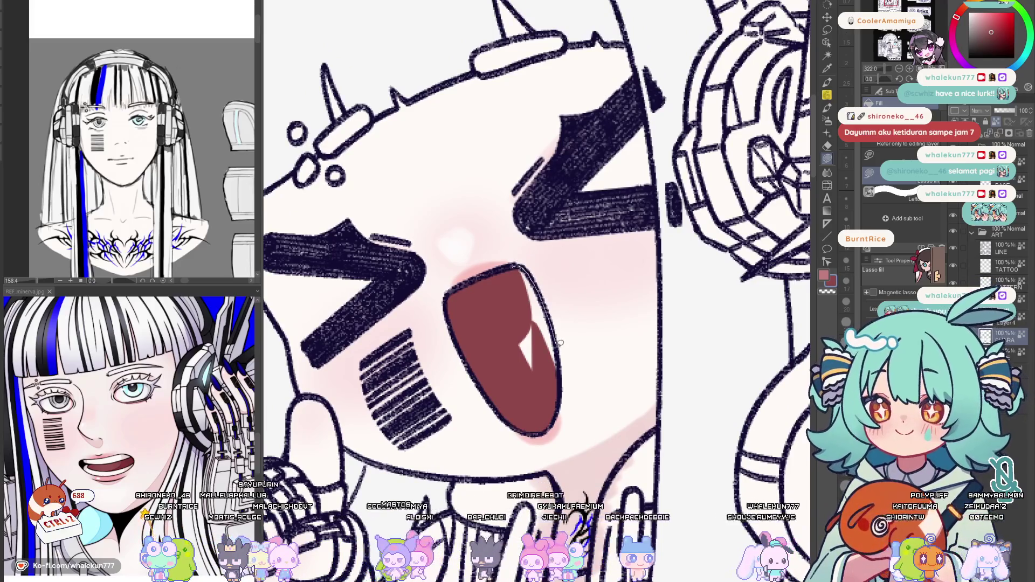
drag(558, 344, 557, 340)
key(w)
click(502, 348)
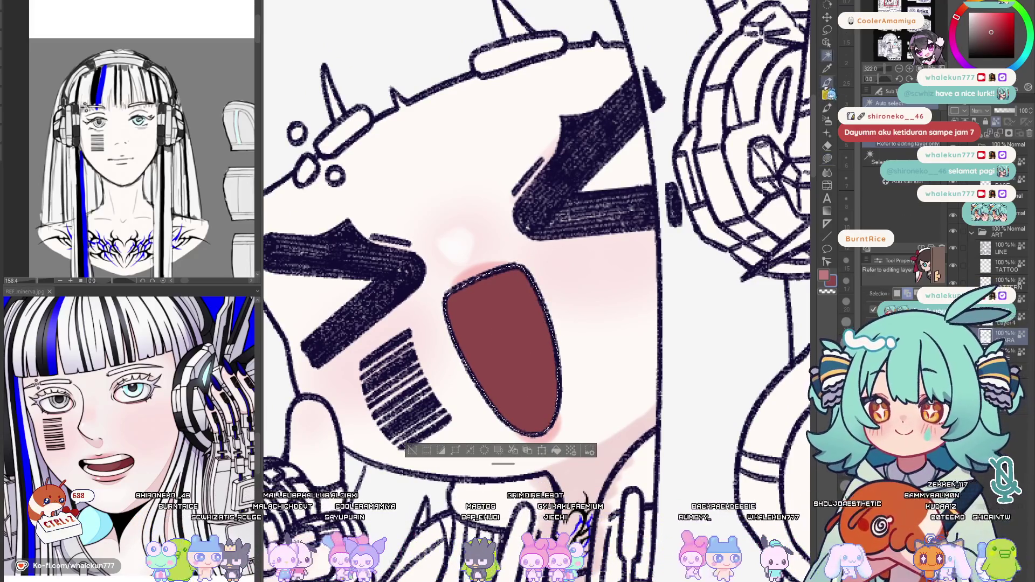
Brush a light pink tongue inside the lower mouth
key(b)
drag(553, 344, 490, 404)
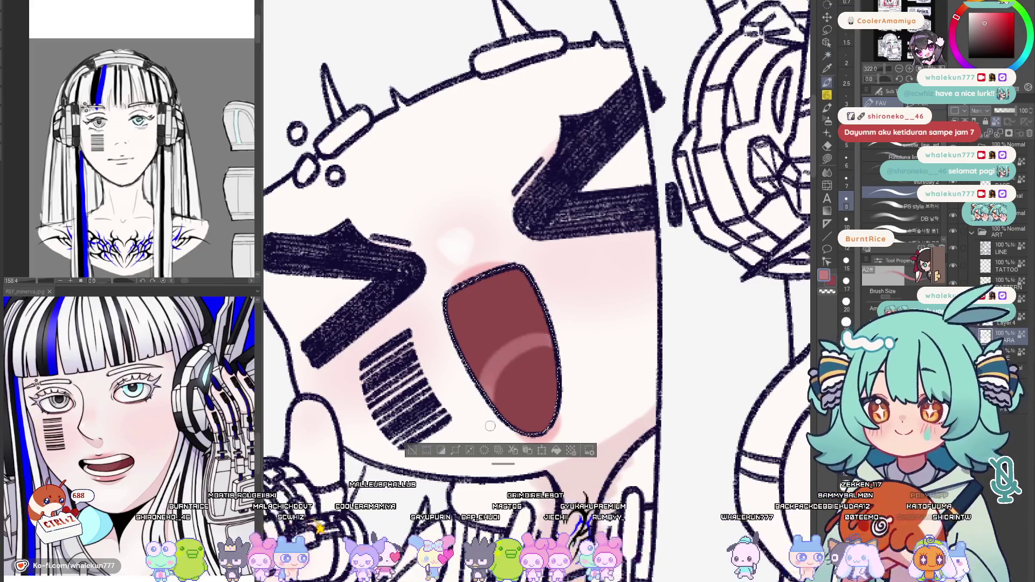
drag(498, 348, 557, 429)
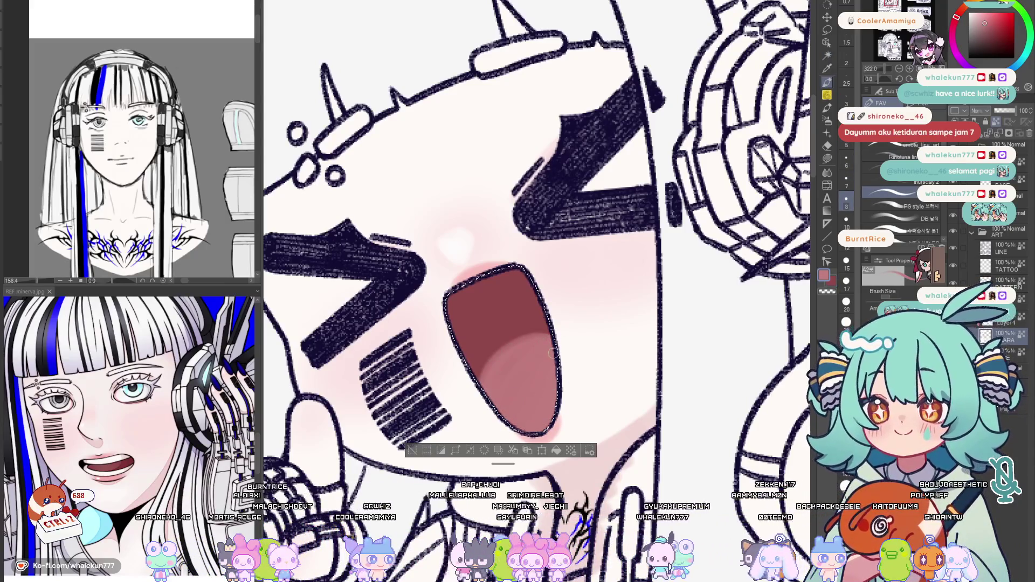
drag(552, 354, 513, 349)
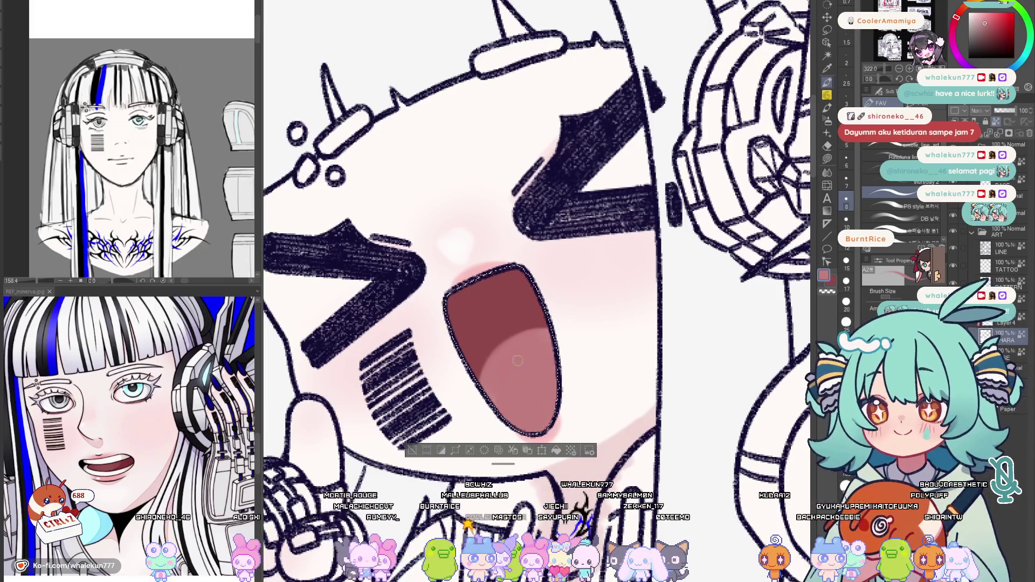
Paint a white upper-teeth highlight across the top of the mouth
key(g)
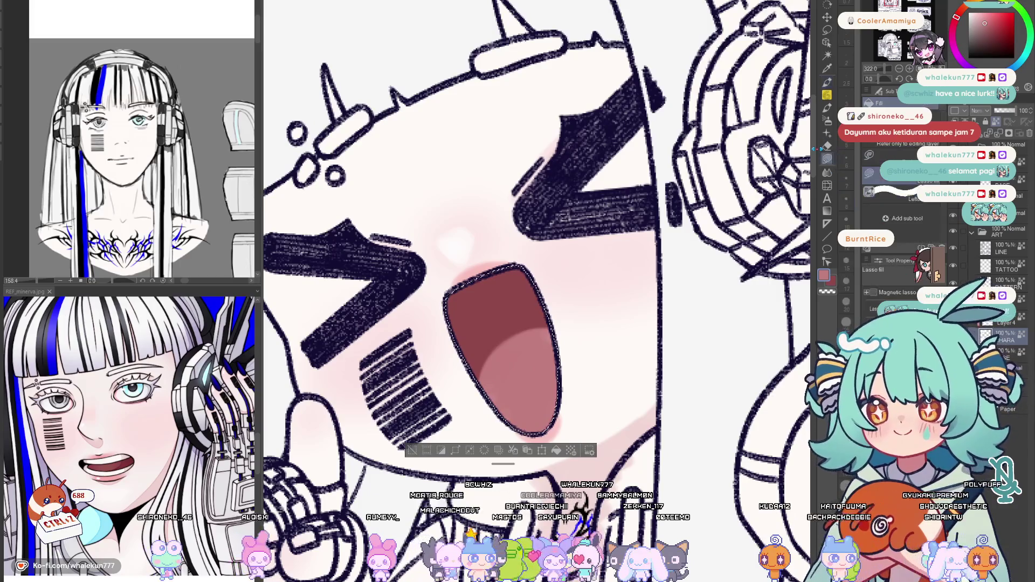
scroll(619, 96, down, 10)
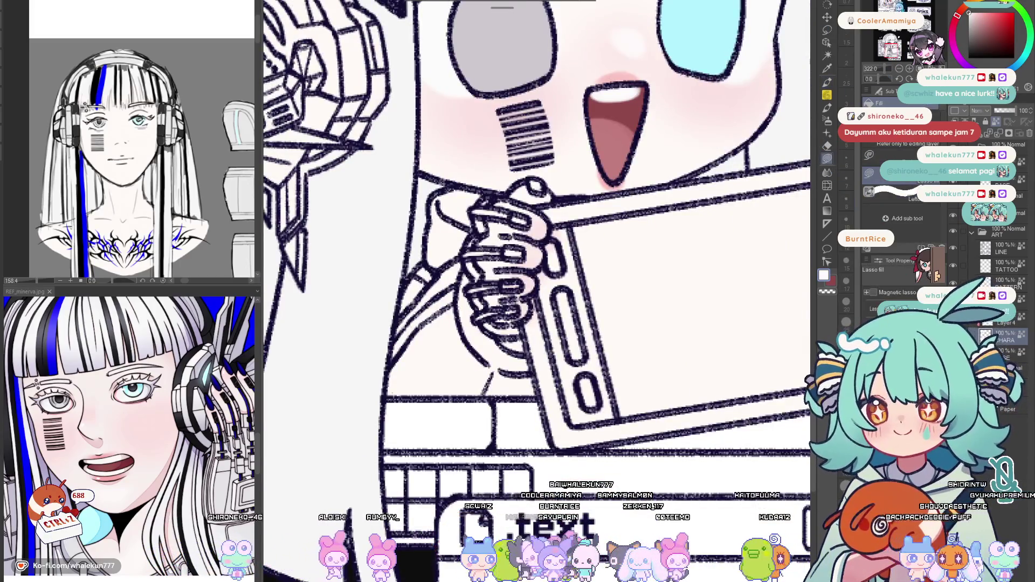
scroll(620, 95, up, 3)
scroll(620, 96, up, 1)
scroll(619, 95, up, 3)
key(b)
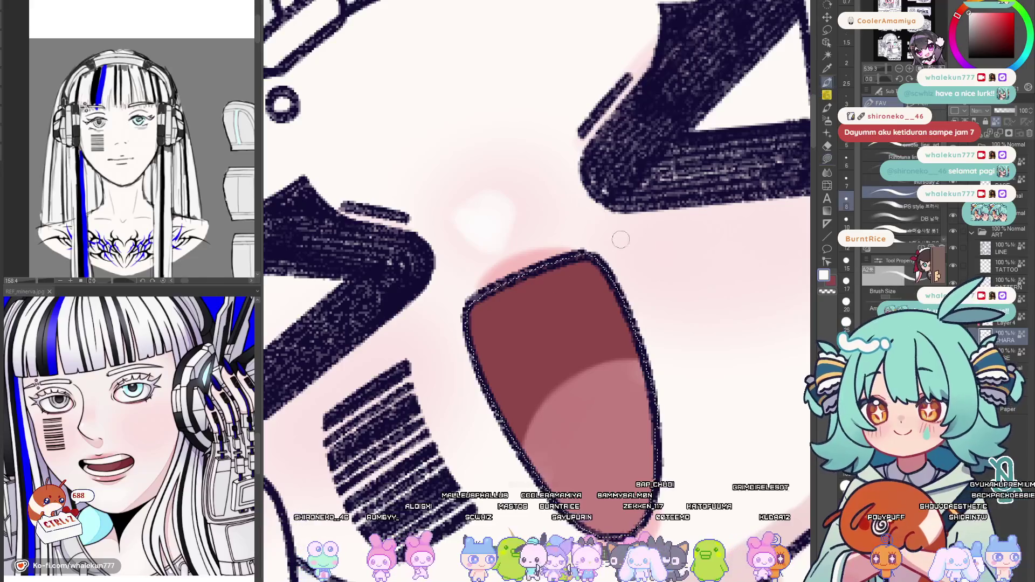
drag(497, 301, 574, 262)
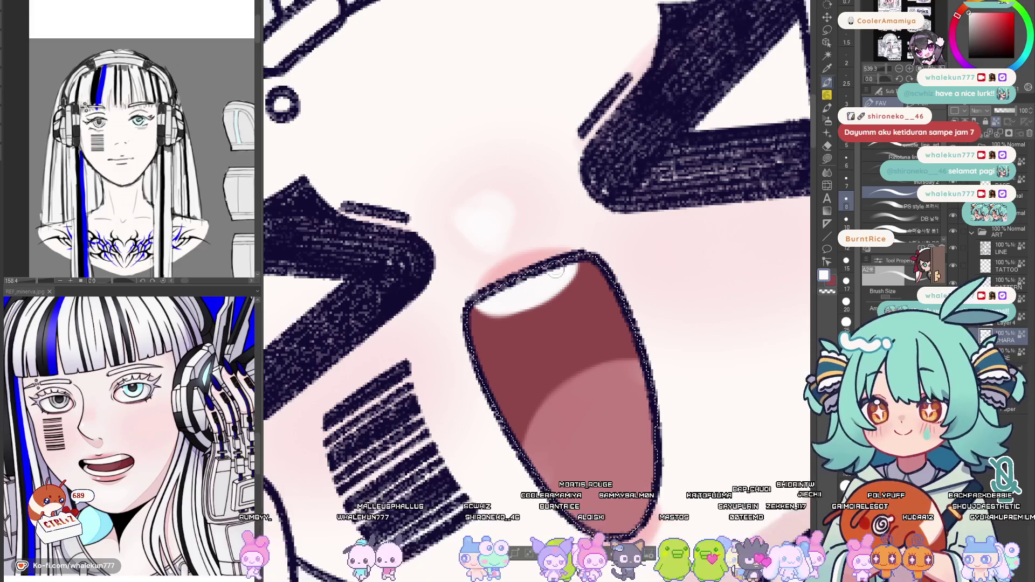
mouse_move(485, 311)
mouse_down()
mouse_move(574, 271)
mouse_move(543, 299)
mouse_move(570, 270)
mouse_up()
scroll(569, 237, down, 5)
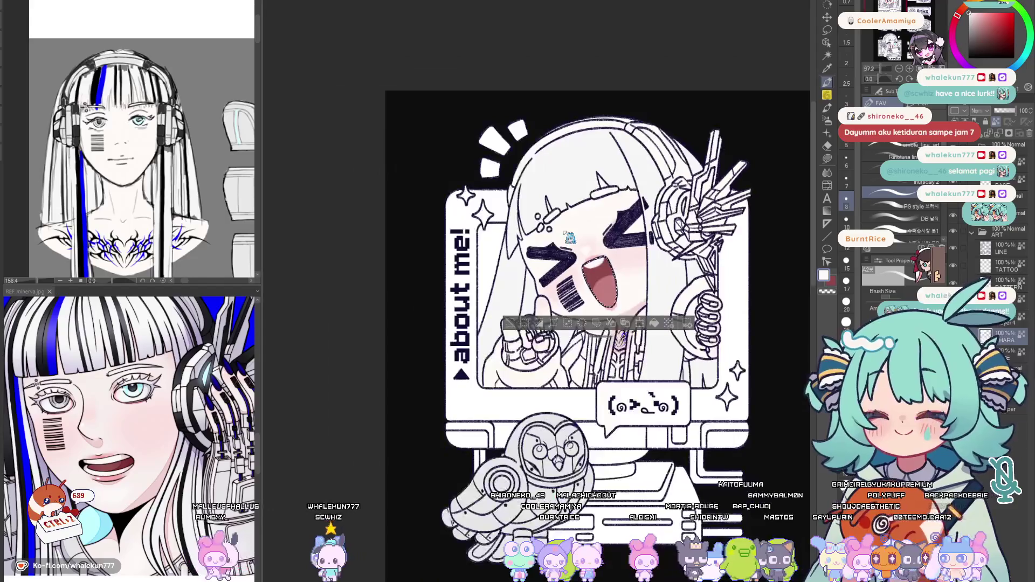
On the LINE layer, pick crimson and trace over the shouting chibi's mouth outline
key(h)
key(h)
scroll(568, 330, right, 2)
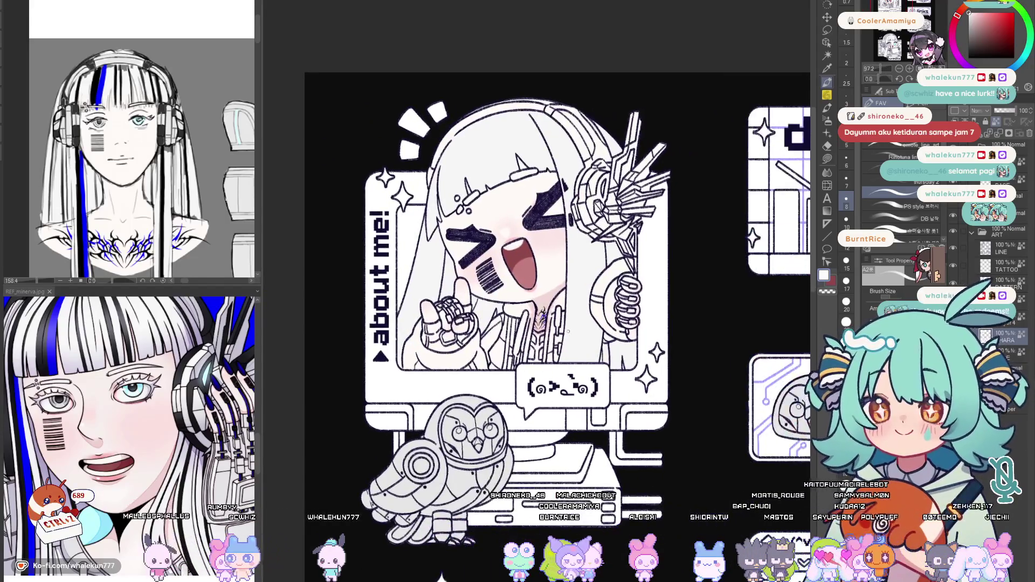
ctrl+shift+click(568, 330)
scroll(537, 233, up, 3)
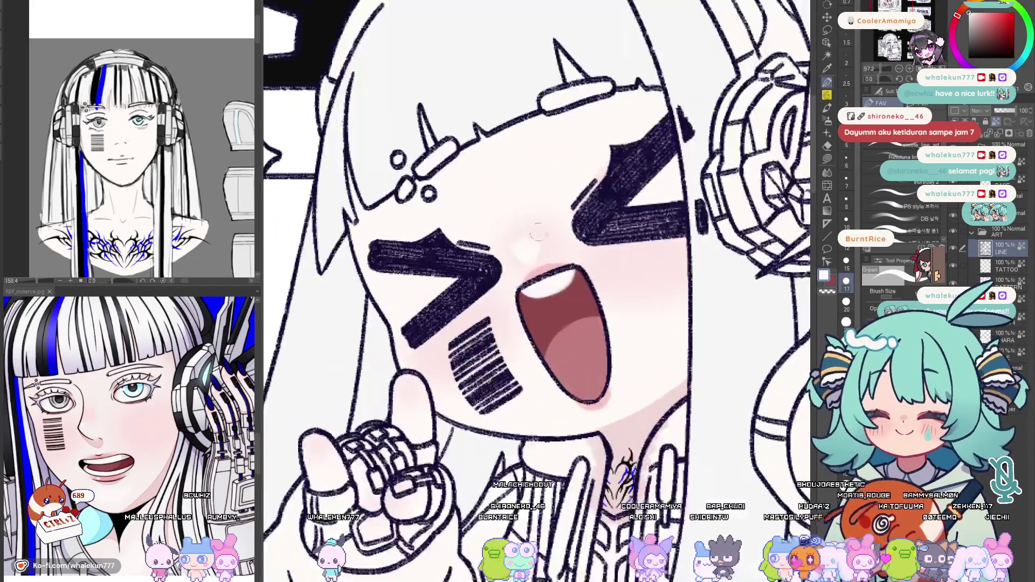
alt+click(540, 272)
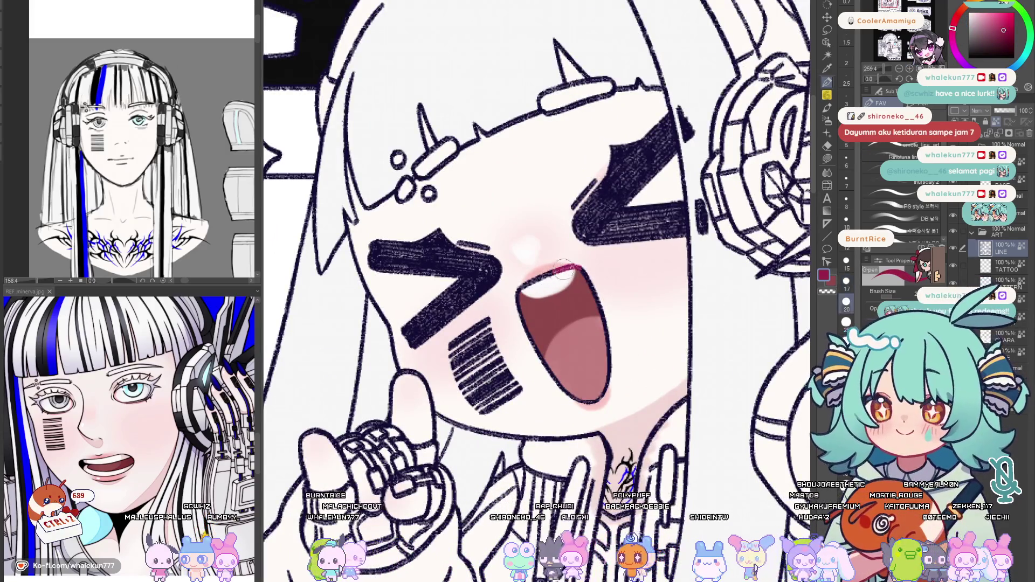
click(578, 369)
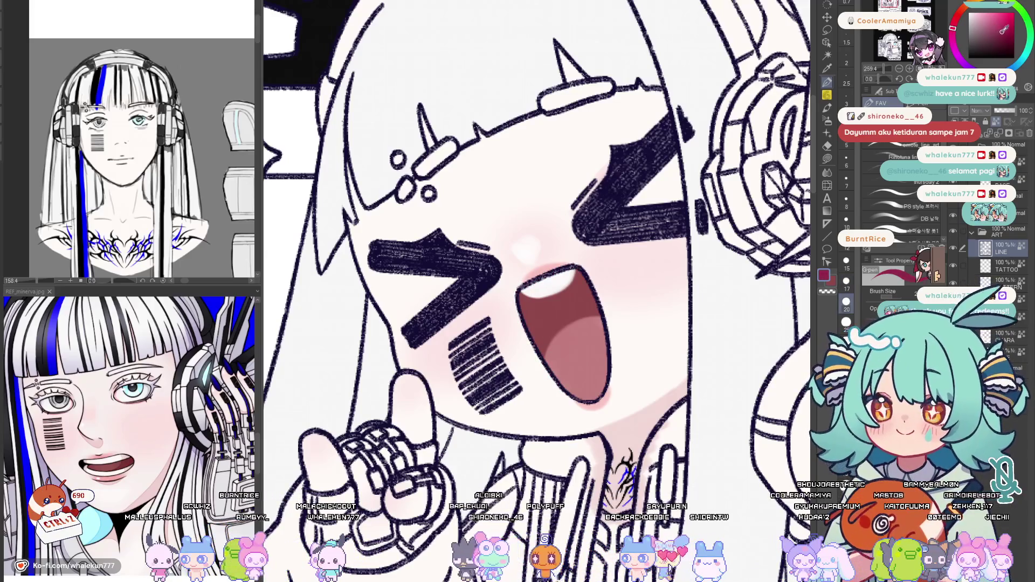
drag(585, 269, 588, 276)
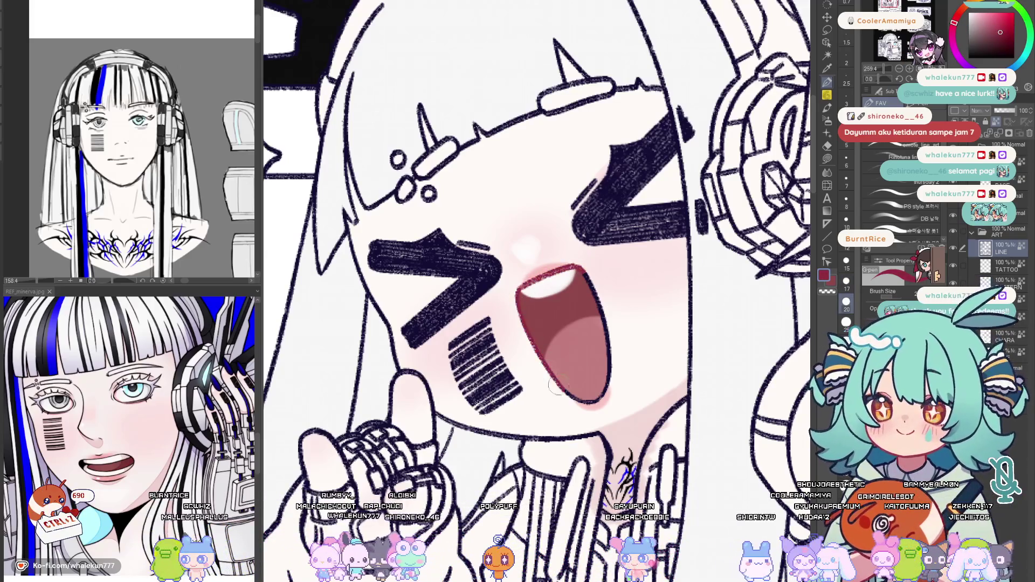
alt+click(589, 276)
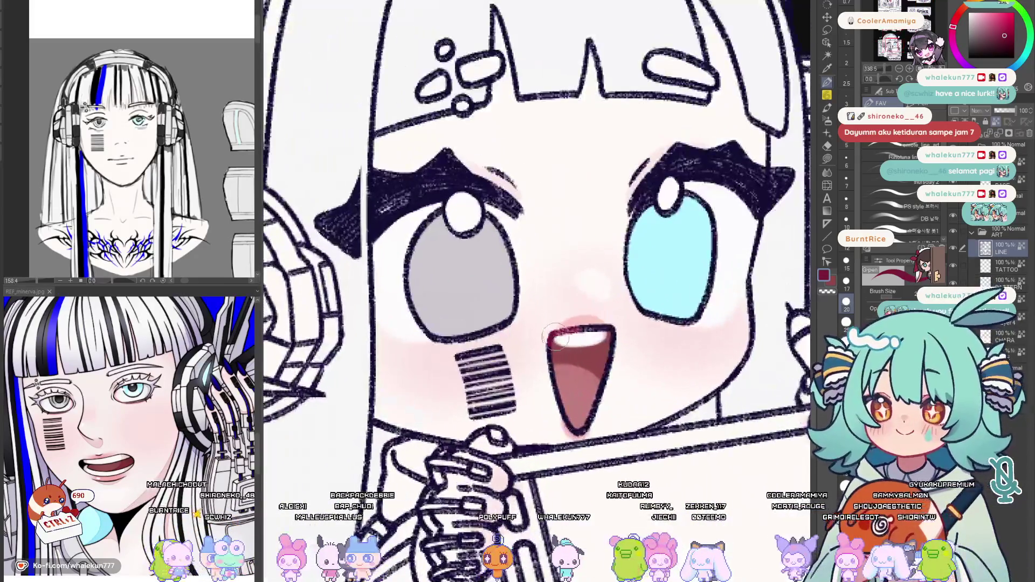
Trace the wide-eyed chibi's mouth line in crimson
drag(557, 338, 612, 328)
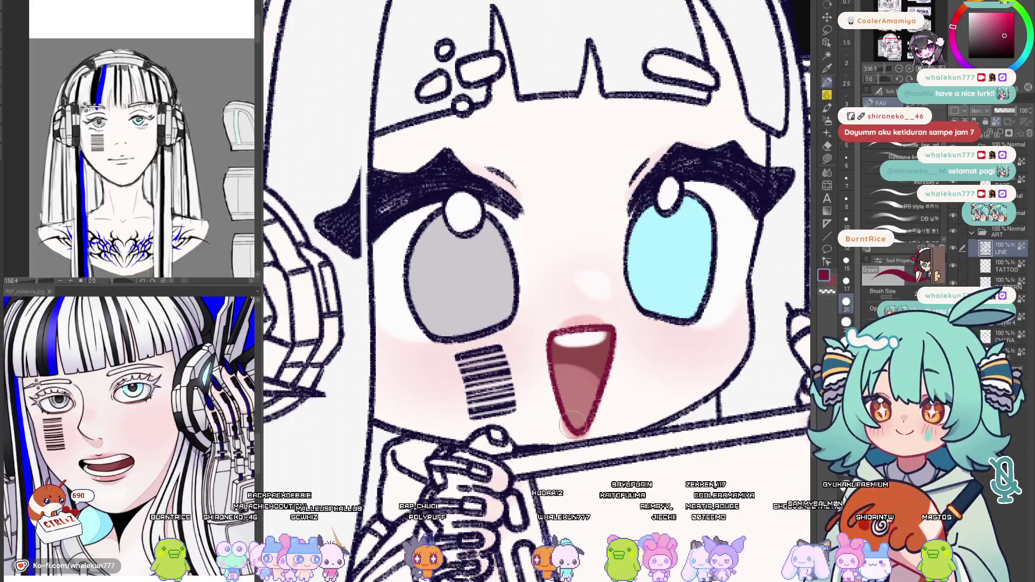
scroll(573, 421, down, 3)
drag(567, 405, 542, 335)
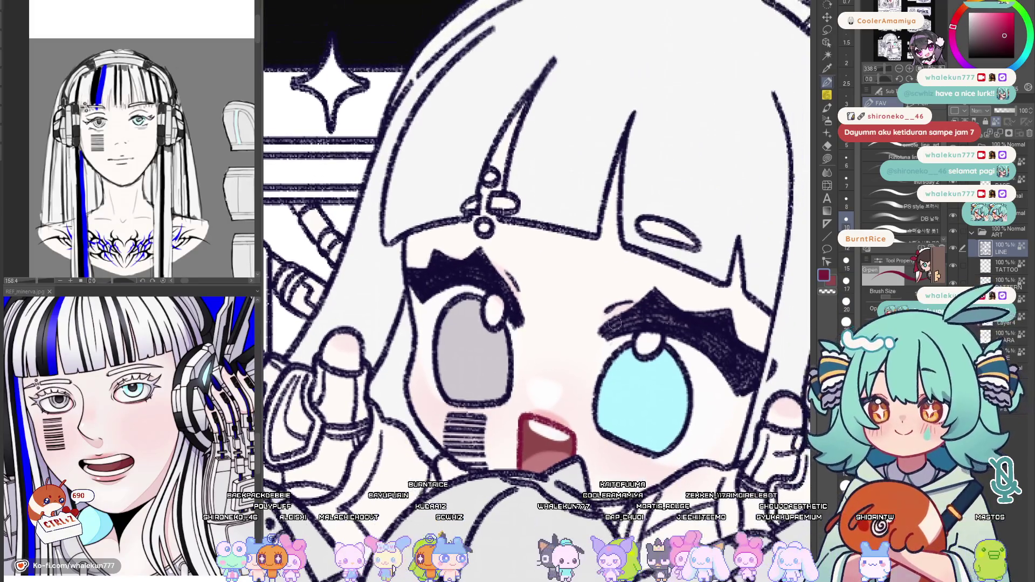
drag(617, 316, 547, 265)
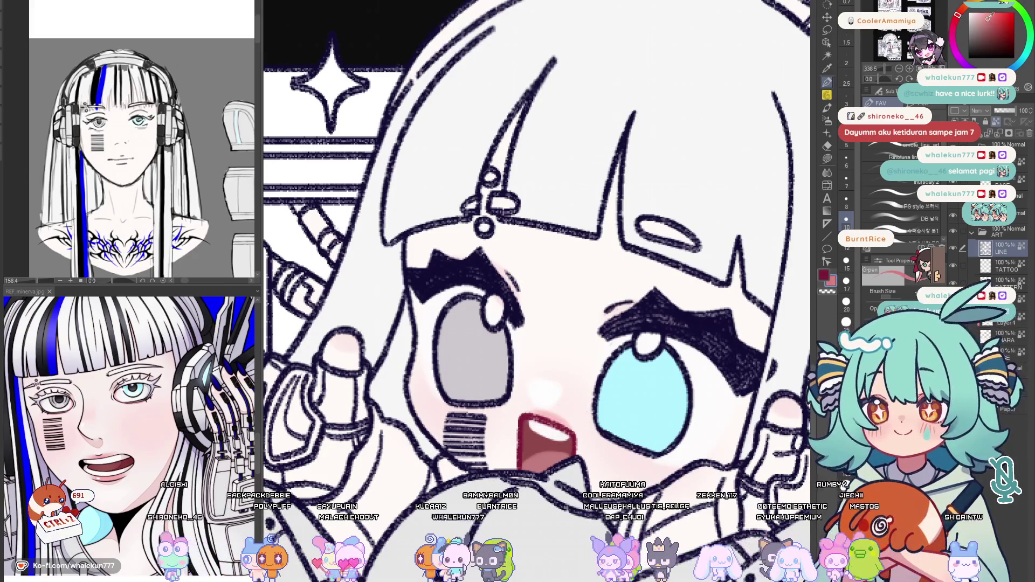
Dab short pink accents above the eyebrows, then fit the whole illustration on screen
drag(607, 308, 635, 303)
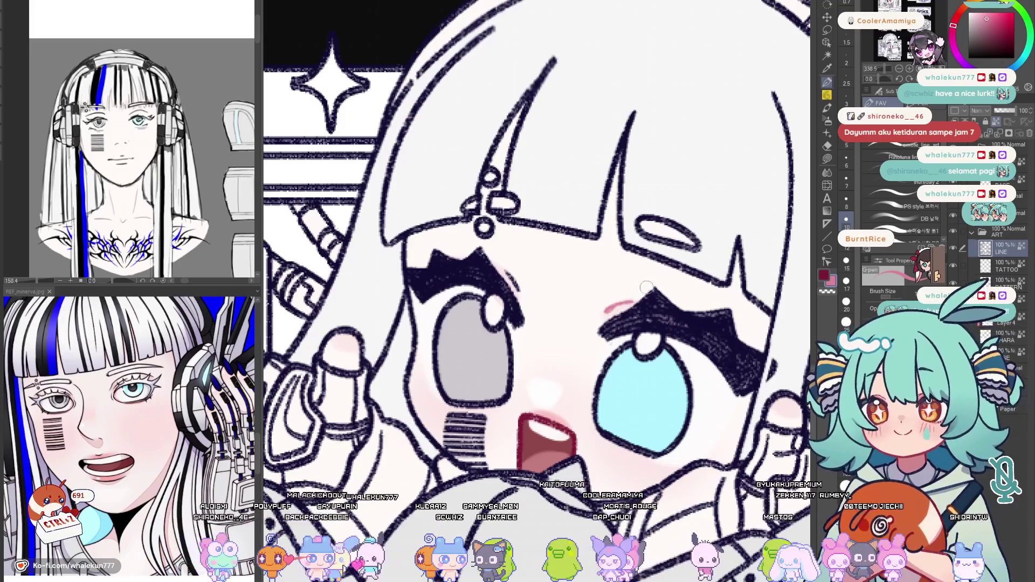
drag(676, 342, 666, 317)
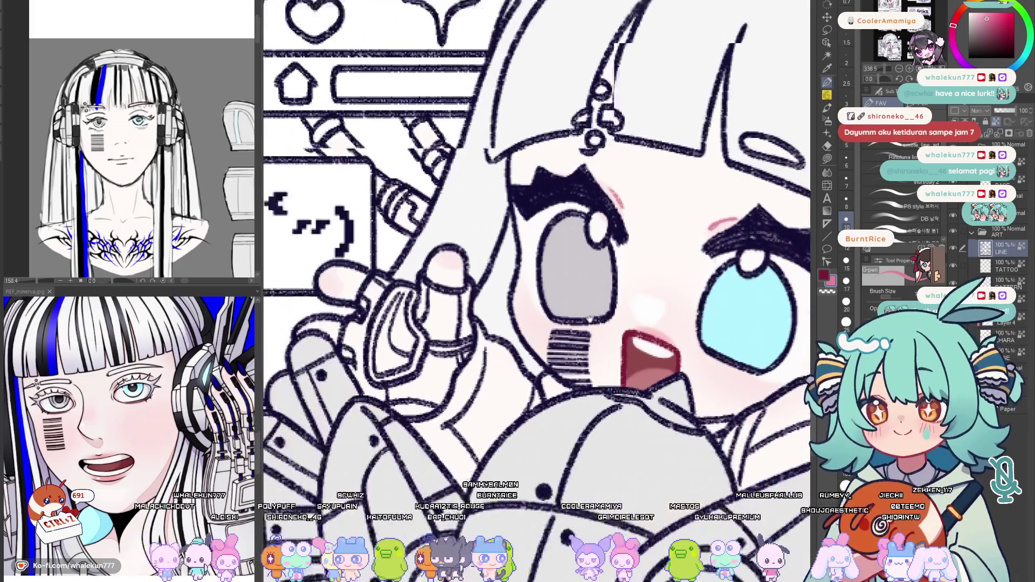
drag(677, 263, 729, 49)
drag(631, 121, 550, 380)
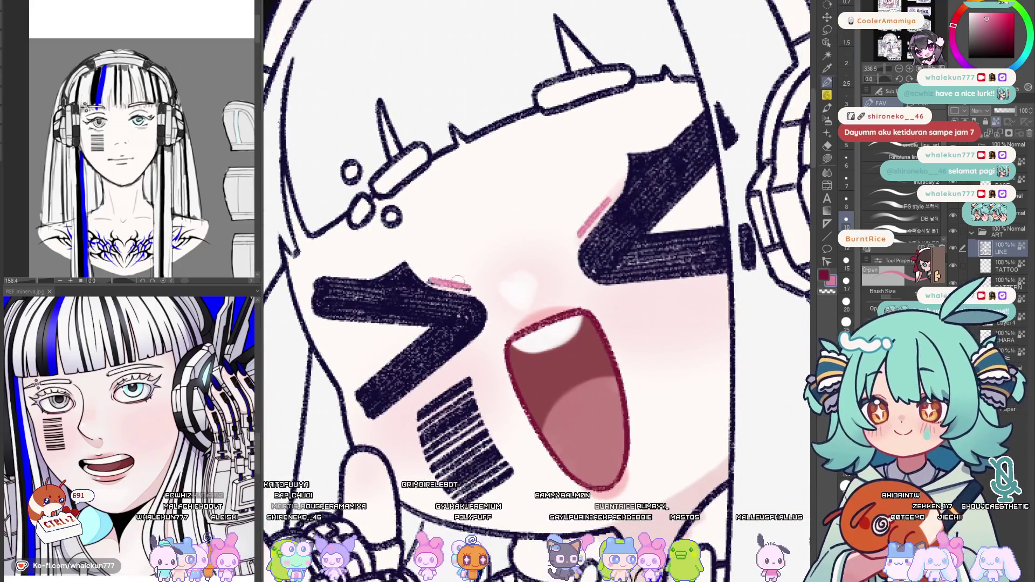
scroll(479, 289, down, 5)
scroll(599, 352, up, 1)
scroll(598, 354, up, 4)
scroll(599, 352, up, 2)
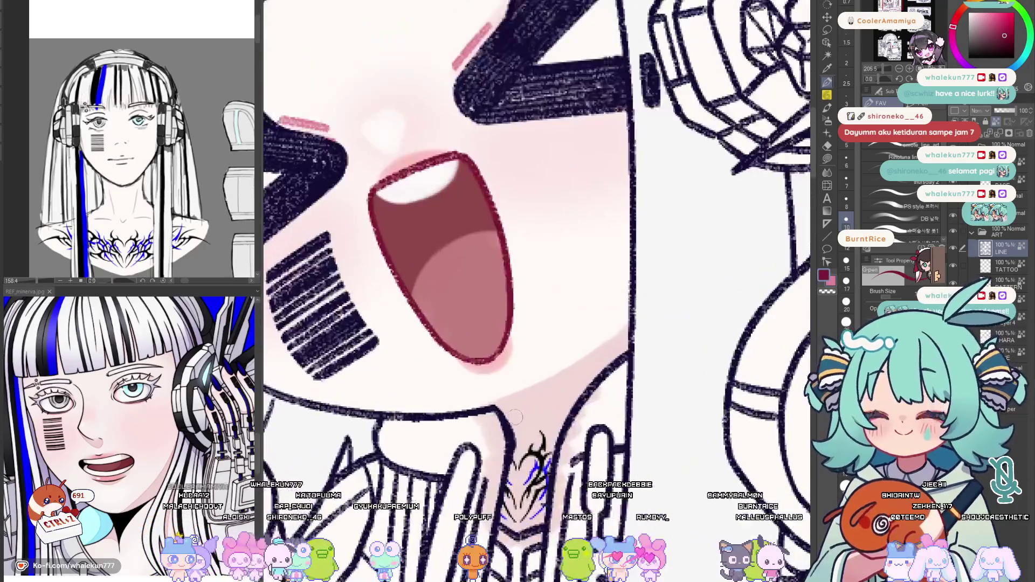
key(ctrl+0)
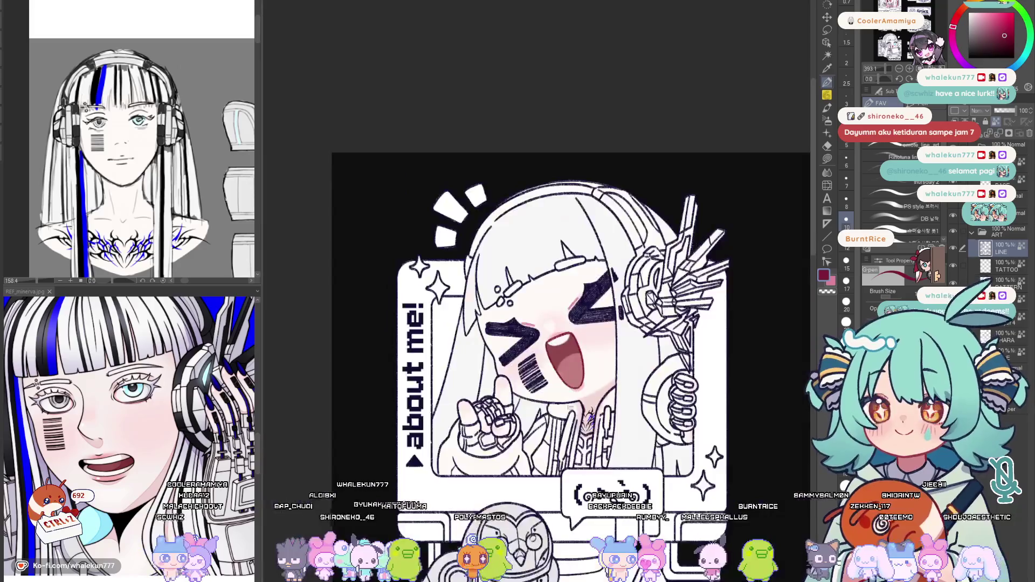
scroll(683, 398, up, 3)
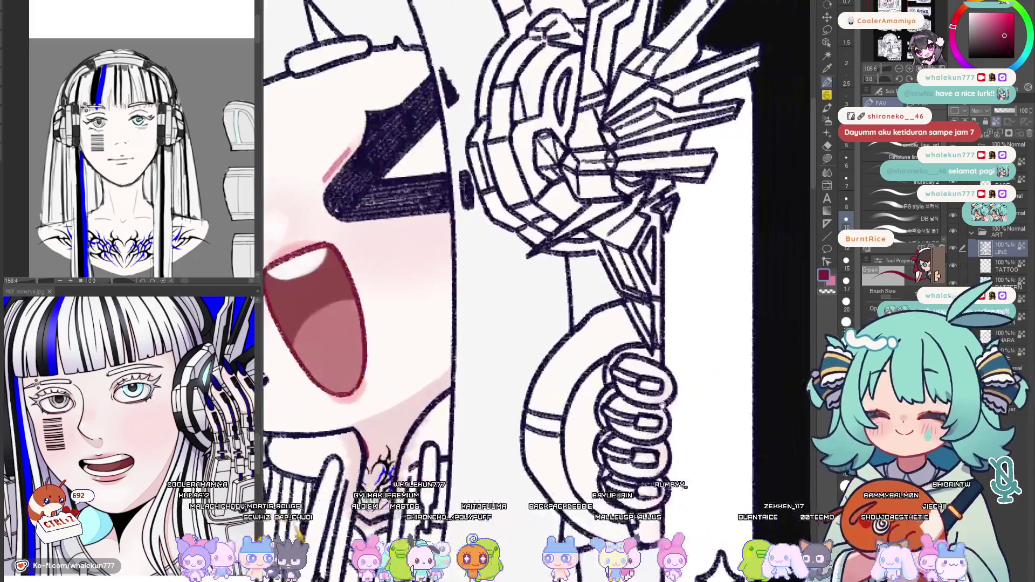
scroll(684, 398, up, 2)
Paint short red accent strokes across the fingers of the tablet-holding chibi's hands
drag(632, 405, 660, 411)
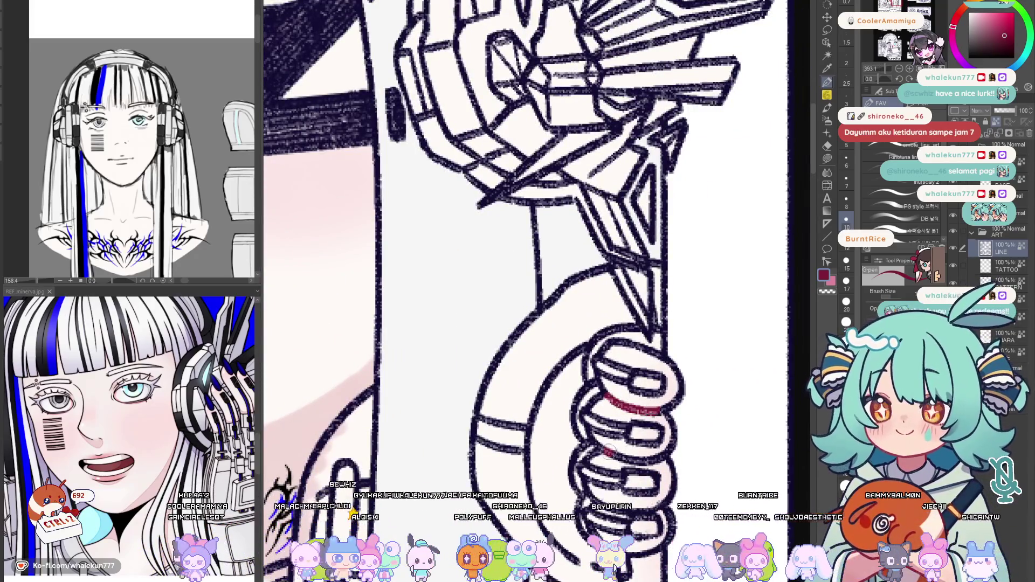
scroll(525, 291, down, 2)
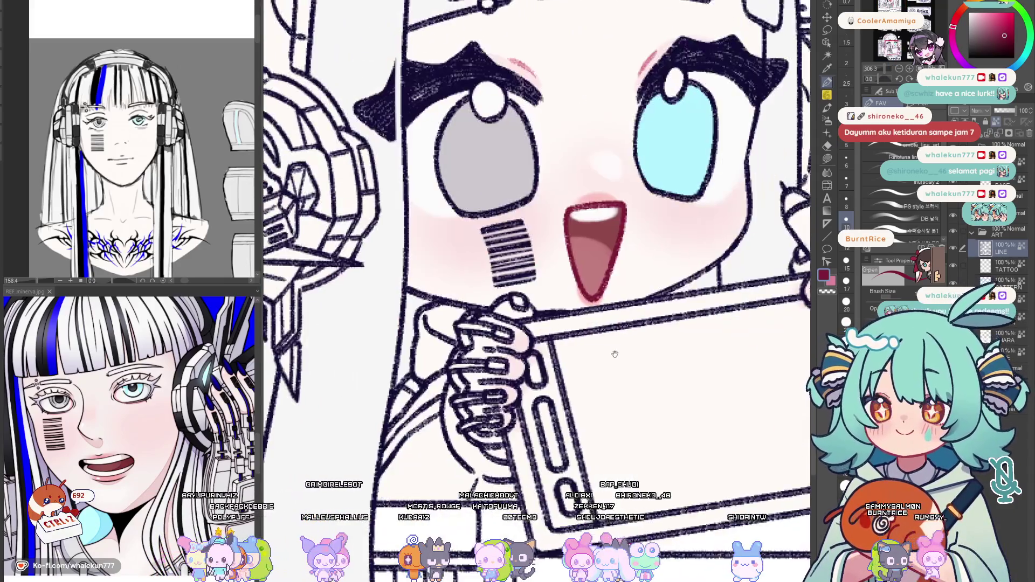
mouse_move(615, 354)
mouse_down()
mouse_move(475, 393)
mouse_move(486, 443)
mouse_up()
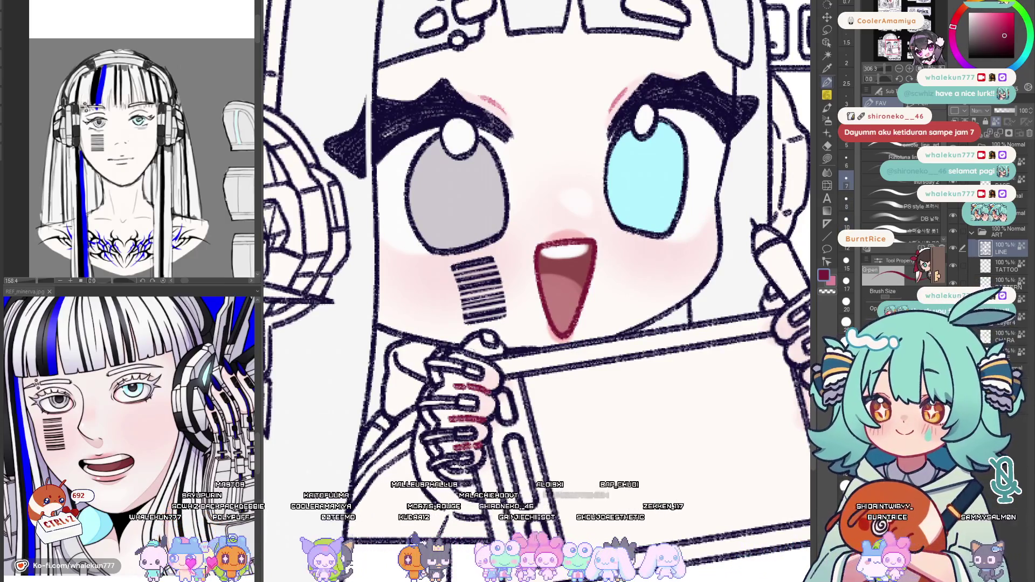
drag(703, 354, 521, 374)
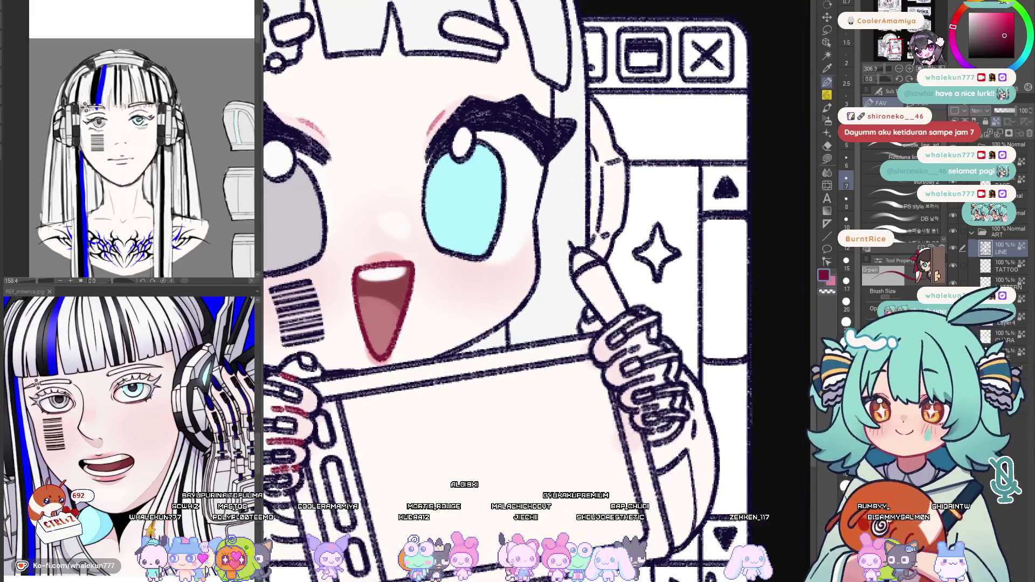
drag(603, 357, 639, 349)
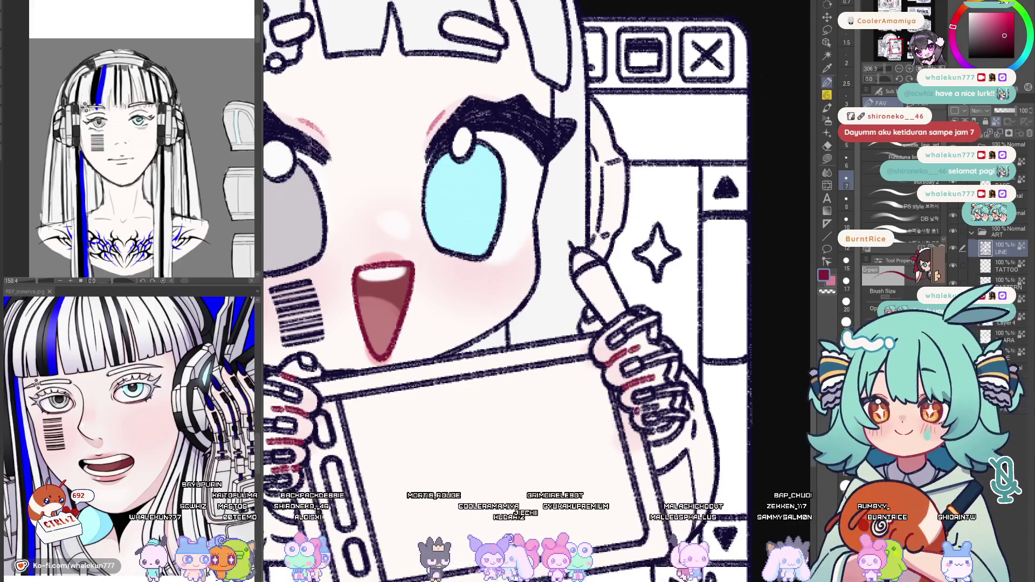
drag(502, 243, 480, 302)
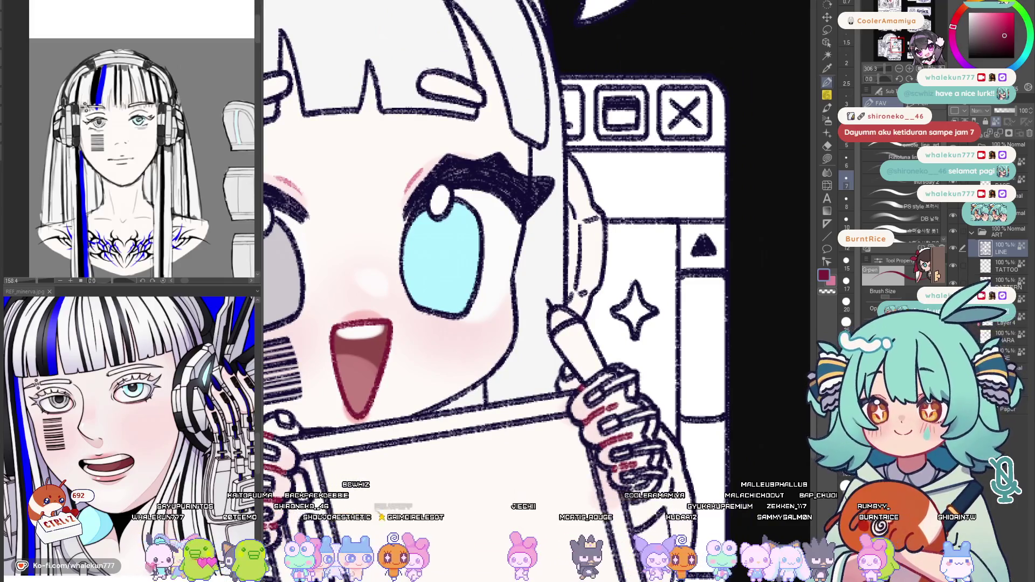
scroll(629, 374, down, 2)
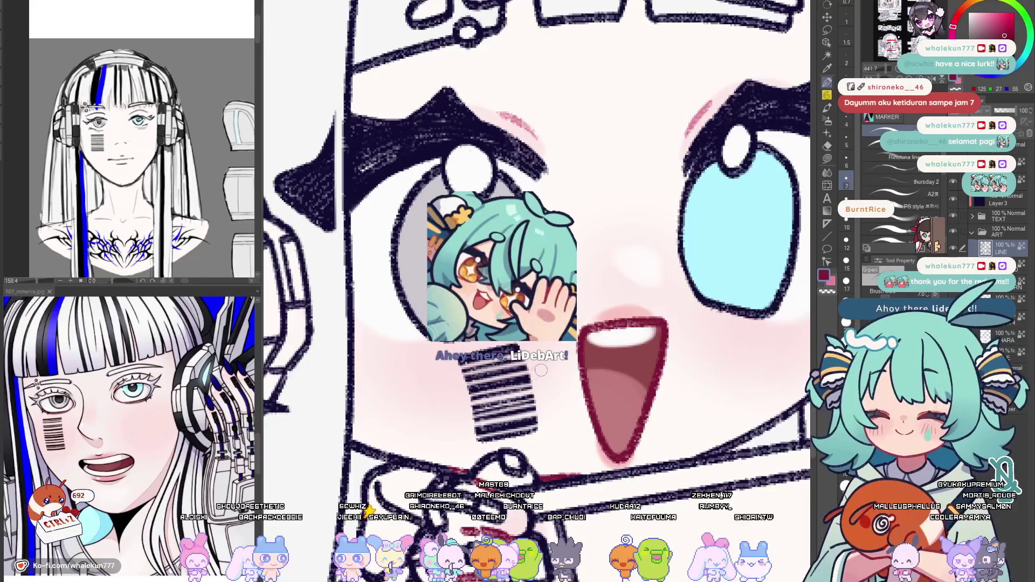
With black selected, add a new raster layer and ink a small mark on the hair ornament
key(bracketright)
key(bracketright)
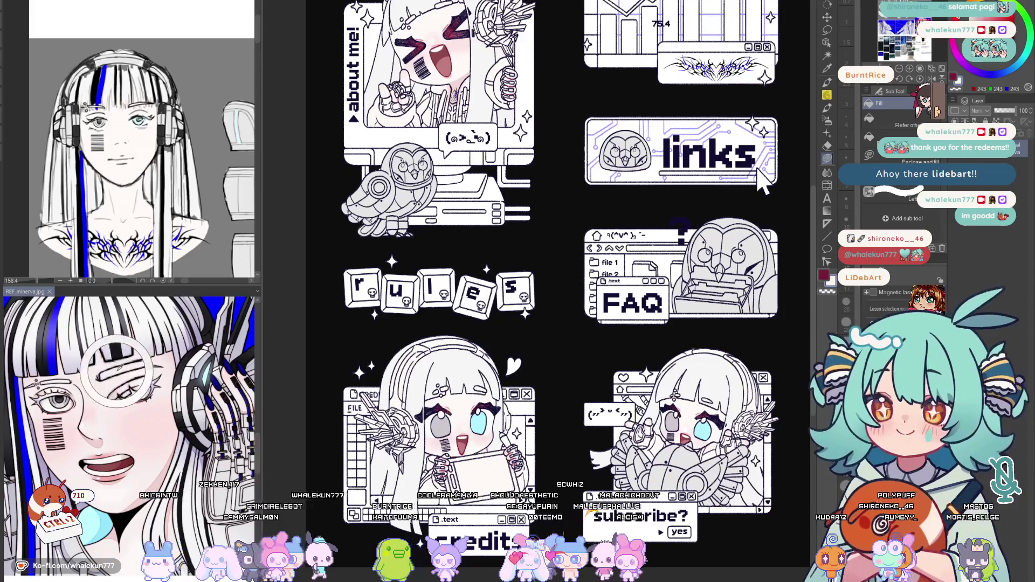
scroll(387, 416, up, 3)
scroll(511, 353, up, 2)
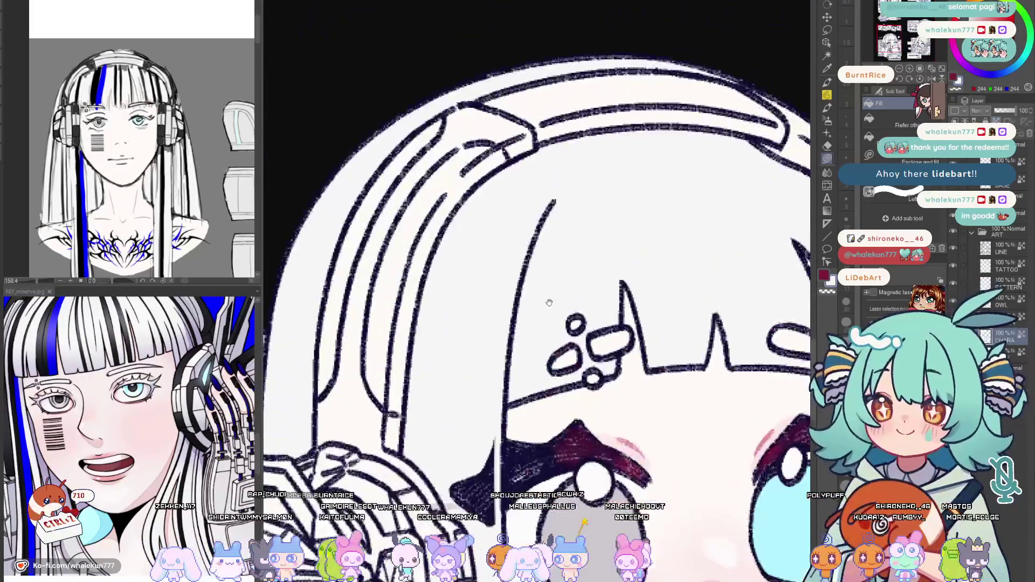
scroll(563, 367, up, 1)
scroll(521, 339, up, 2)
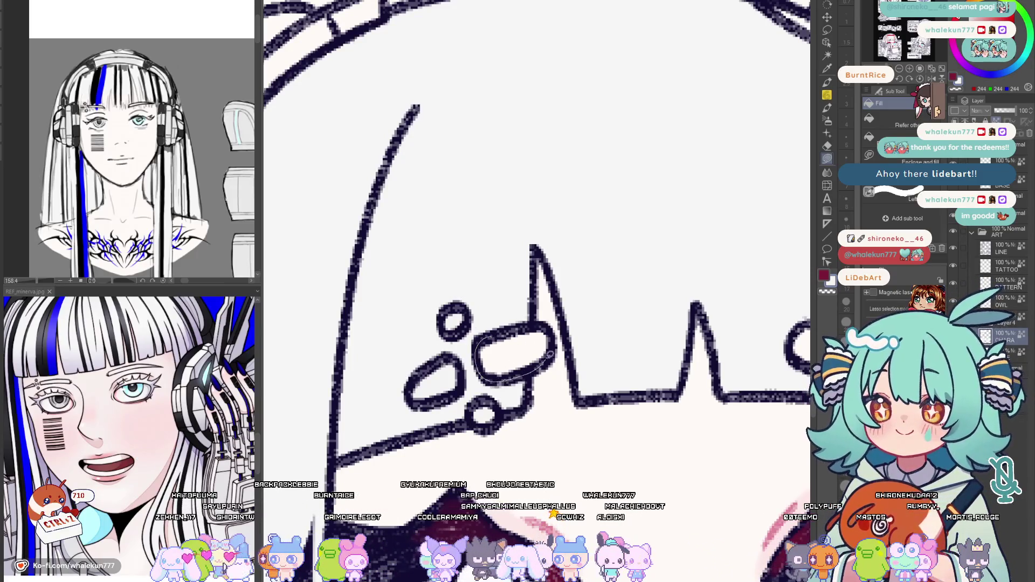
key(h)
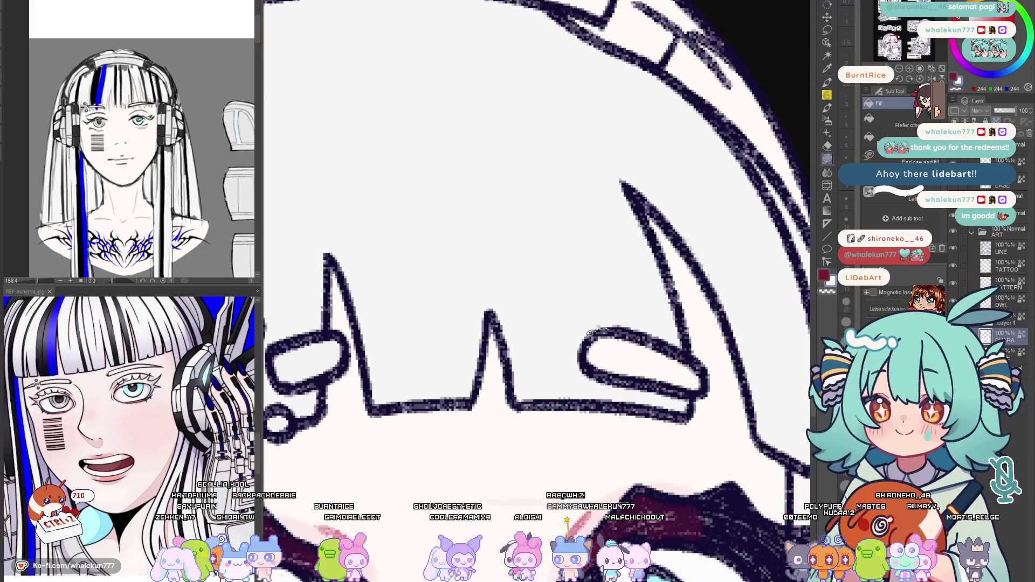
key(ctrl+shift+n)
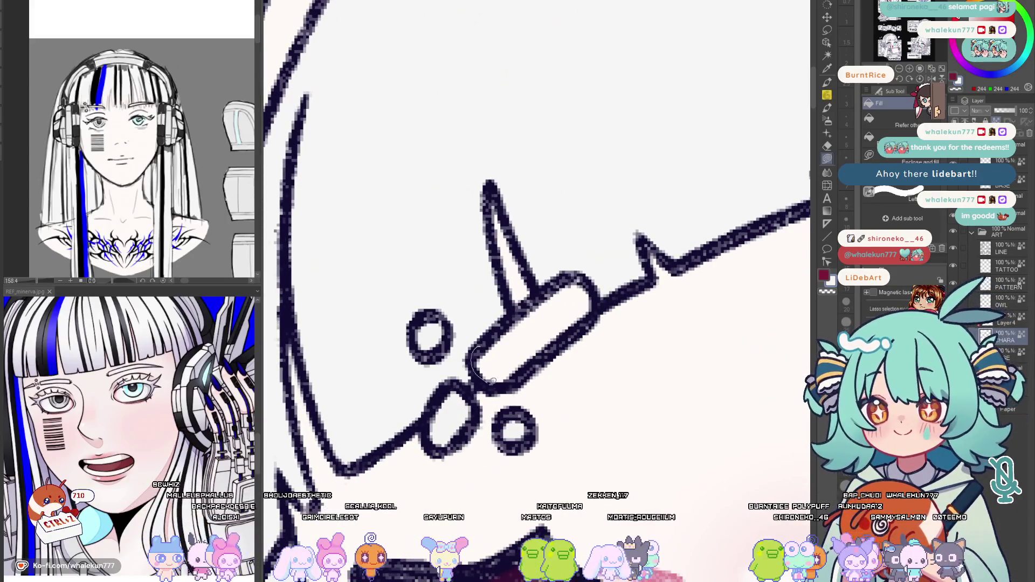
click(530, 333)
mouse_move(614, 308)
mouse_down()
mouse_move(514, 350)
mouse_move(679, 347)
mouse_up()
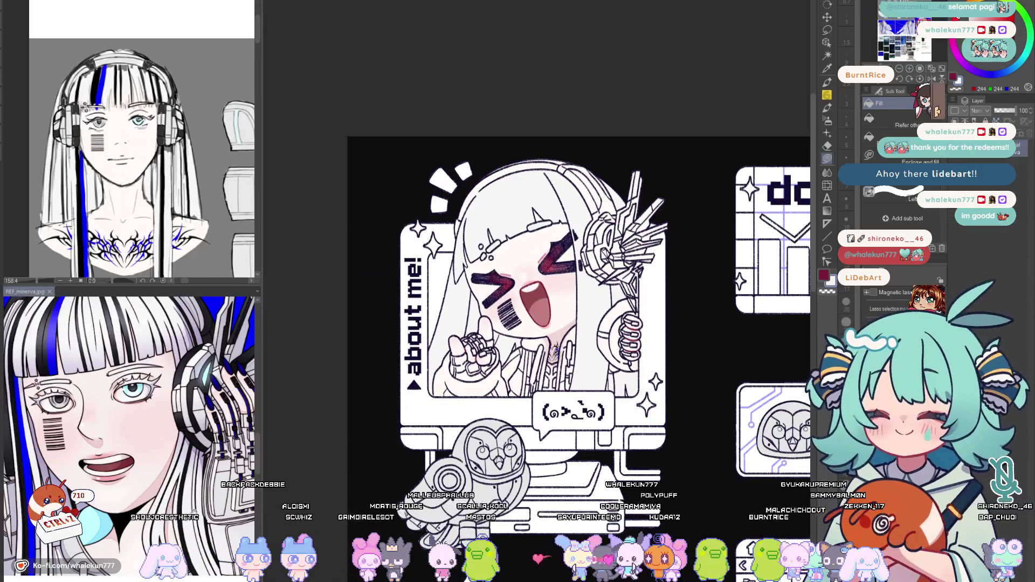
scroll(121, 566, down, 3)
drag(185, 507, 209, 442)
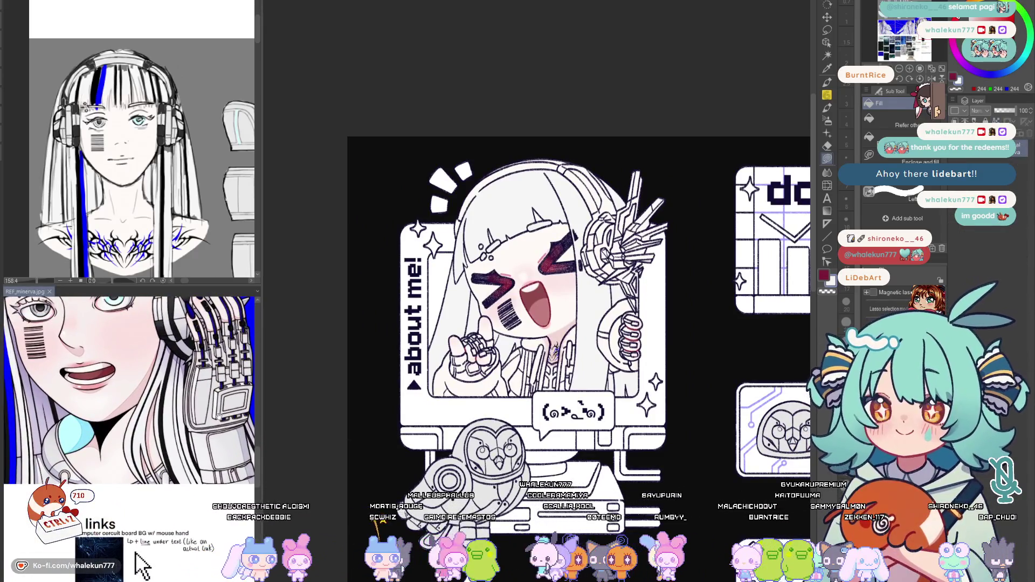
scroll(141, 566, up, 5)
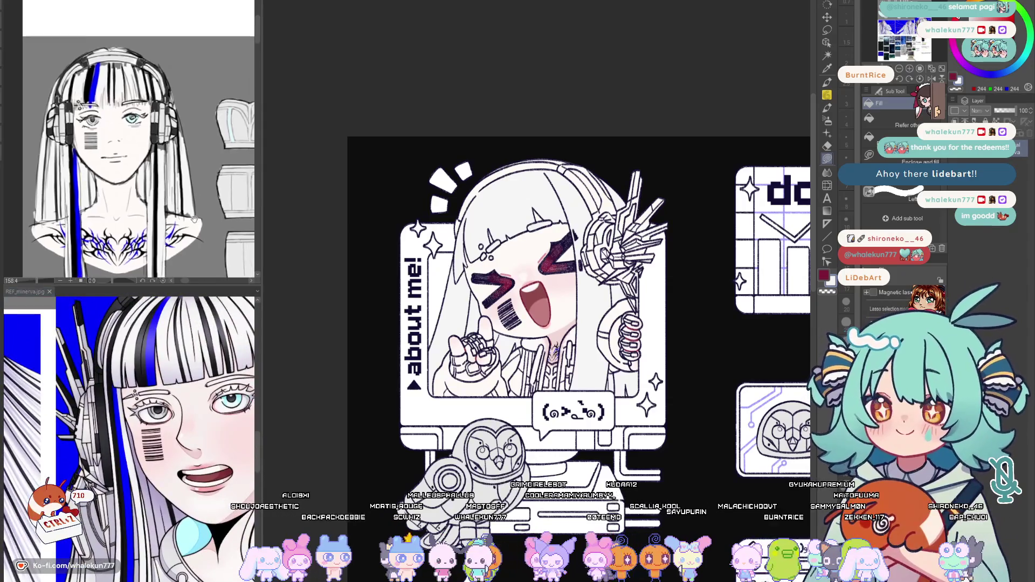
drag(194, 218, 12, 169)
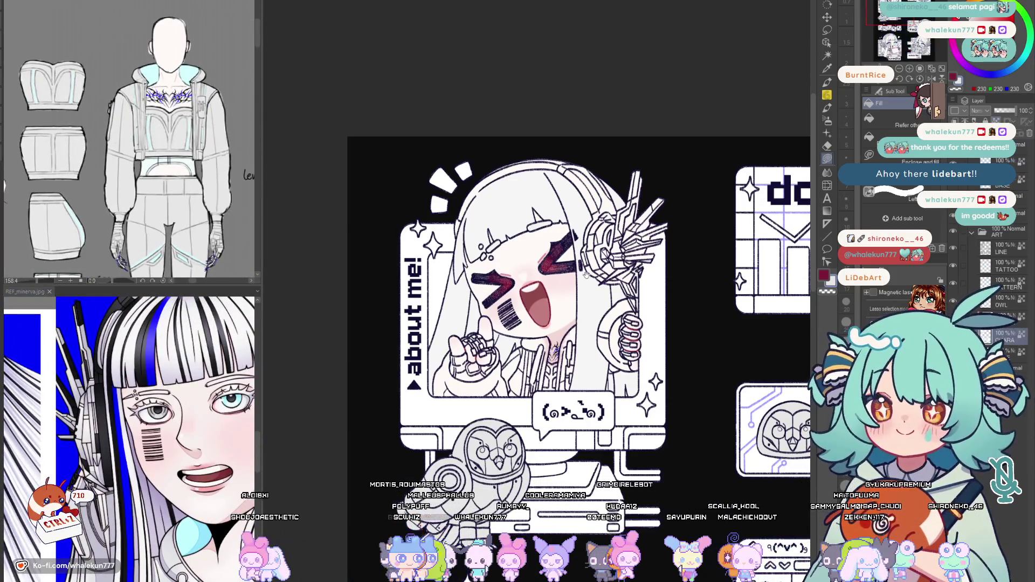
scroll(587, 275, up, 3)
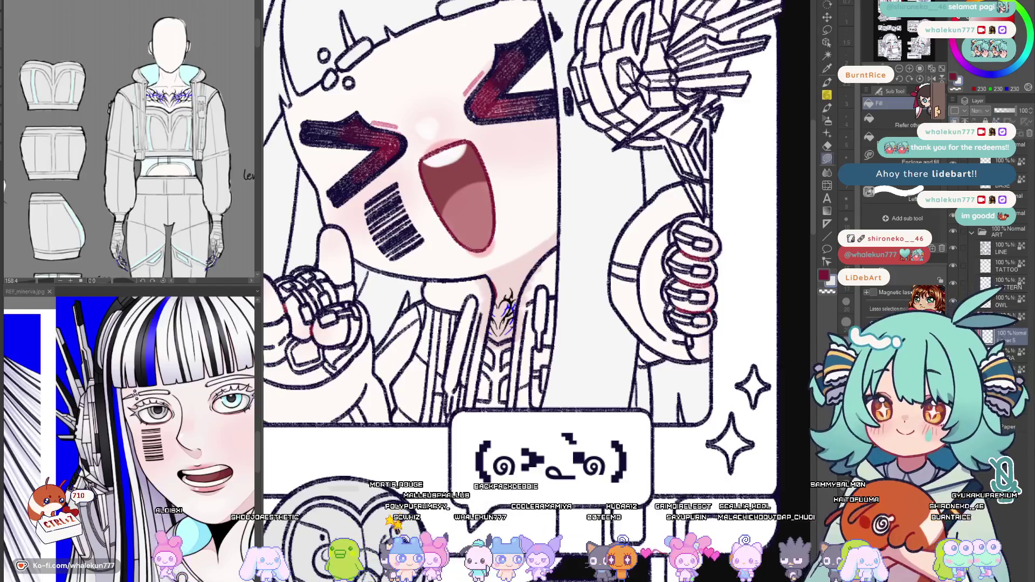
scroll(578, 280, up, 1)
scroll(577, 281, up, 1)
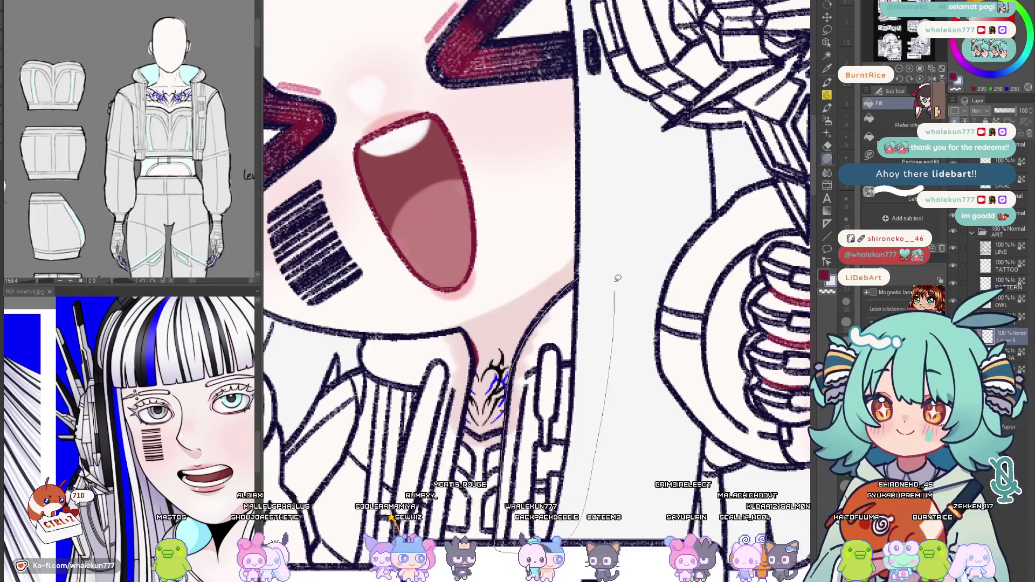
drag(577, 281, 651, 180)
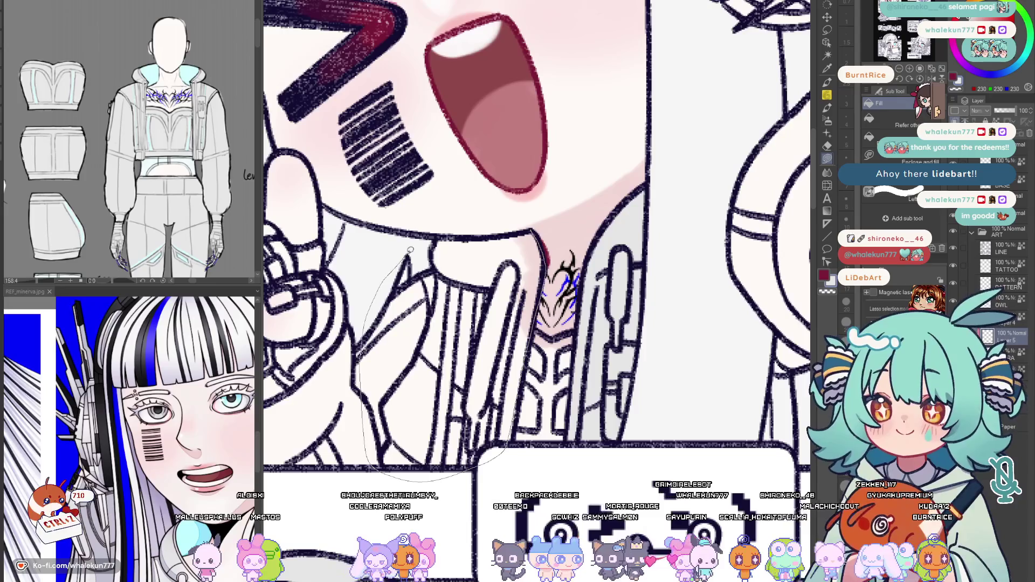
mouse_move(553, 336)
mouse_down()
mouse_move(538, 340)
mouse_move(543, 307)
mouse_up()
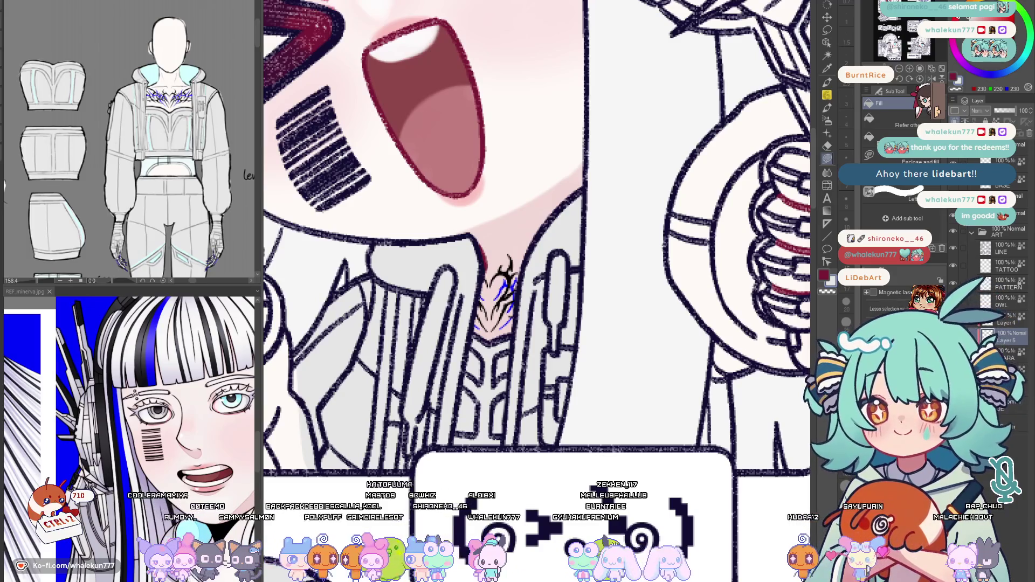
drag(721, 247, 479, 398)
drag(536, 569, 520, 581)
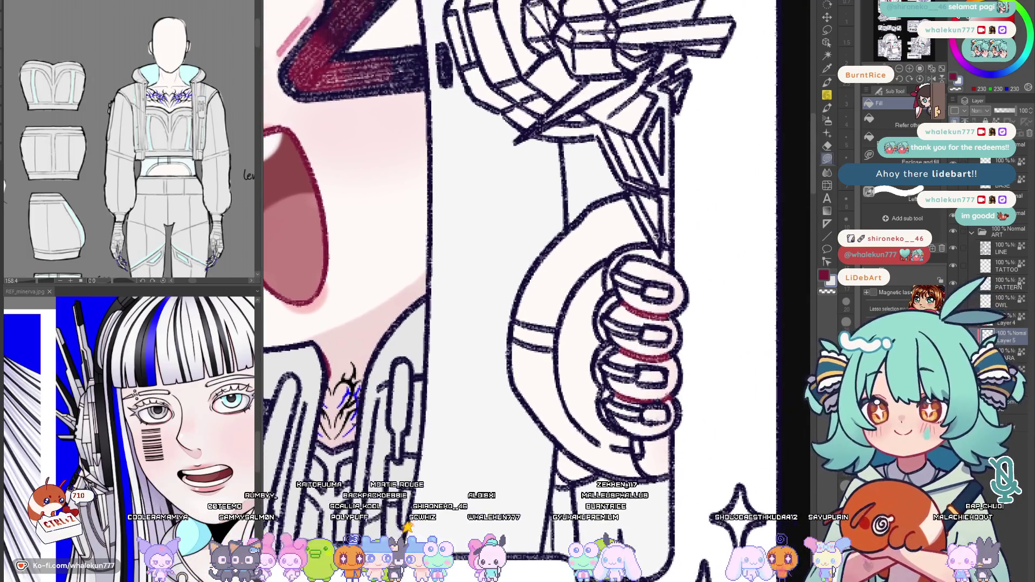
key(ctrl+0)
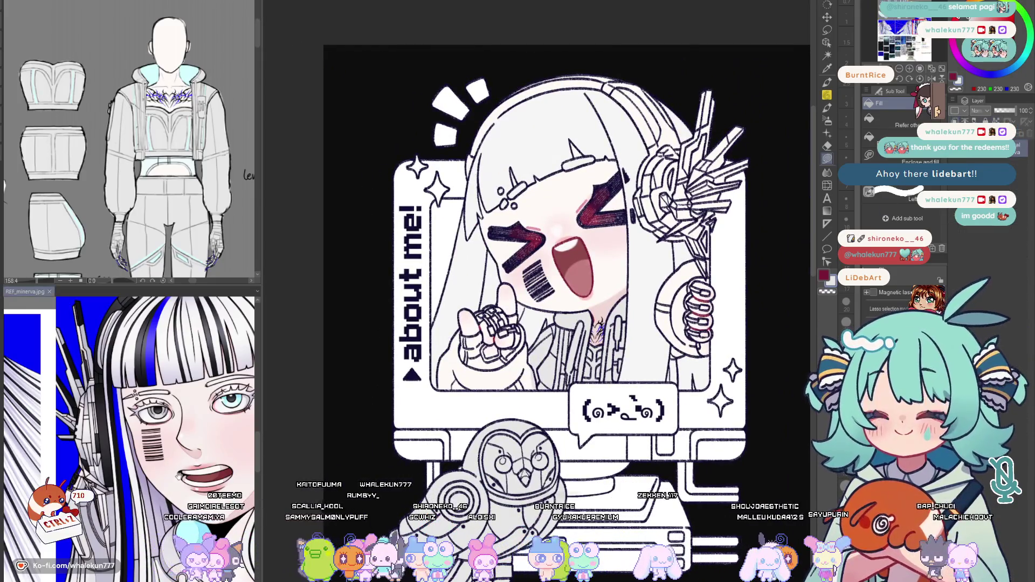
Fill the jacket and the pointing glove's ring segments with light blue
drag(227, 515, 178, 474)
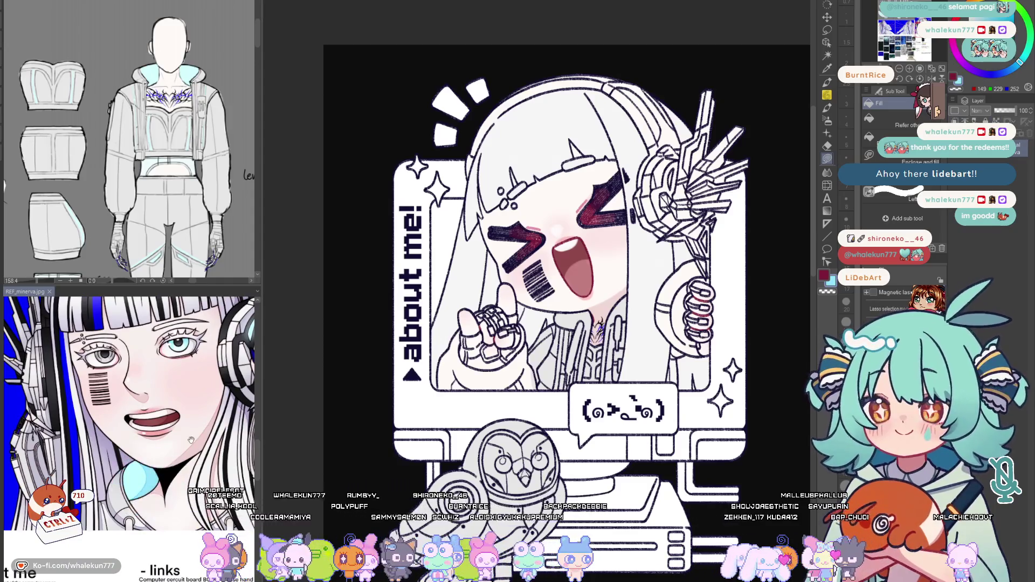
click(578, 340)
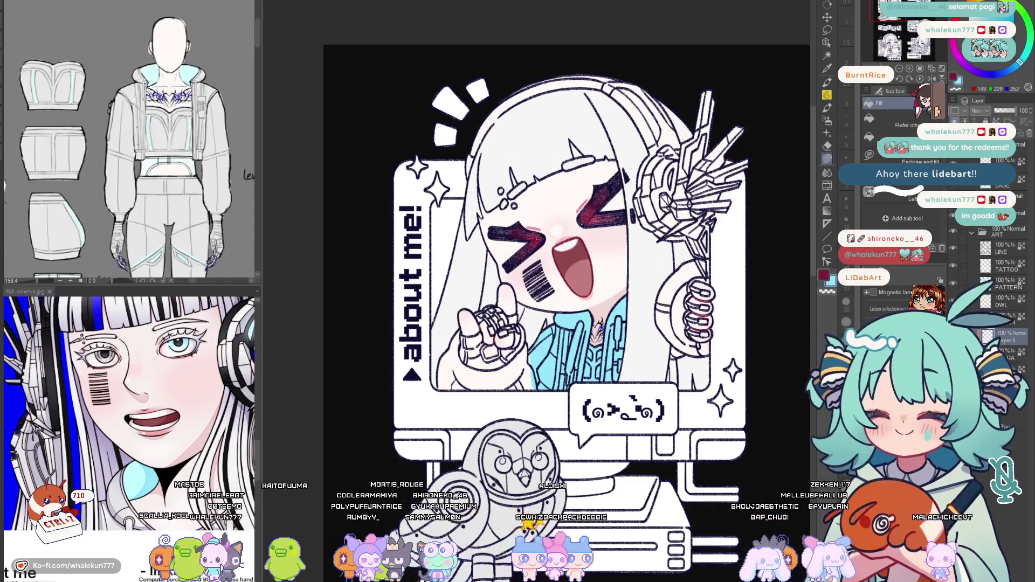
scroll(465, 295, up, 2)
scroll(465, 296, up, 2)
scroll(465, 295, up, 2)
scroll(465, 295, up, 2)
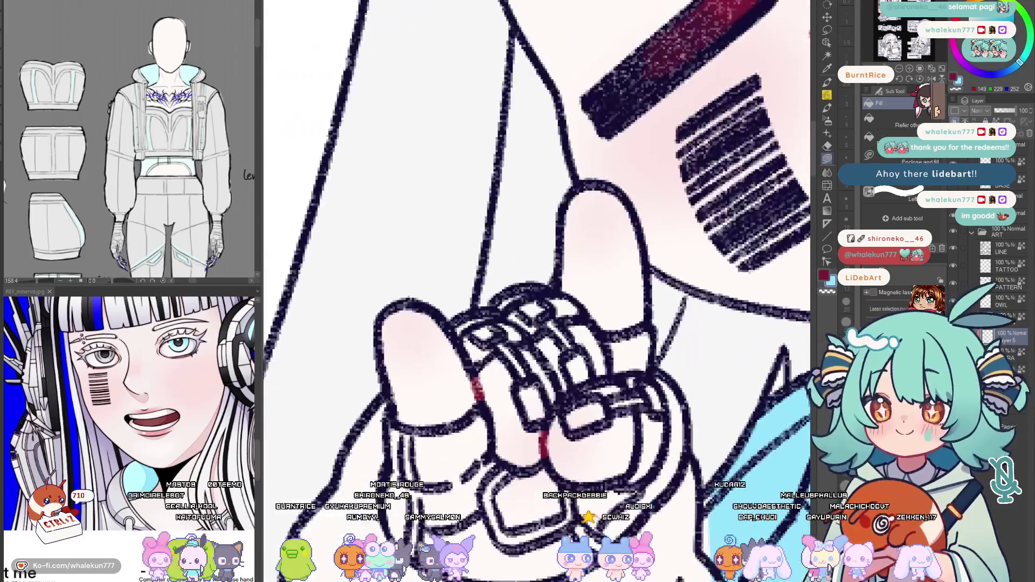
click(530, 400)
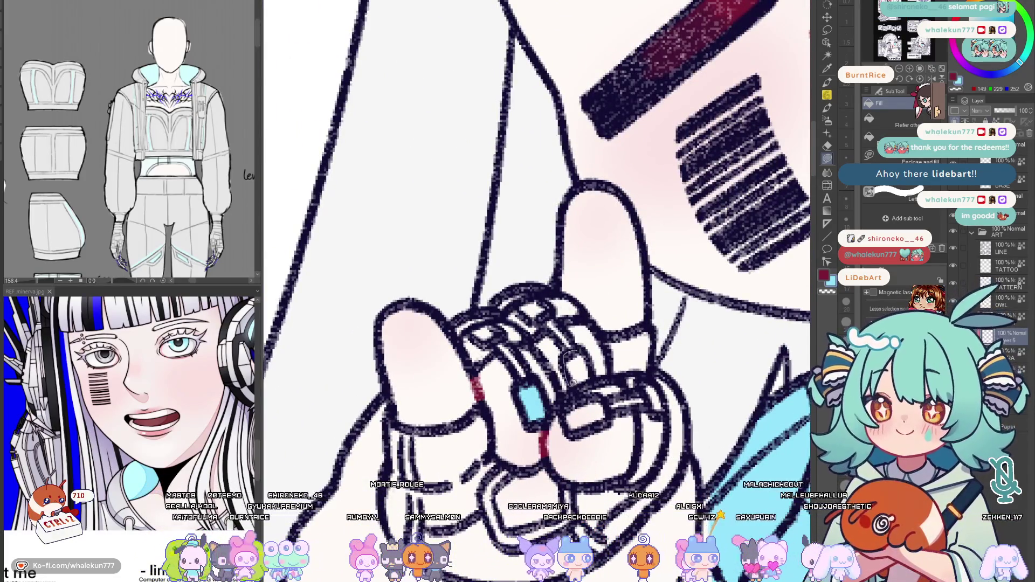
click(575, 370)
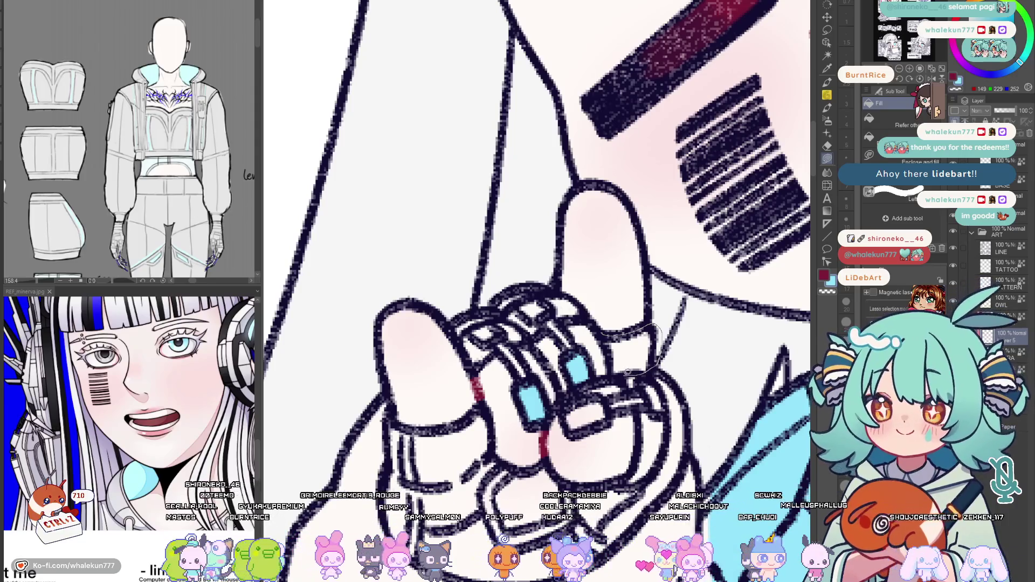
drag(627, 371, 605, 336)
scroll(614, 350, up, 1)
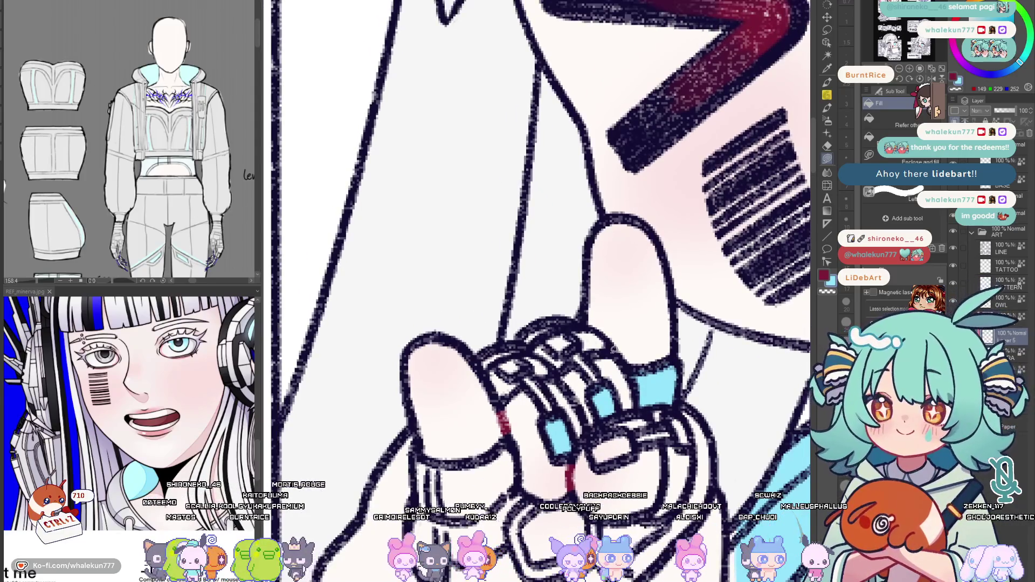
mouse_move(485, 356)
mouse_down()
mouse_move(484, 337)
mouse_move(485, 359)
mouse_up()
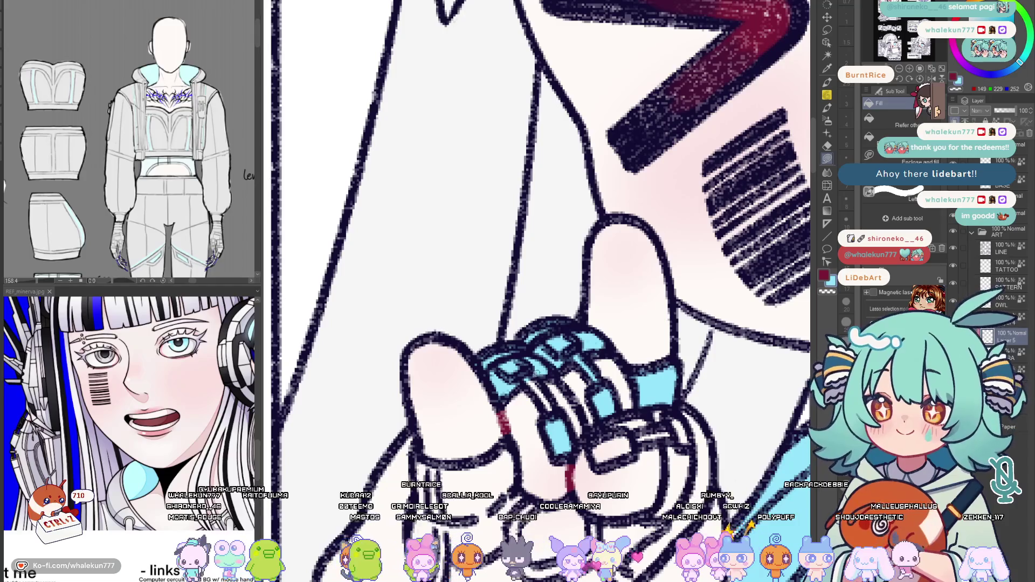
mouse_move(548, 358)
mouse_down()
mouse_move(534, 340)
mouse_move(595, 369)
mouse_up()
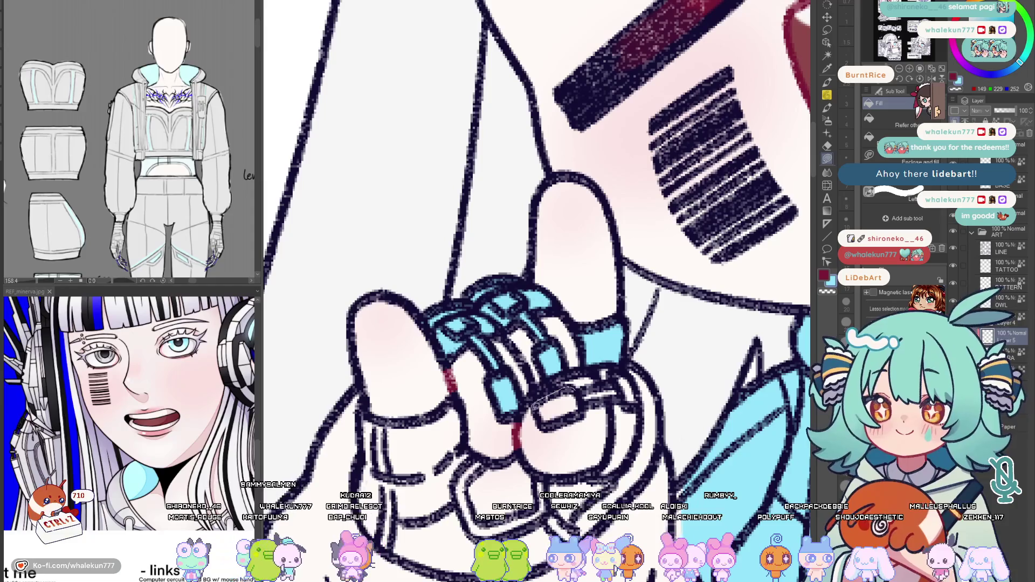
click(559, 409)
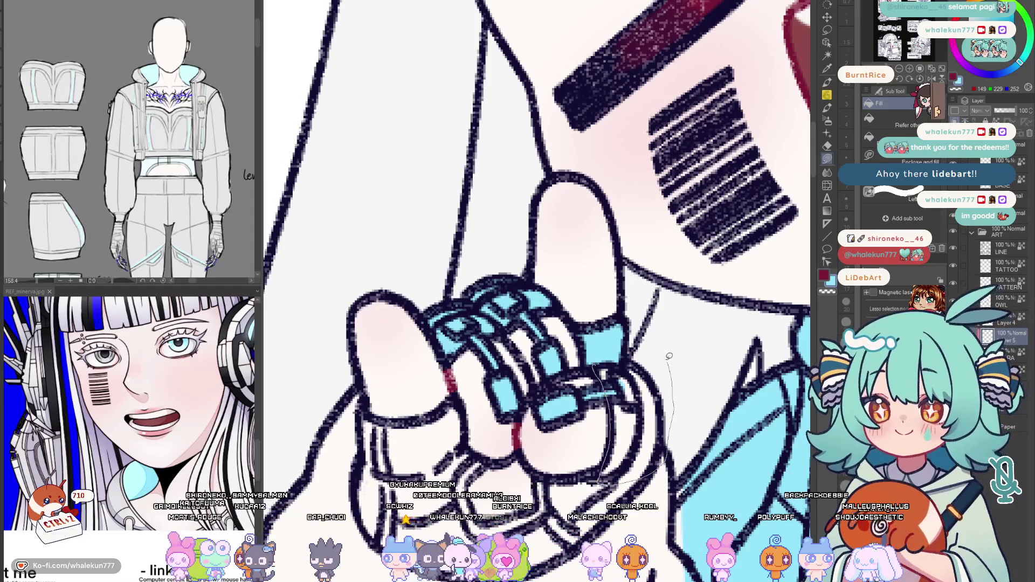
Fill the glove's wrist cuff, palm gaps and the sleeve below the fist light blue
drag(602, 405, 615, 319)
drag(384, 311, 440, 344)
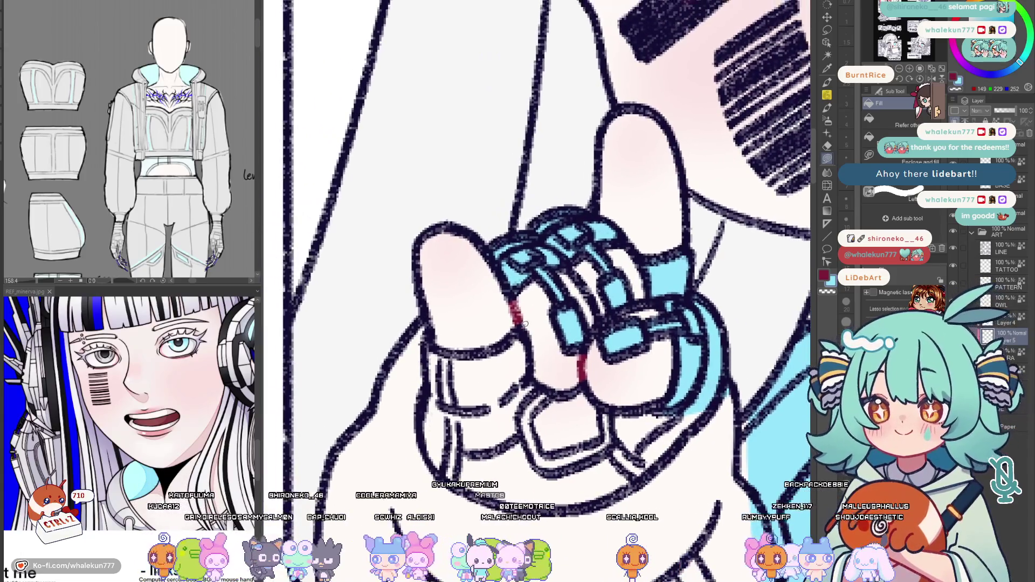
click(491, 459)
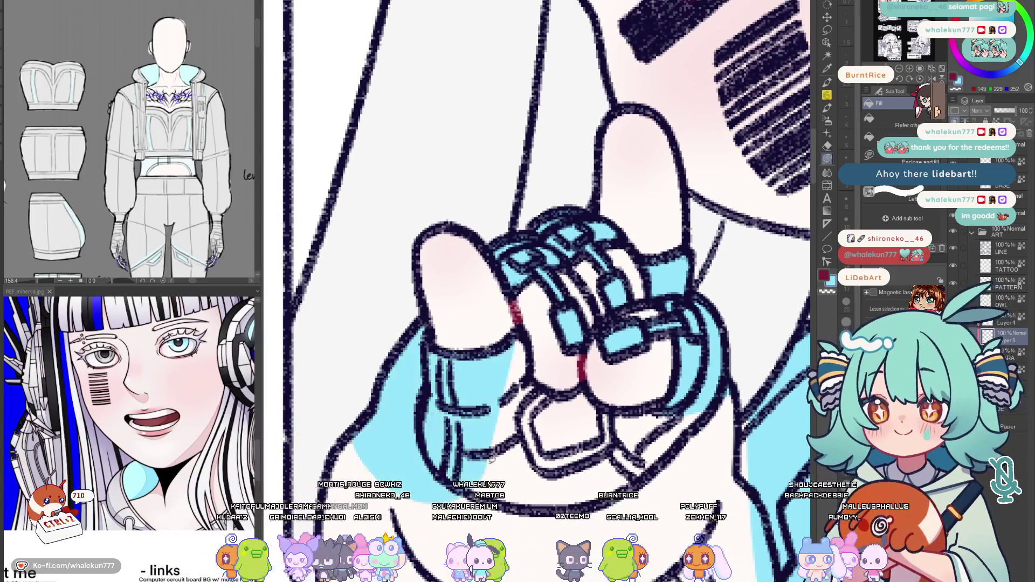
click(518, 381)
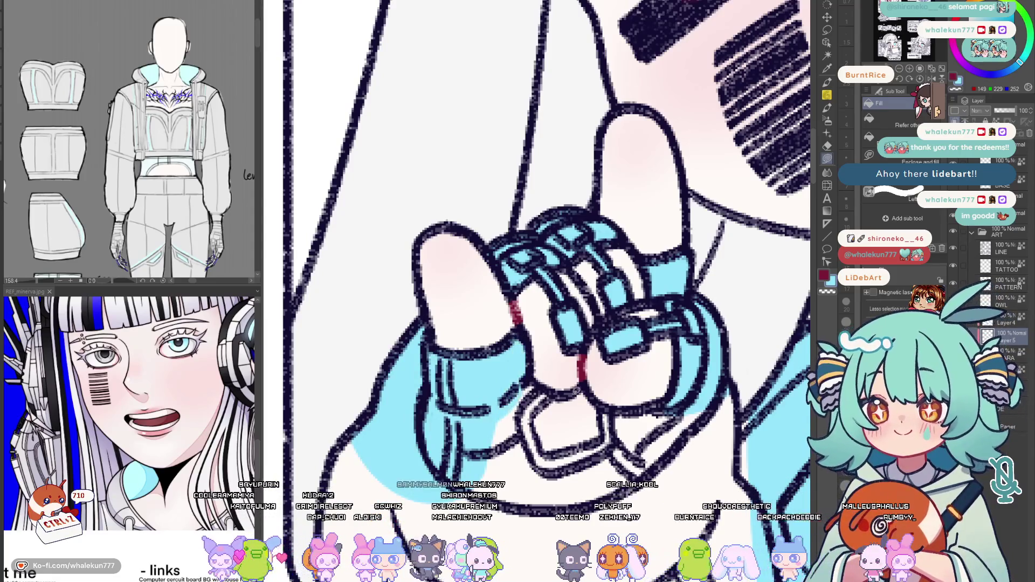
click(536, 417)
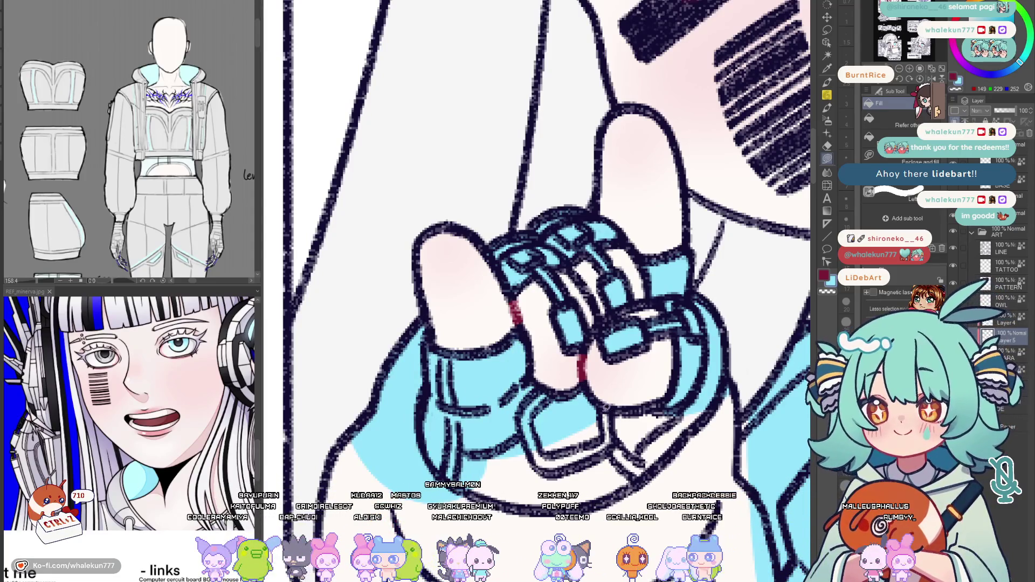
drag(606, 533, 611, 419)
mouse_move(538, 324)
mouse_down()
mouse_move(462, 186)
mouse_move(530, 235)
mouse_up()
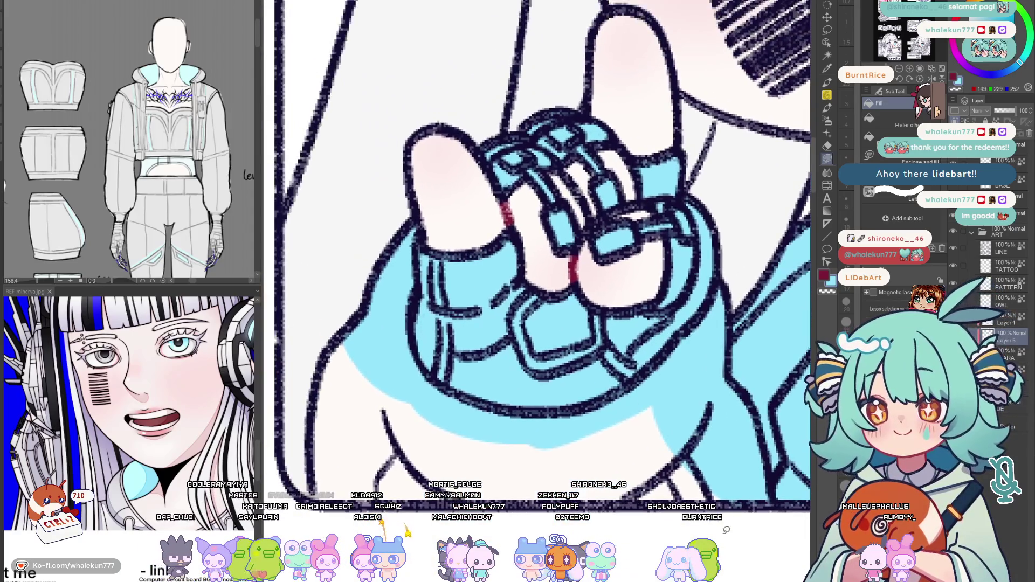
drag(726, 531, 649, 382)
drag(330, 314, 332, 317)
scroll(566, 324, down, 5)
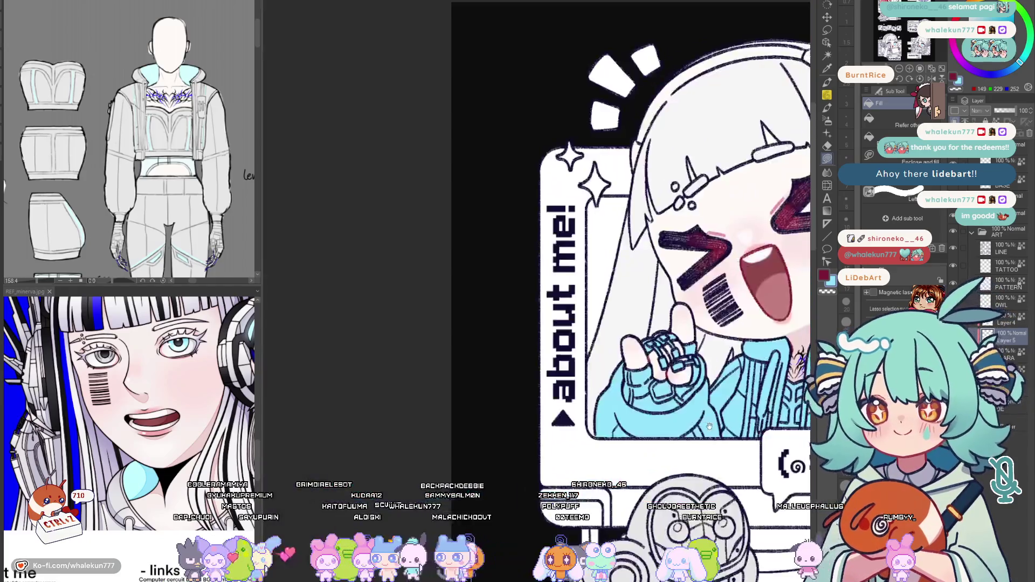
scroll(611, 411, up, 3)
scroll(610, 412, up, 2)
scroll(622, 415, up, 1)
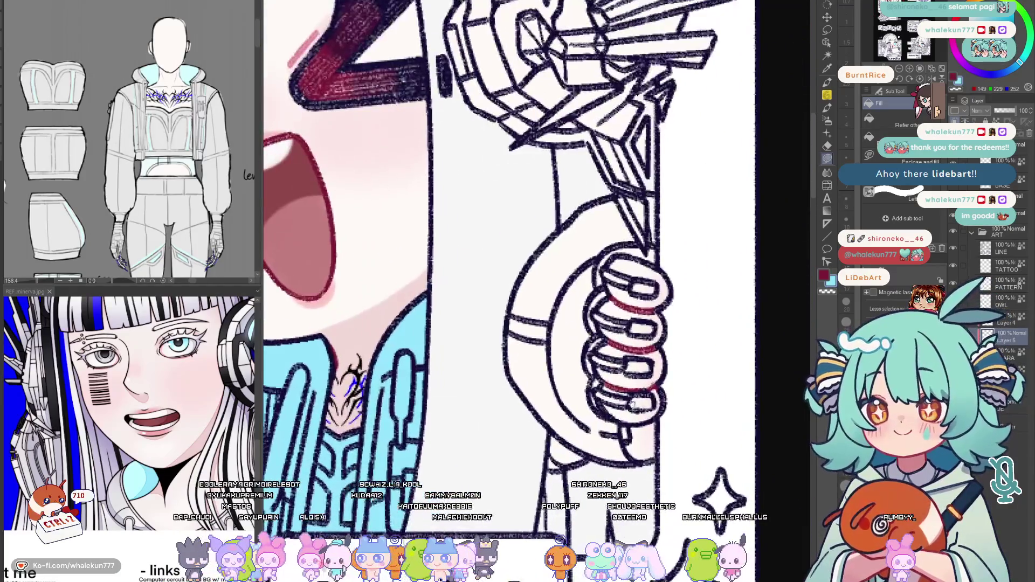
scroll(637, 419, up, 1)
Fill the bottom of the fist, the forearm and the lower finger bands light blue
drag(634, 437, 632, 412)
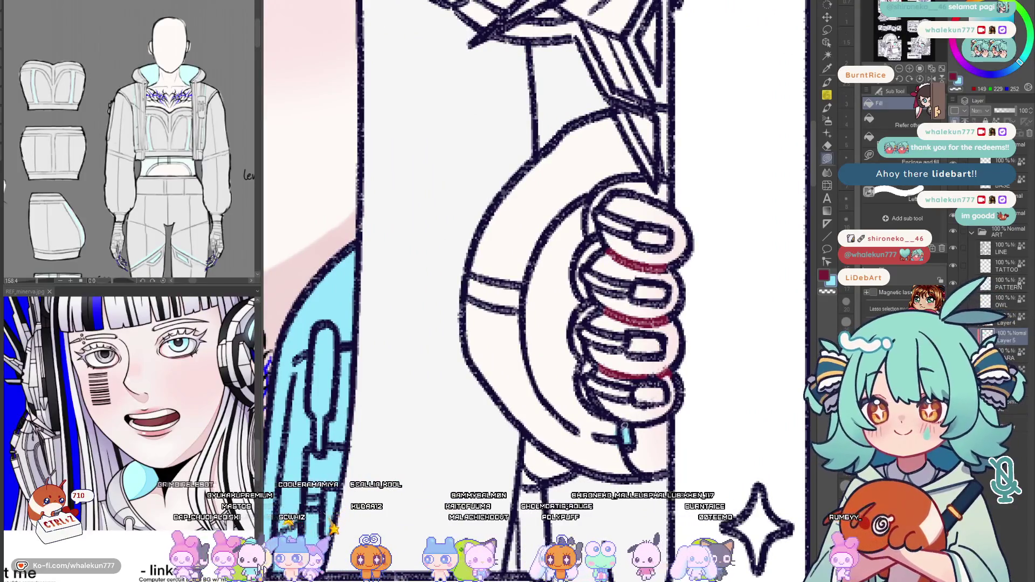
drag(558, 441, 614, 421)
scroll(587, 419, down, 1)
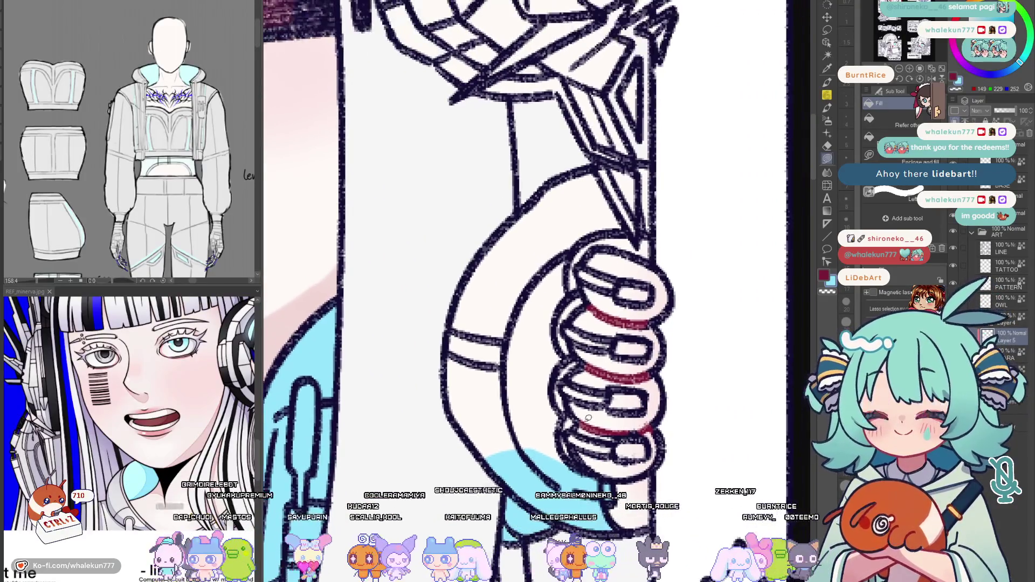
drag(558, 478, 440, 371)
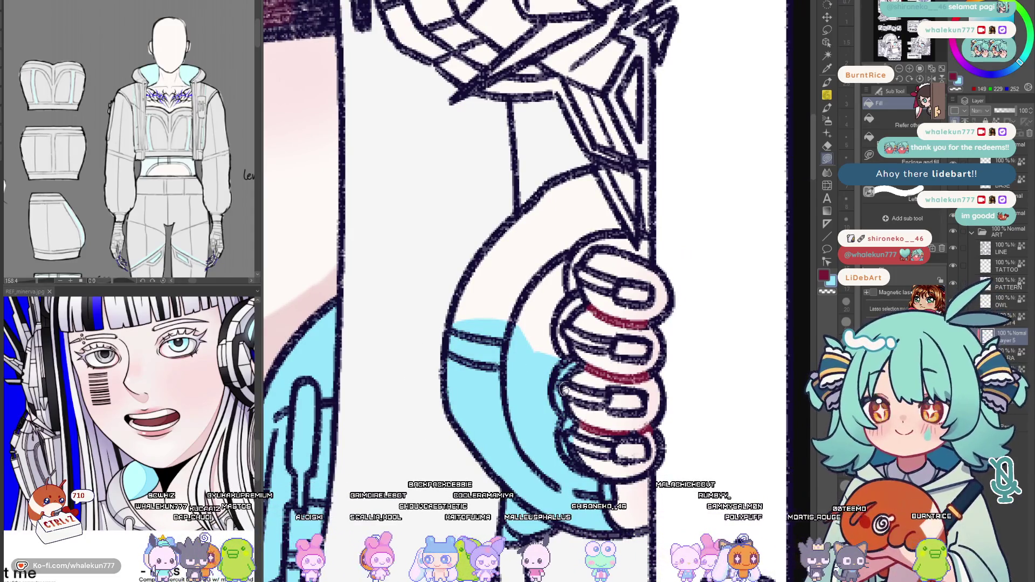
mouse_move(612, 395)
mouse_down()
mouse_move(560, 393)
mouse_move(638, 423)
mouse_up()
click(631, 450)
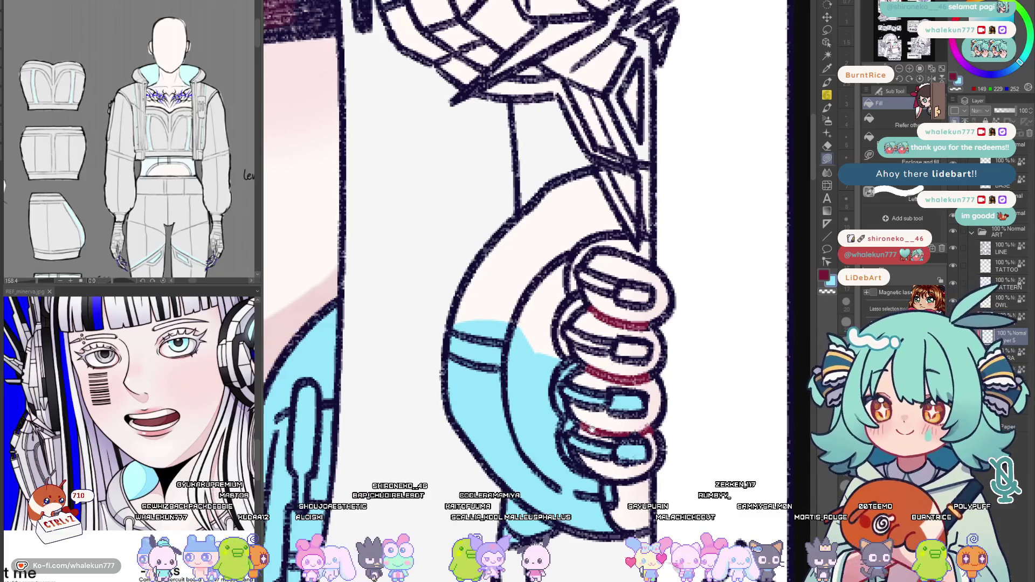
scroll(518, 291, up, 1)
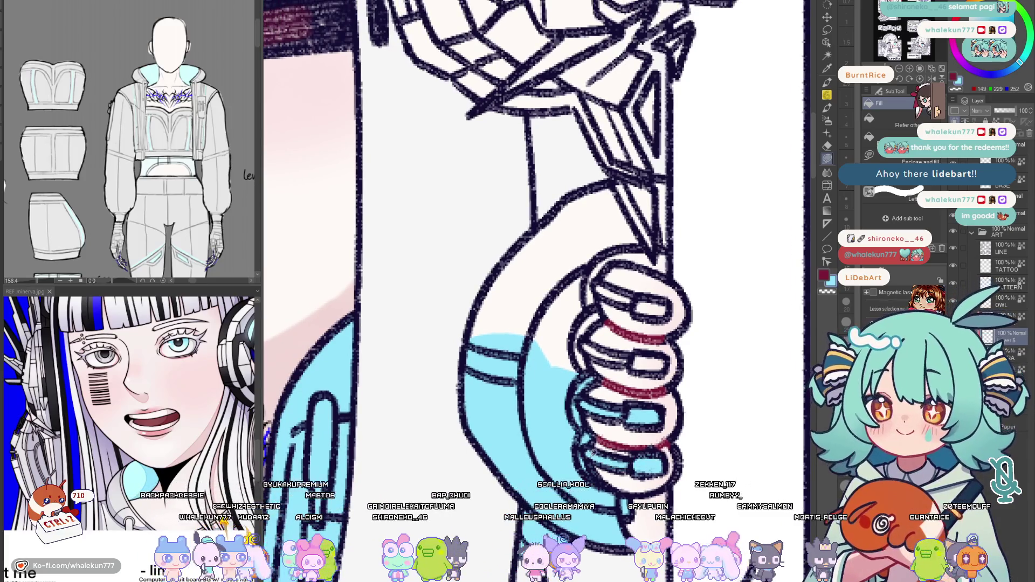
scroll(657, 443, up, 2)
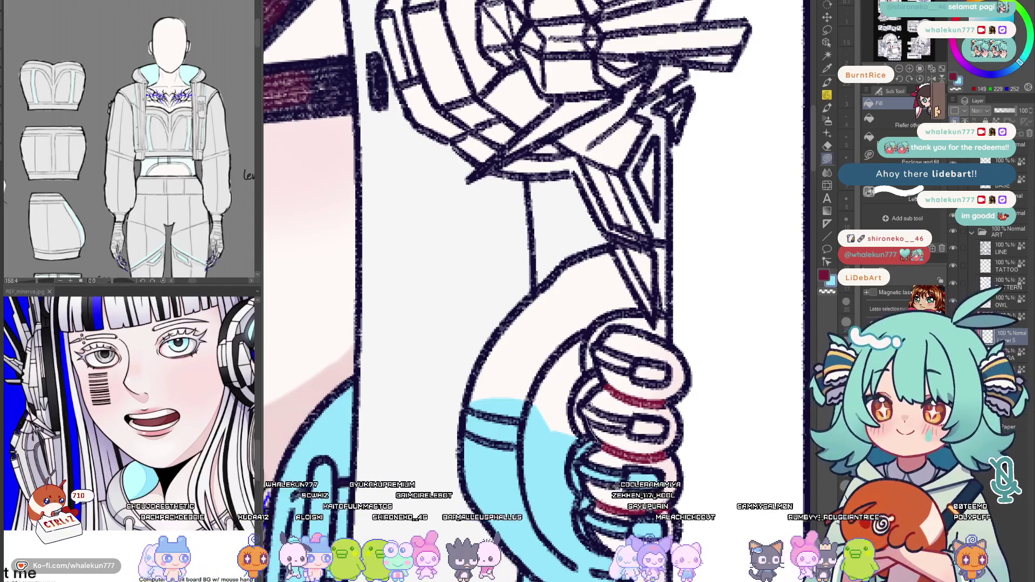
scroll(550, 396, down, 1)
Fill the remaining finger-band gaps and the sleeve below the wrist light blue
drag(623, 366, 660, 372)
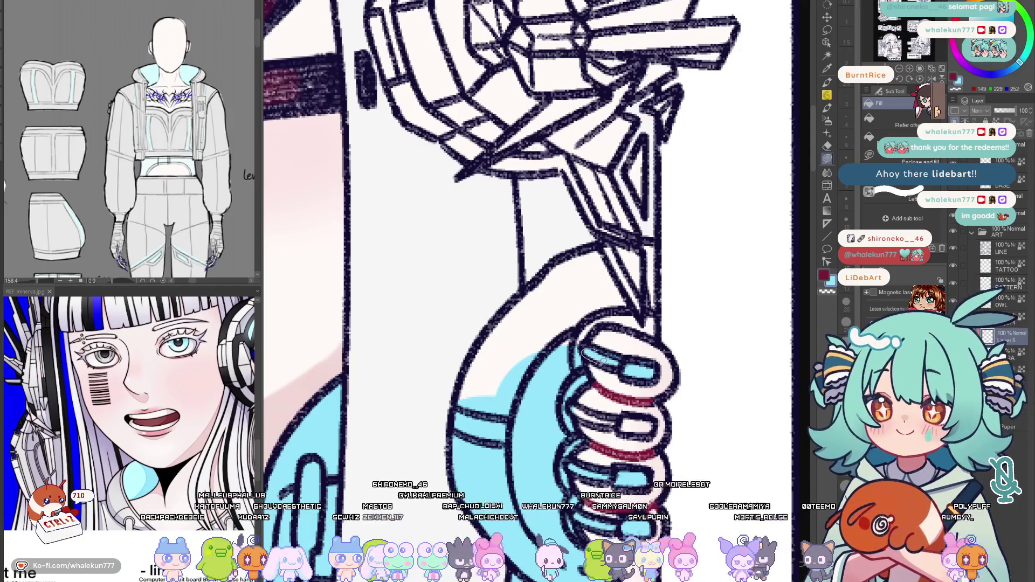
drag(647, 426, 591, 419)
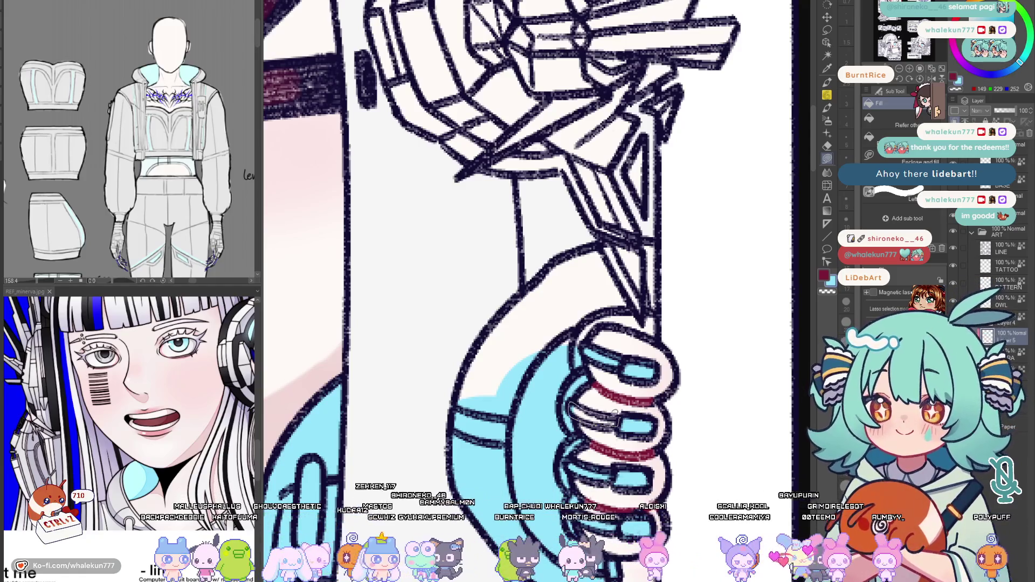
scroll(607, 413, up, 3)
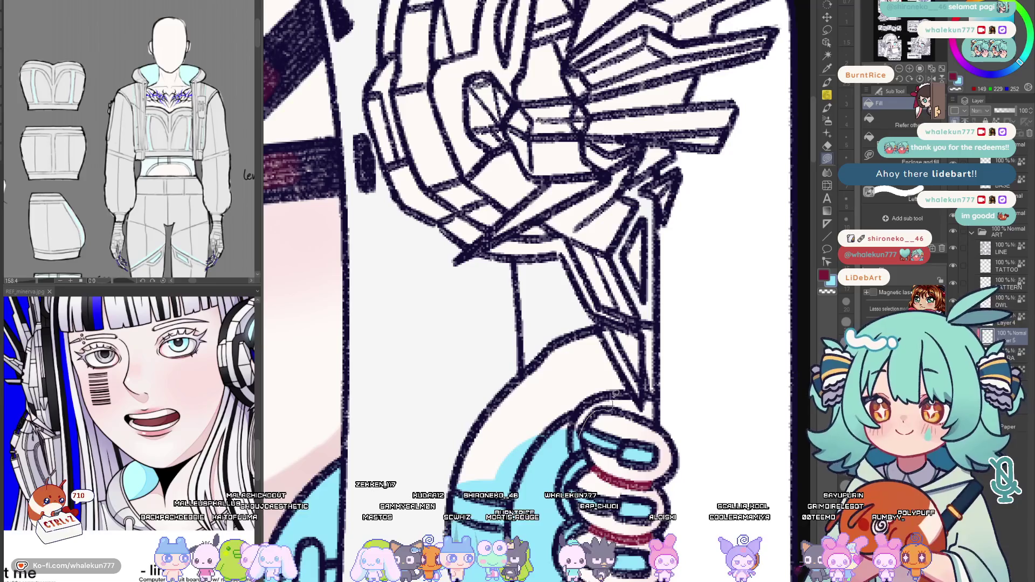
drag(549, 341, 532, 437)
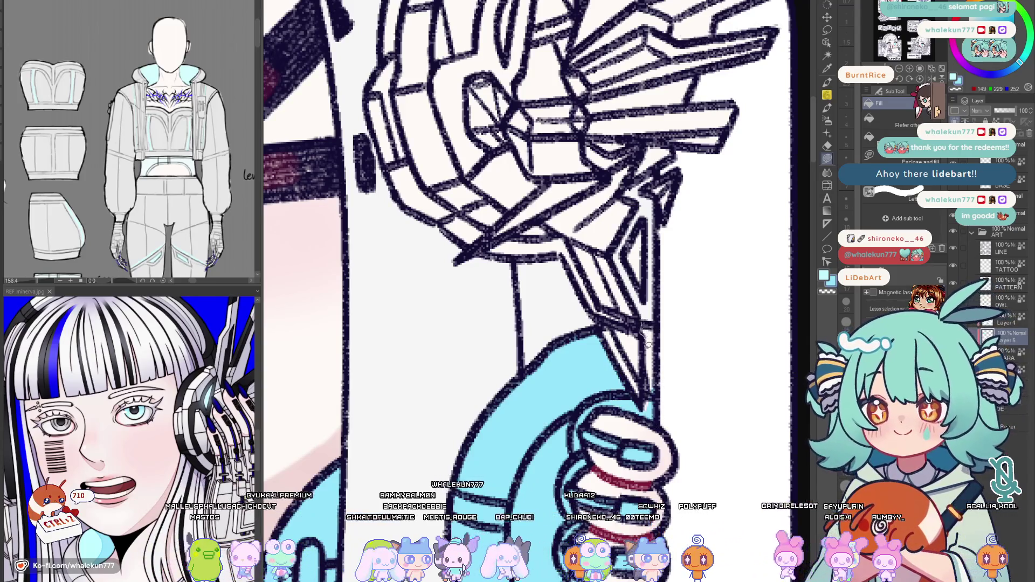
drag(648, 327, 654, 405)
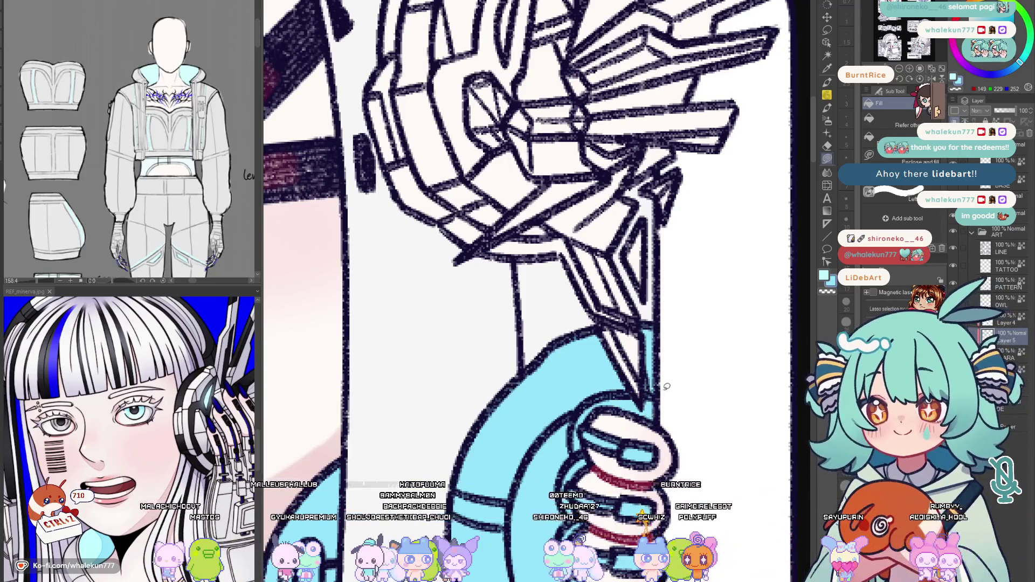
scroll(667, 387, up, 2)
scroll(655, 360, down, 5)
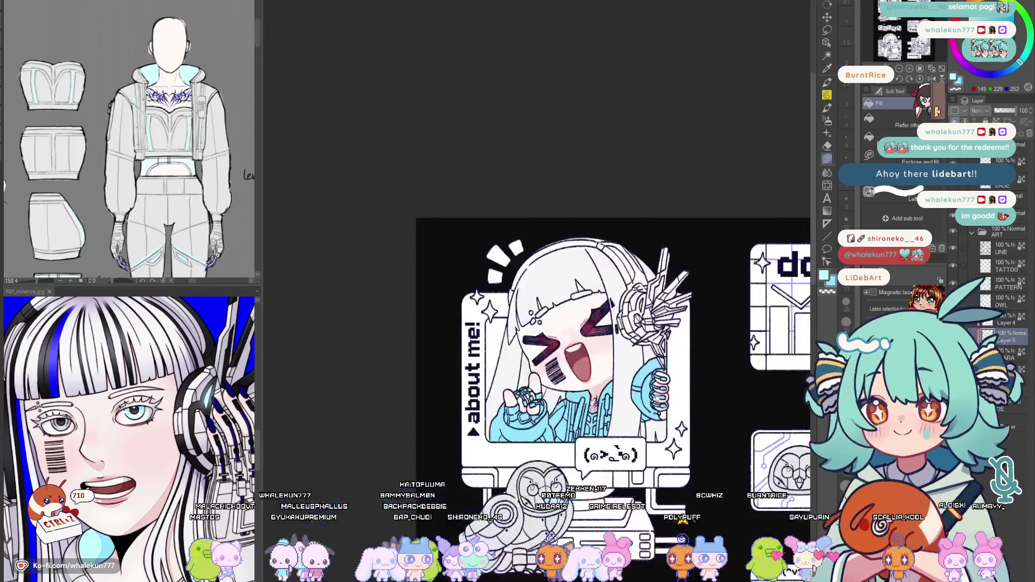
scroll(595, 323, down, 2)
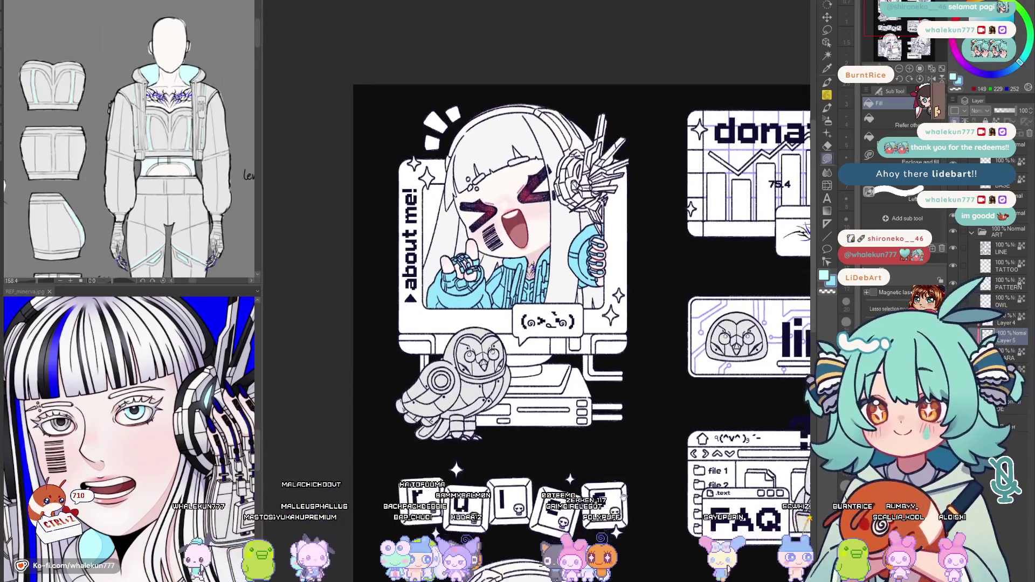
scroll(595, 324, down, 5)
scroll(595, 324, down, 2)
scroll(579, 362, up, 2)
scroll(567, 340, up, 2)
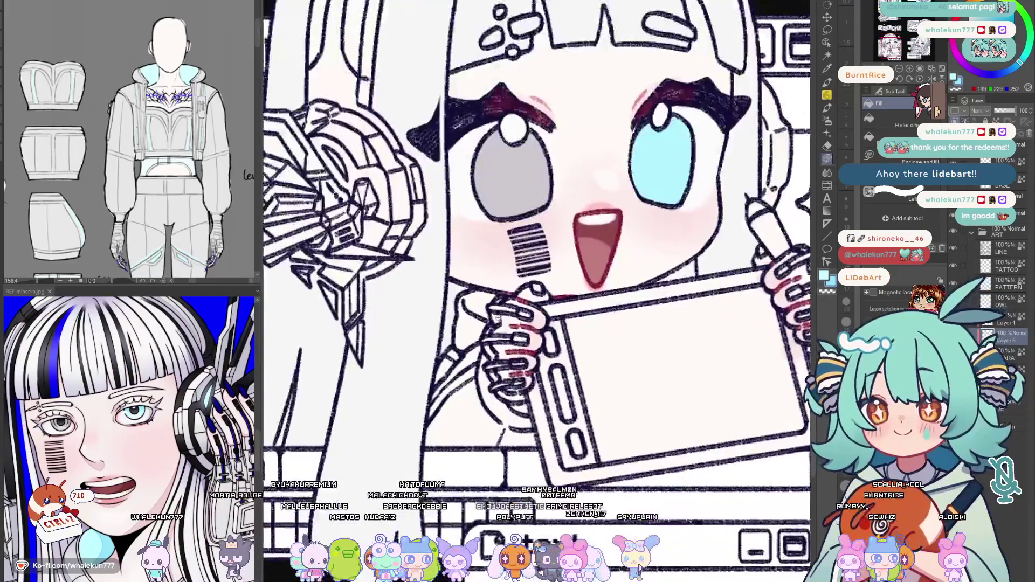
scroll(554, 320, up, 3)
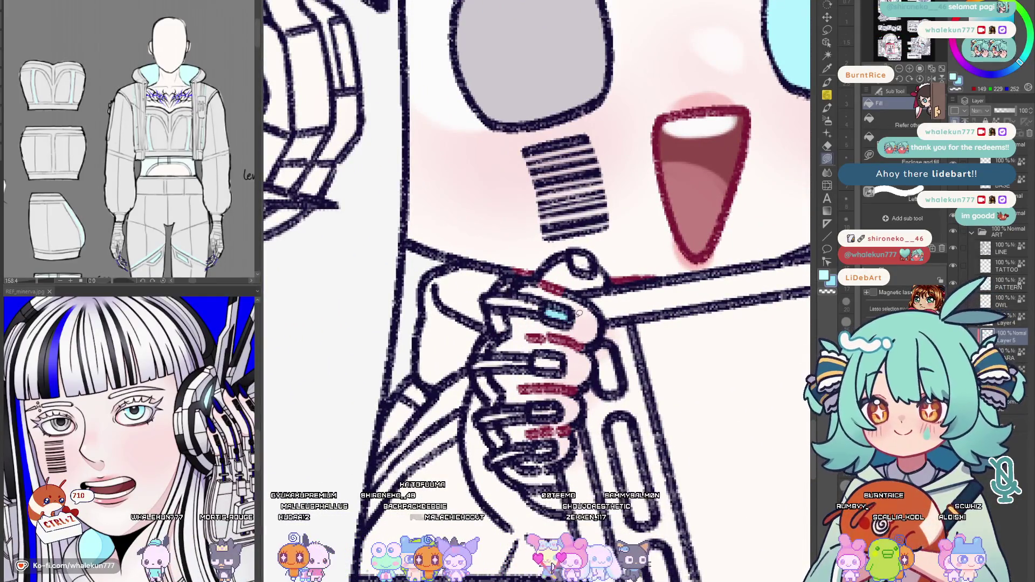
Fill the fingernails and thumb of the credits chibi's tablet-holding hand light blue
click(597, 258)
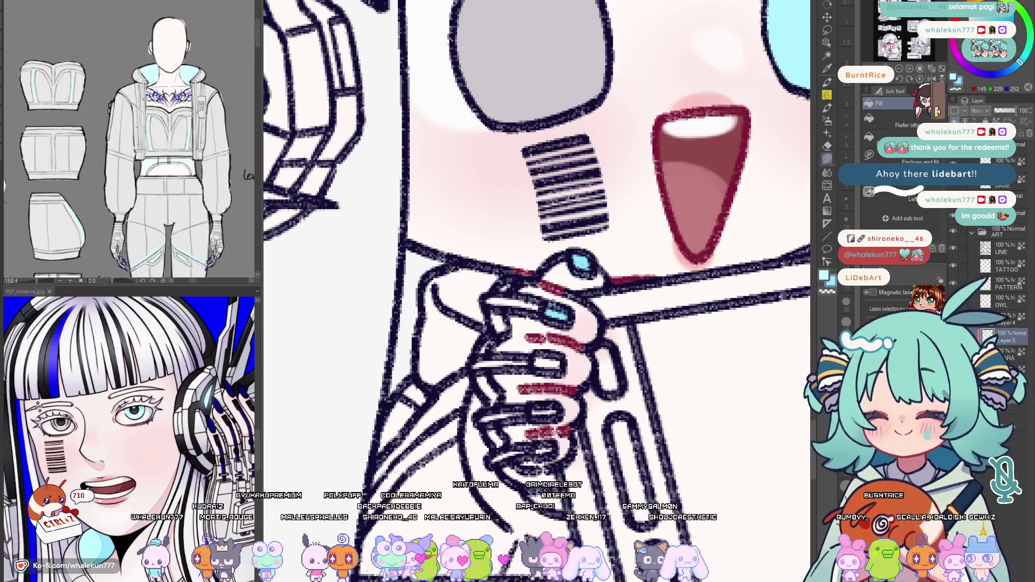
click(514, 306)
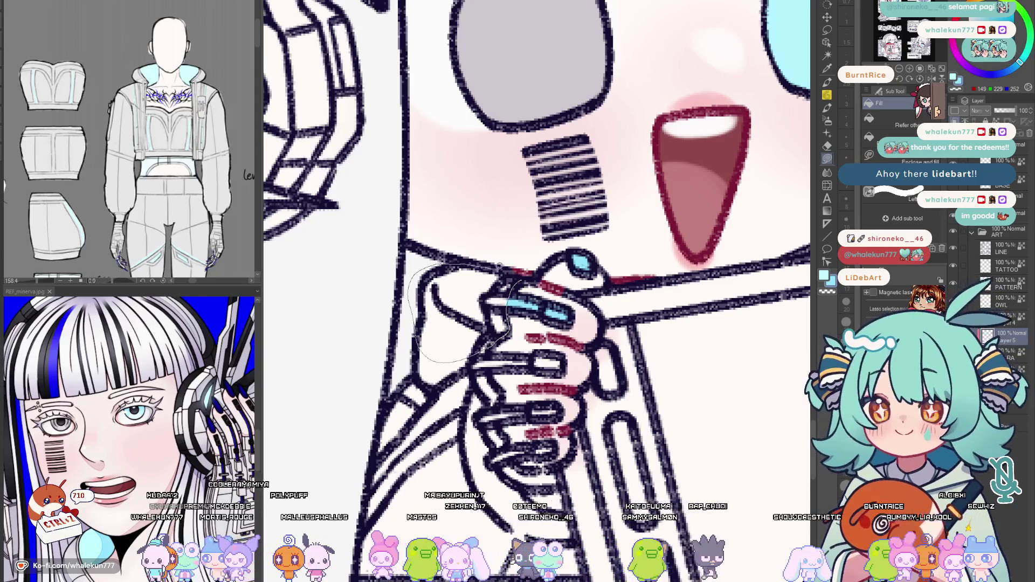
drag(500, 265, 502, 267)
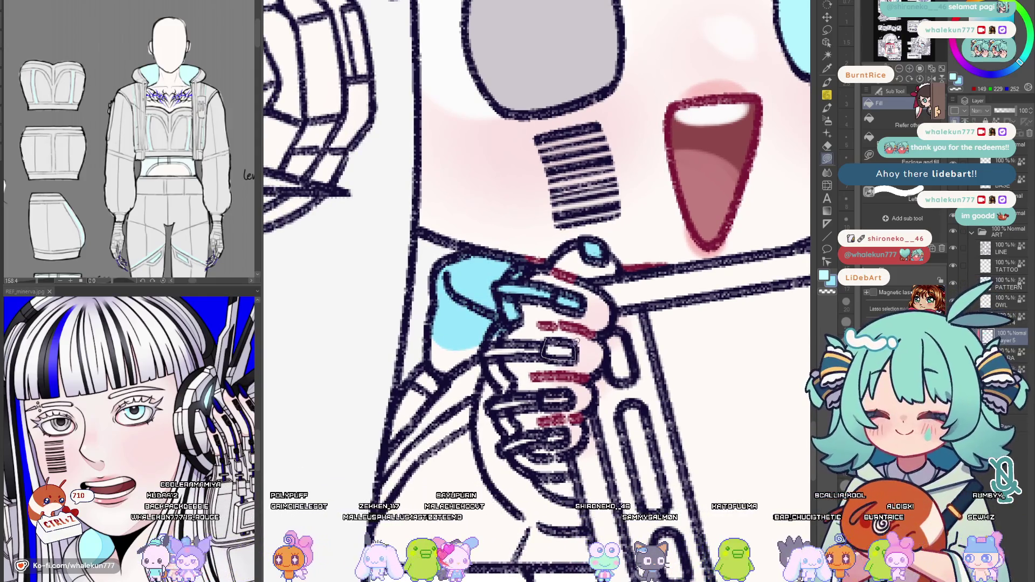
click(559, 353)
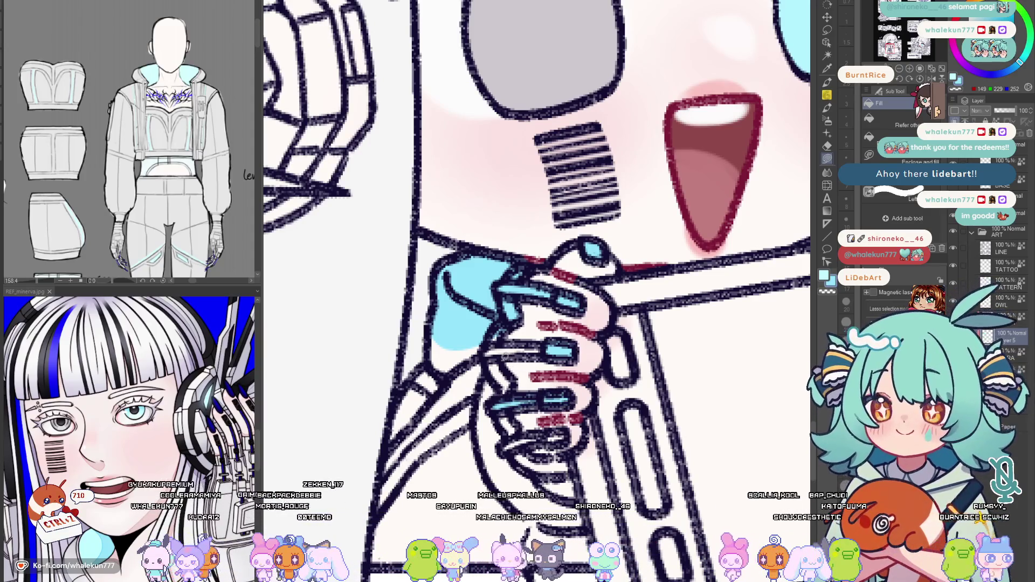
Fill the glove, wrist and strip below the fingers light blue
click(485, 364)
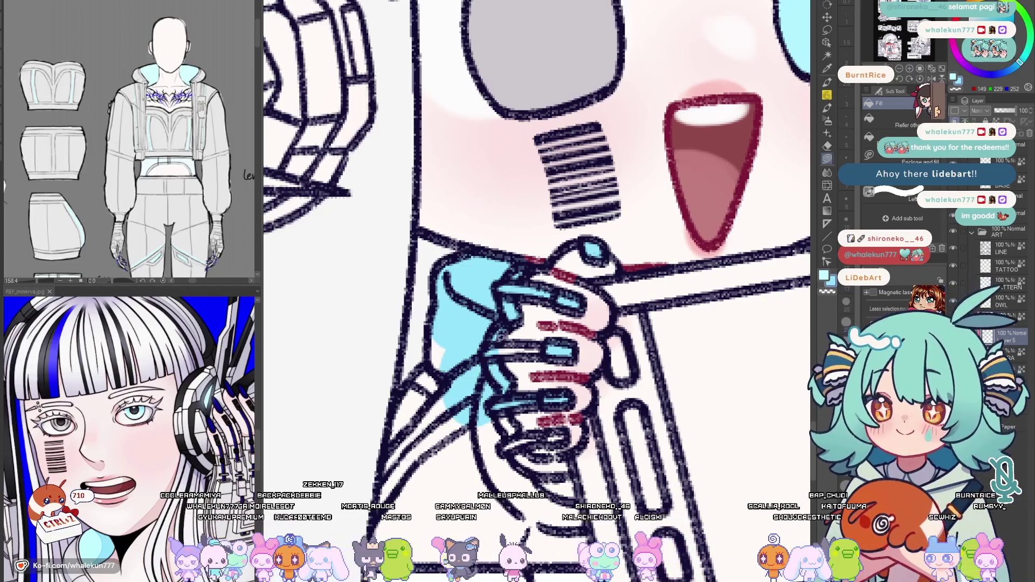
scroll(557, 341, down, 2)
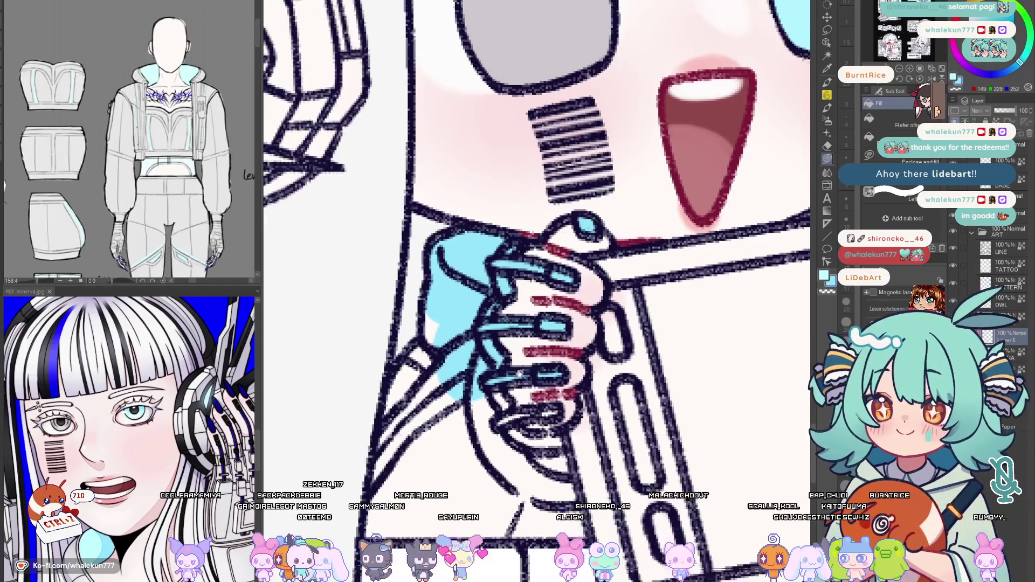
click(469, 405)
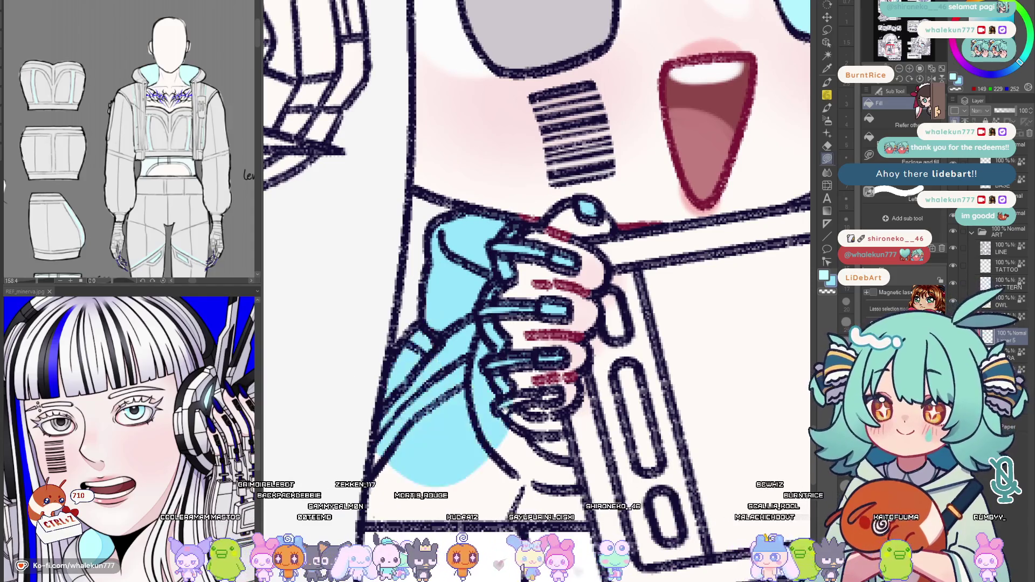
scroll(501, 389, down, 1)
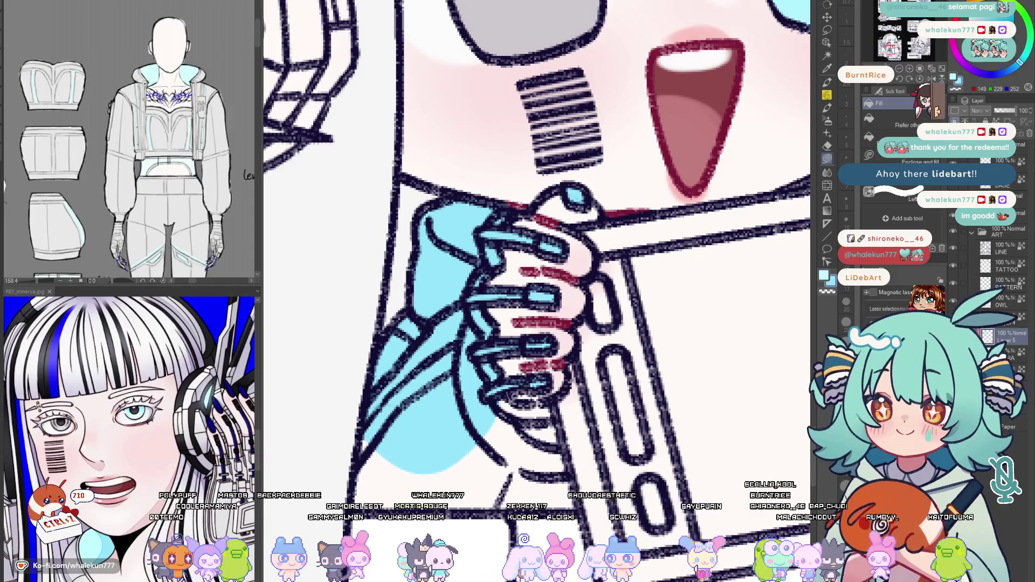
click(516, 397)
scroll(515, 397, down, 1)
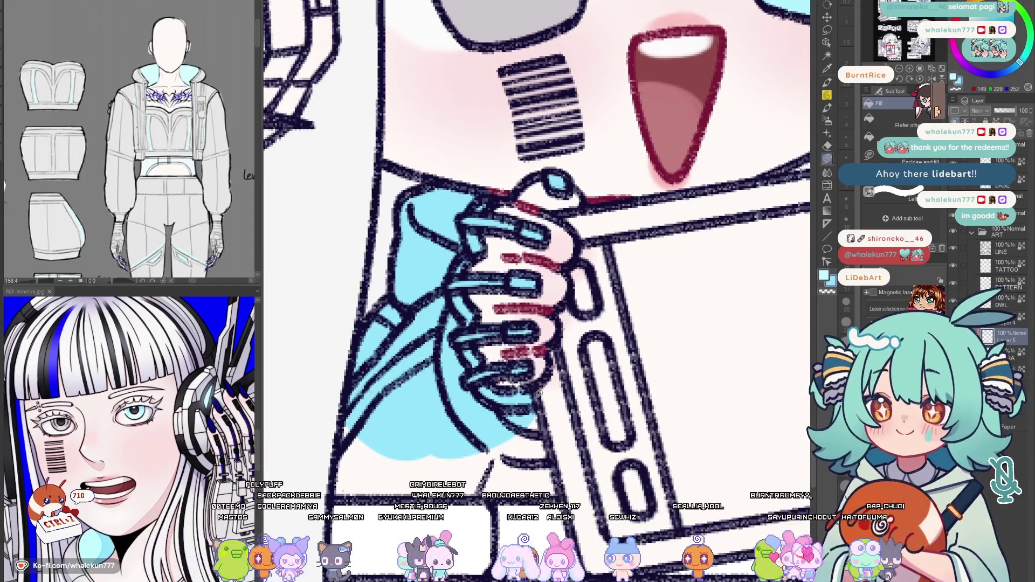
click(534, 483)
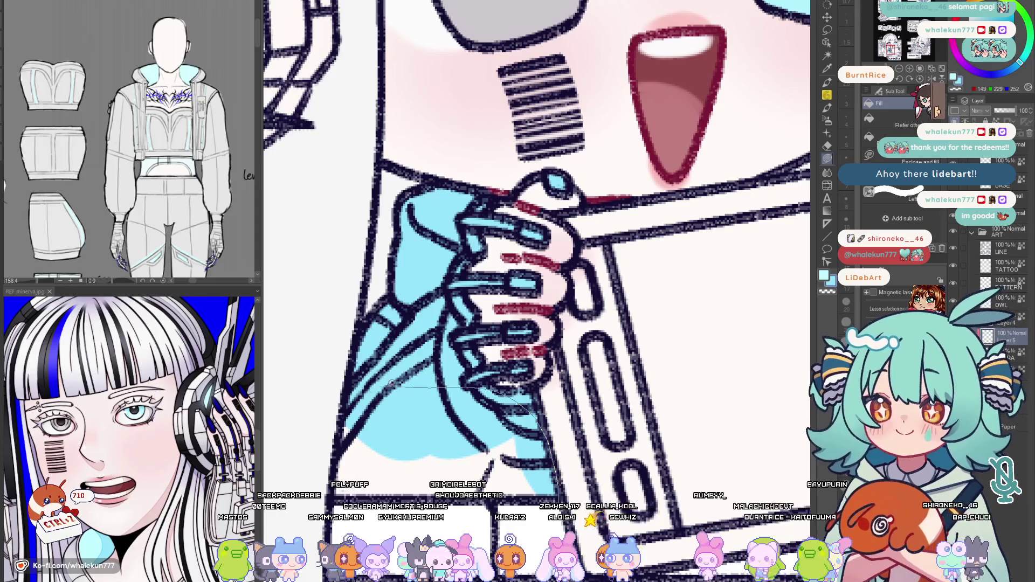
drag(809, 411, 632, 388)
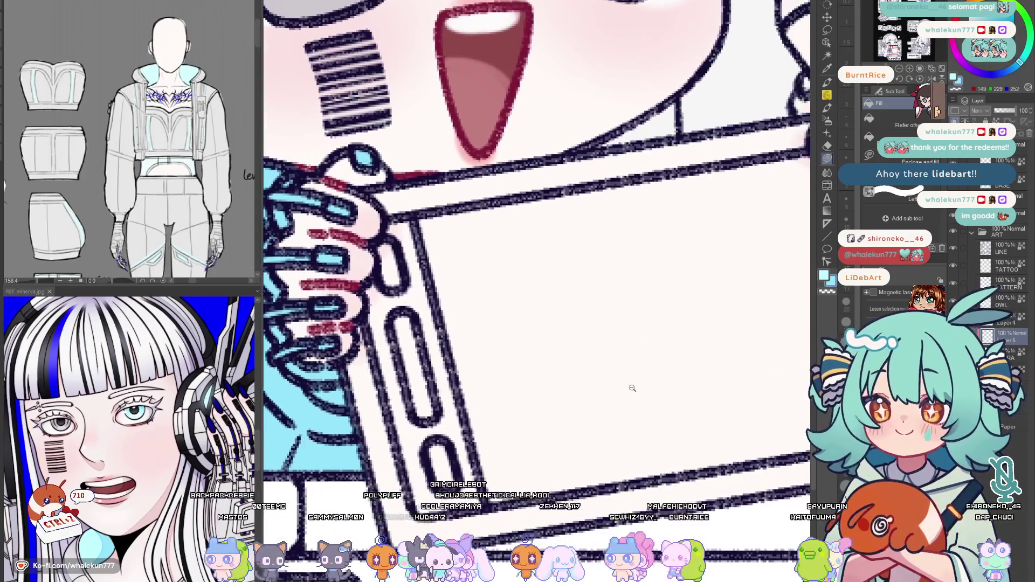
scroll(631, 389, down, 5)
scroll(566, 340, up, 2)
scroll(533, 315, up, 2)
scroll(518, 296, up, 1)
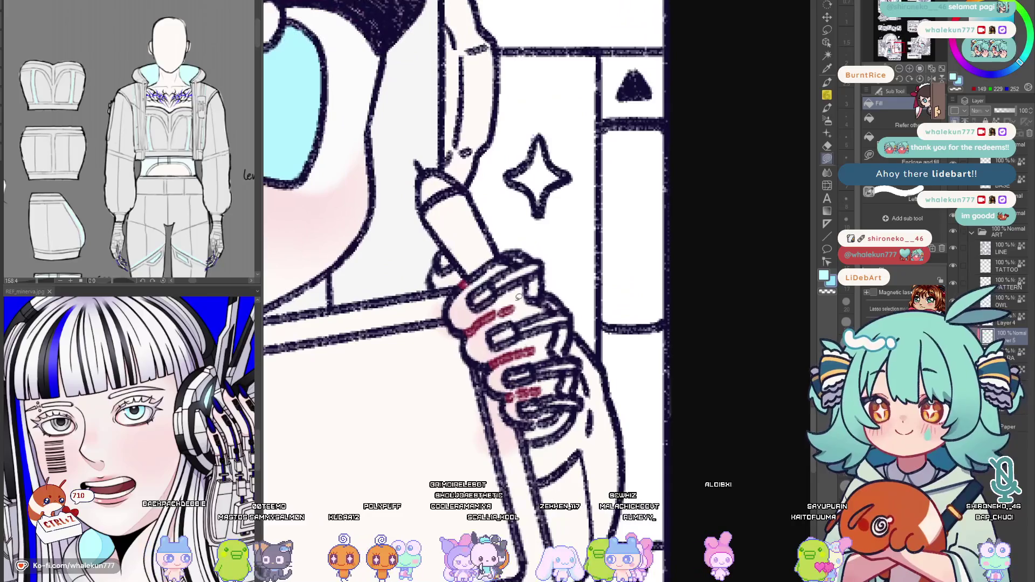
Fill each fingernail of the stylus-holding hand light blue, deselecting between fills
click(443, 254)
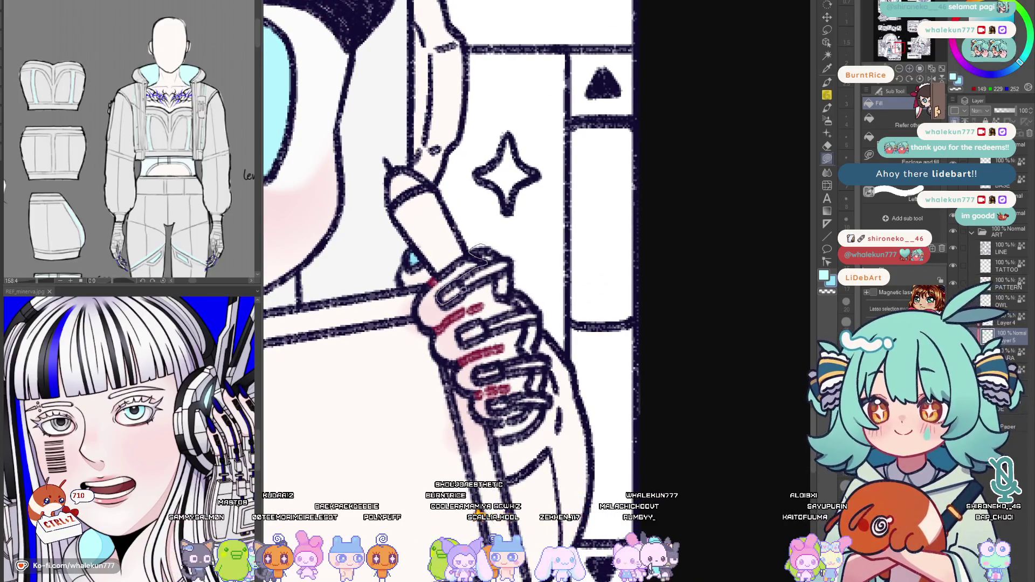
drag(524, 249, 511, 261)
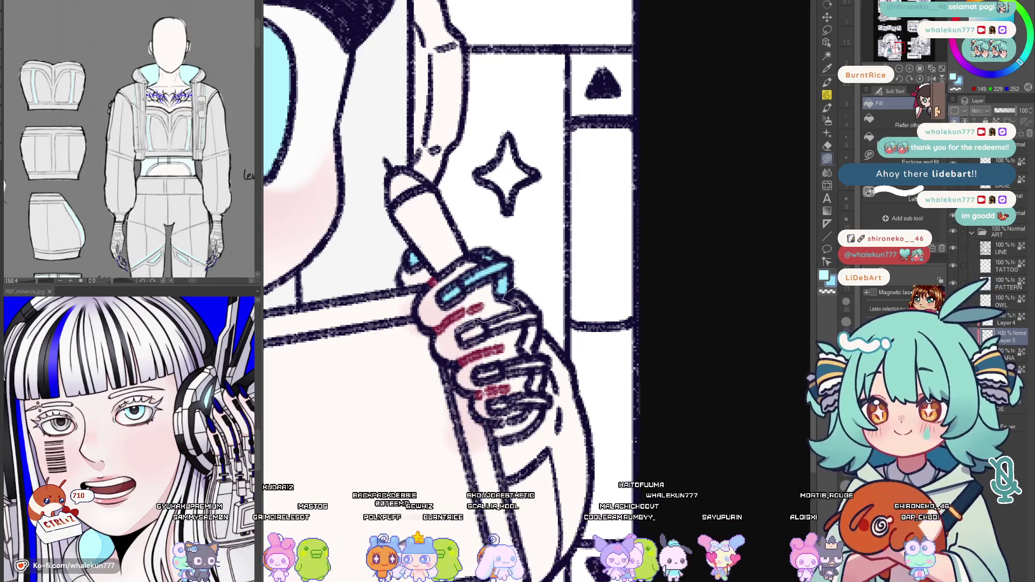
drag(512, 301, 518, 319)
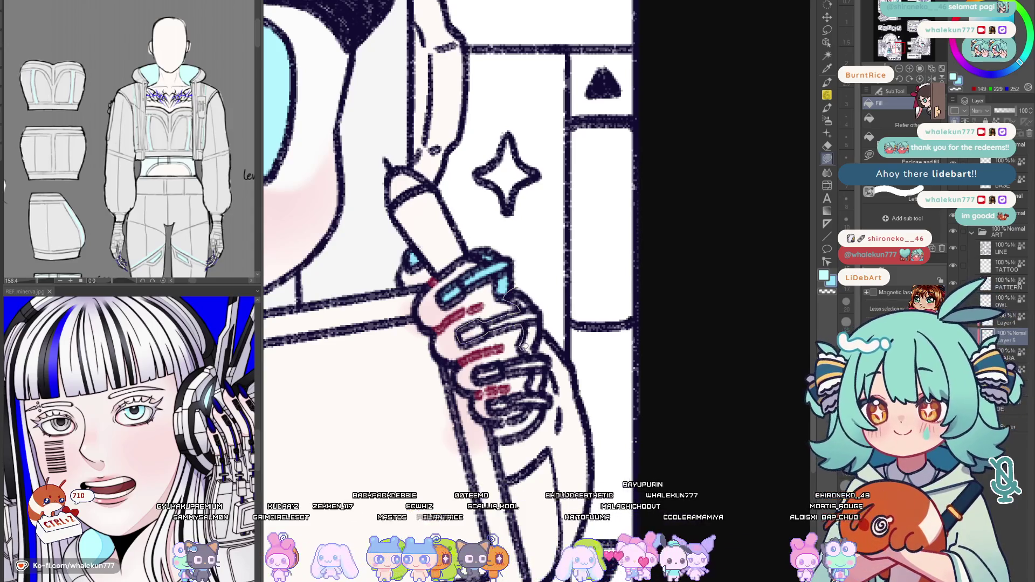
click(526, 346)
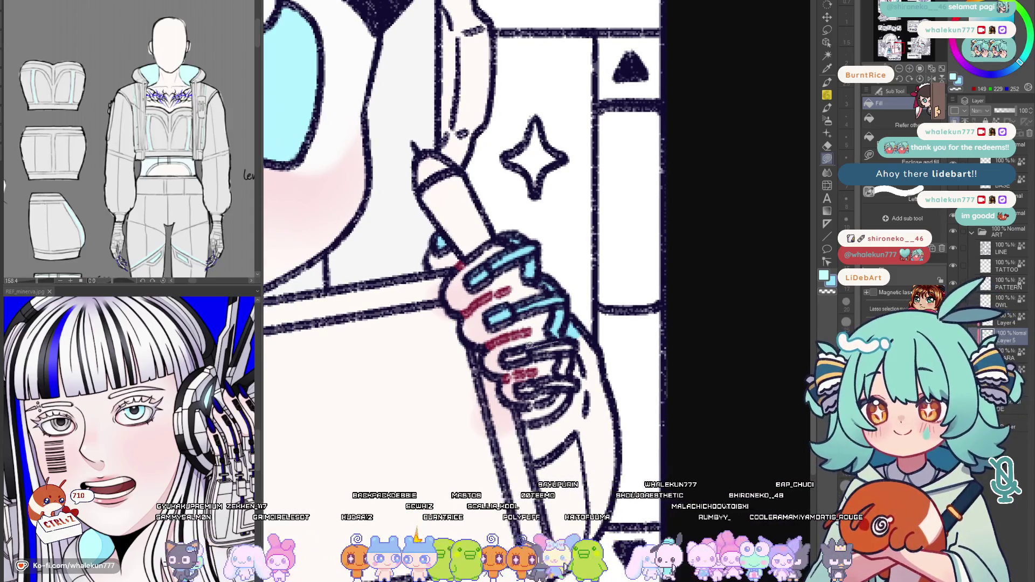
key(ctrl+d)
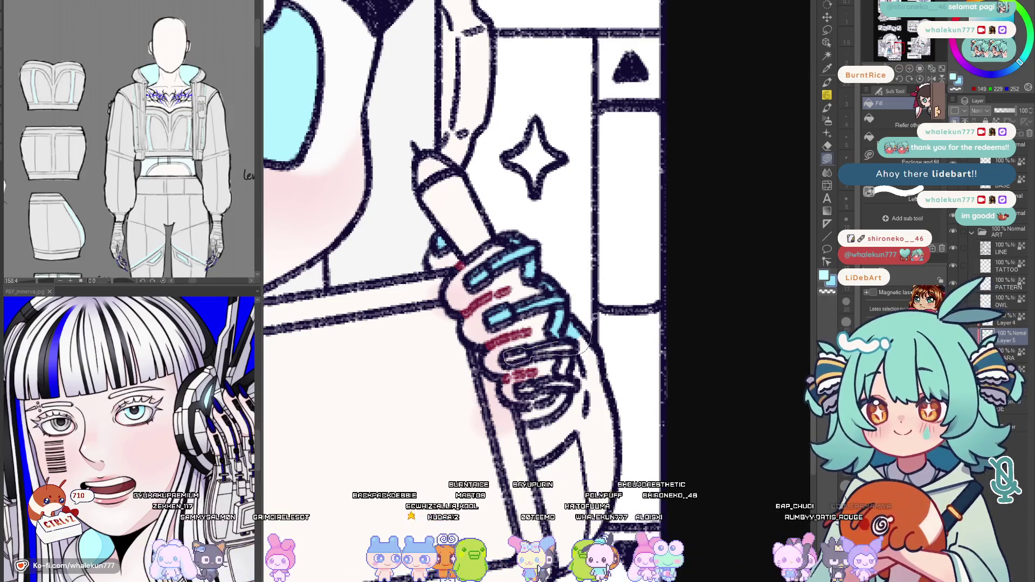
click(576, 347)
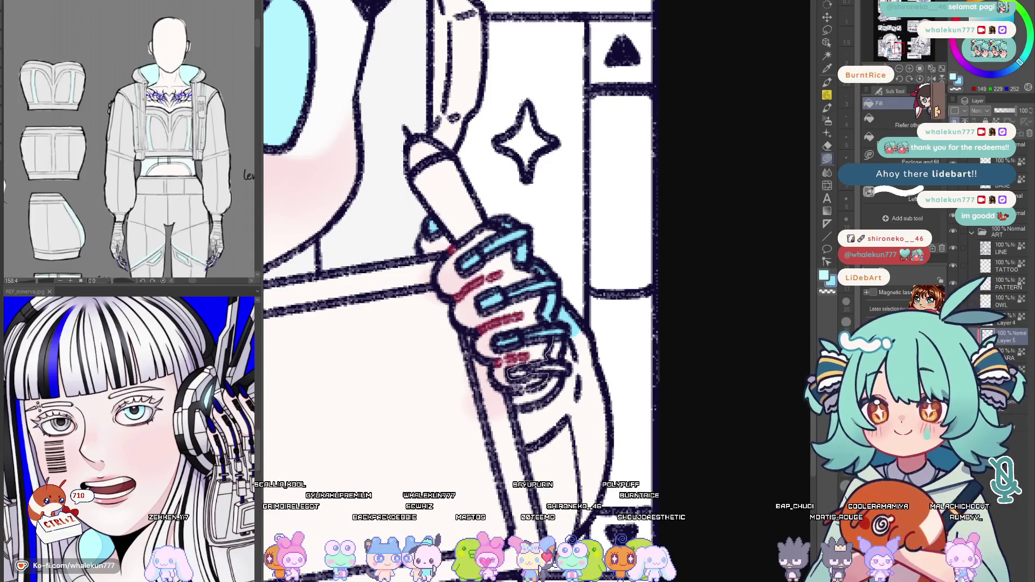
Fill the lower glove area and the cuff below the hand light blue
drag(577, 405, 570, 411)
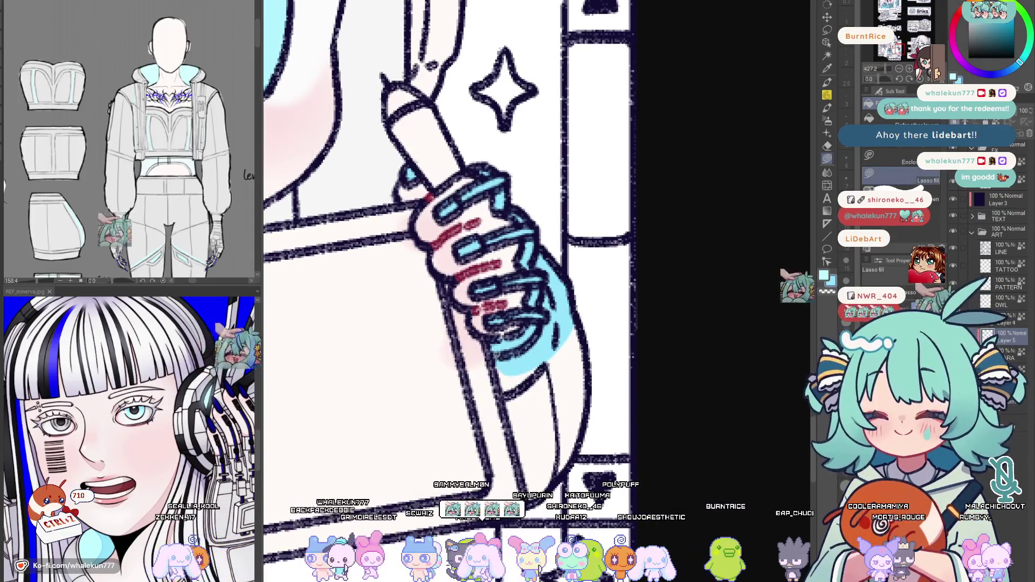
drag(559, 380, 553, 399)
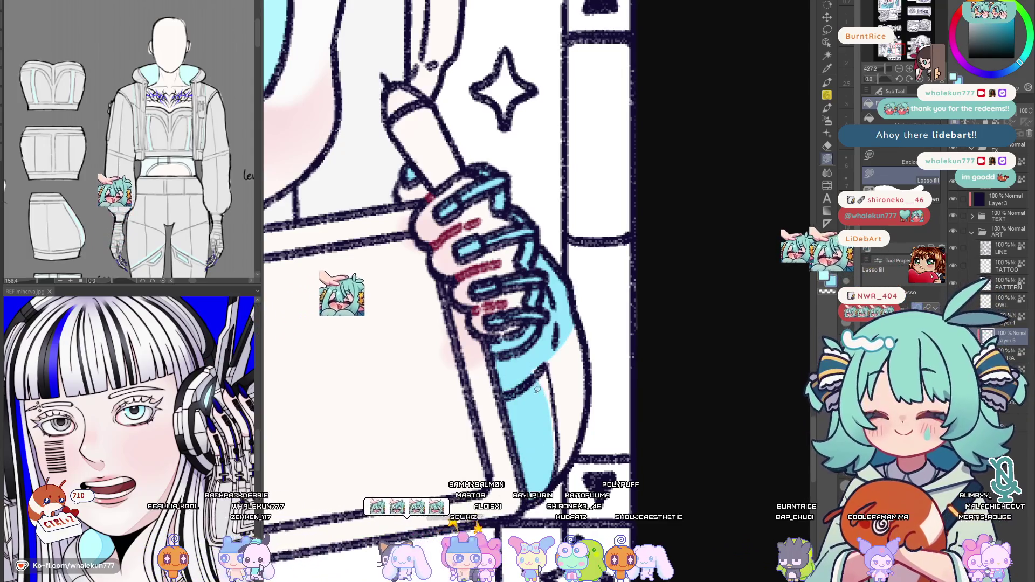
scroll(533, 243, down, 3)
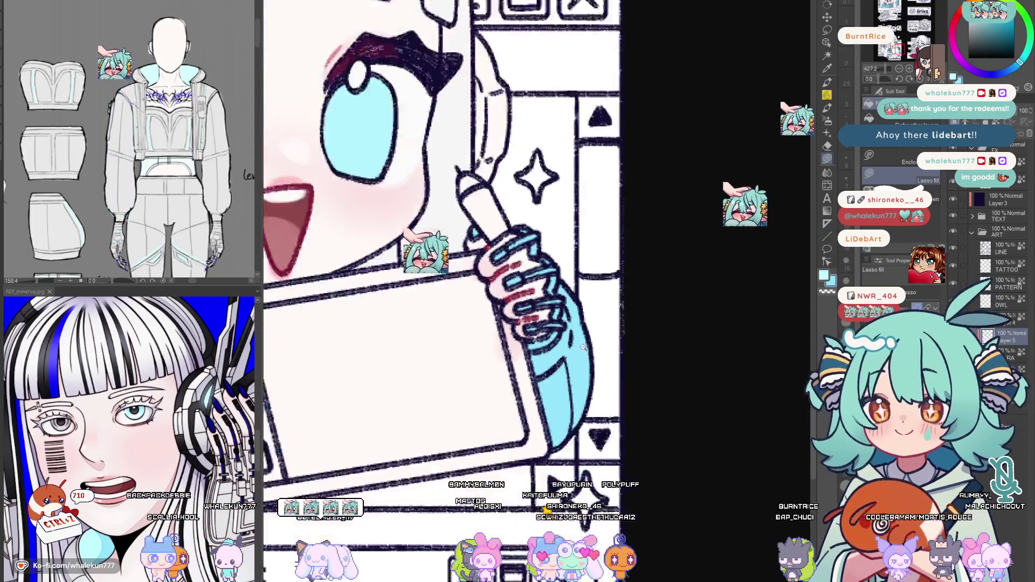
scroll(534, 242, down, 3)
scroll(596, 354, up, 2)
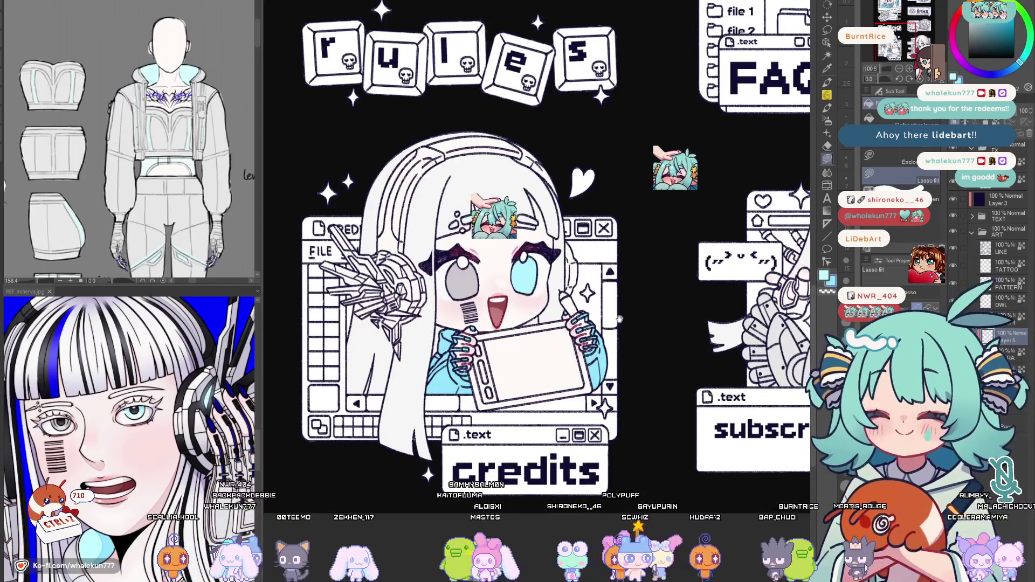
scroll(622, 321, down, 2)
scroll(621, 322, down, 2)
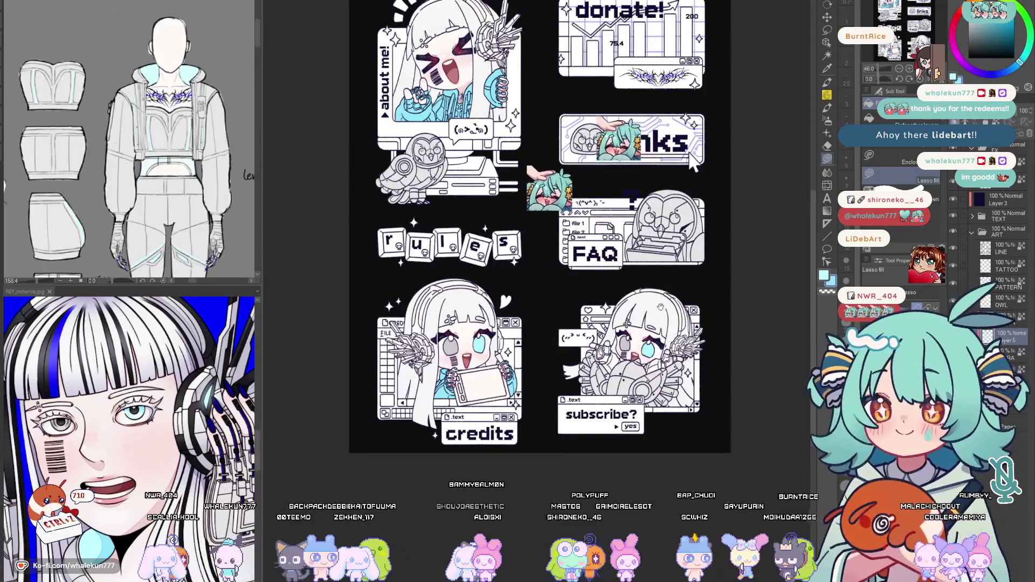
drag(686, 225, 564, 144)
scroll(541, 355, up, 3)
scroll(561, 420, up, 2)
mouse_move(561, 420)
mouse_down()
mouse_move(746, 433)
mouse_move(809, 453)
mouse_up()
scroll(348, 219, up, 2)
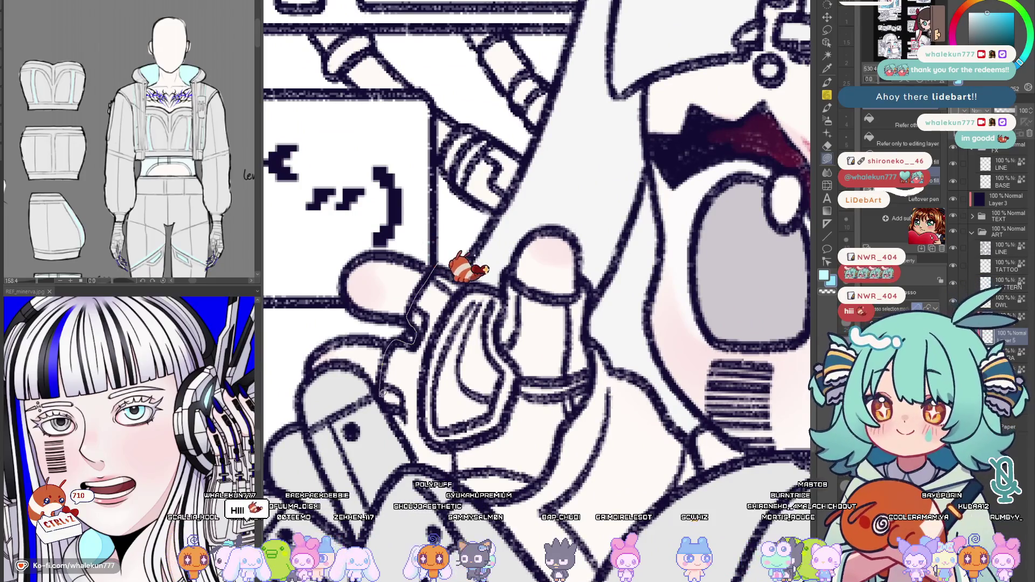
Lasso-fill the glove finger and cuff of the subscribe chibi light blue
click(535, 292)
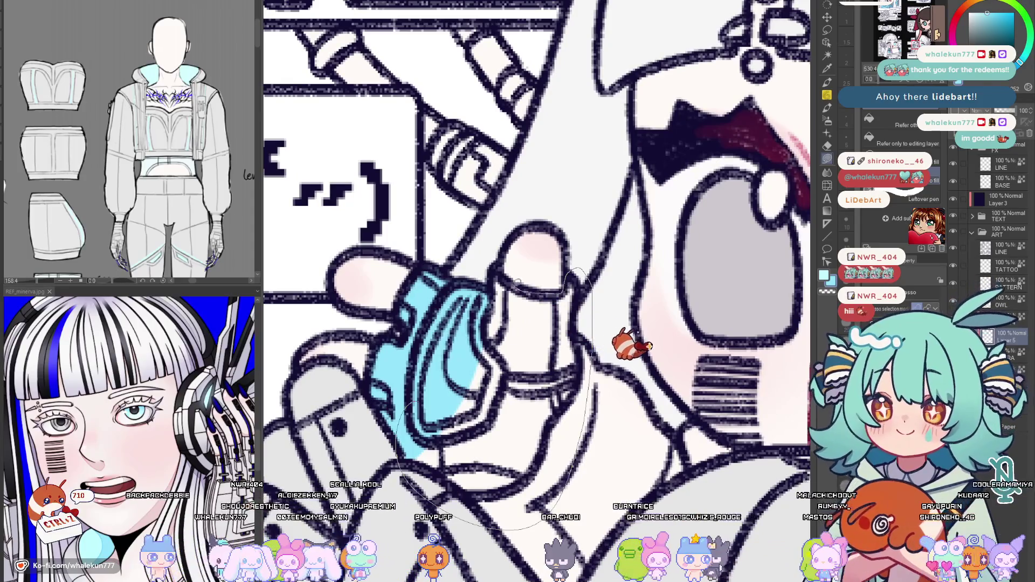
click(558, 336)
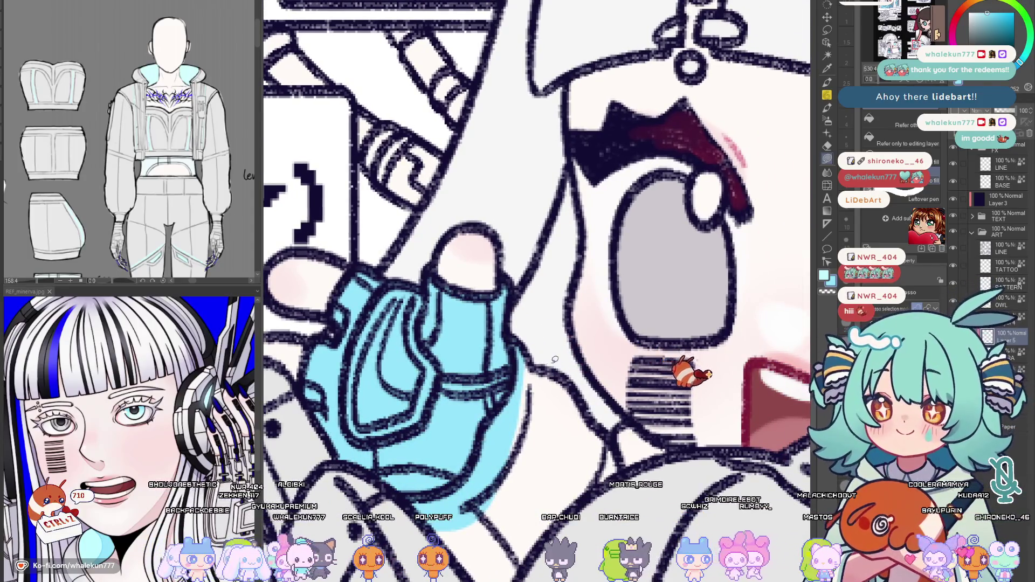
scroll(561, 342, down, 3)
scroll(553, 286, down, 2)
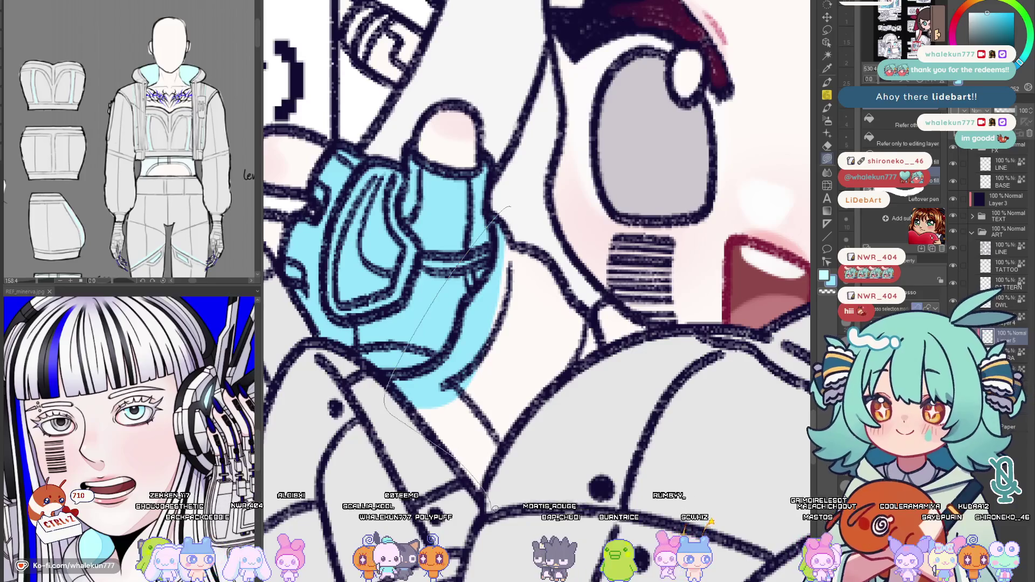
drag(617, 346, 588, 295)
drag(594, 388, 533, 418)
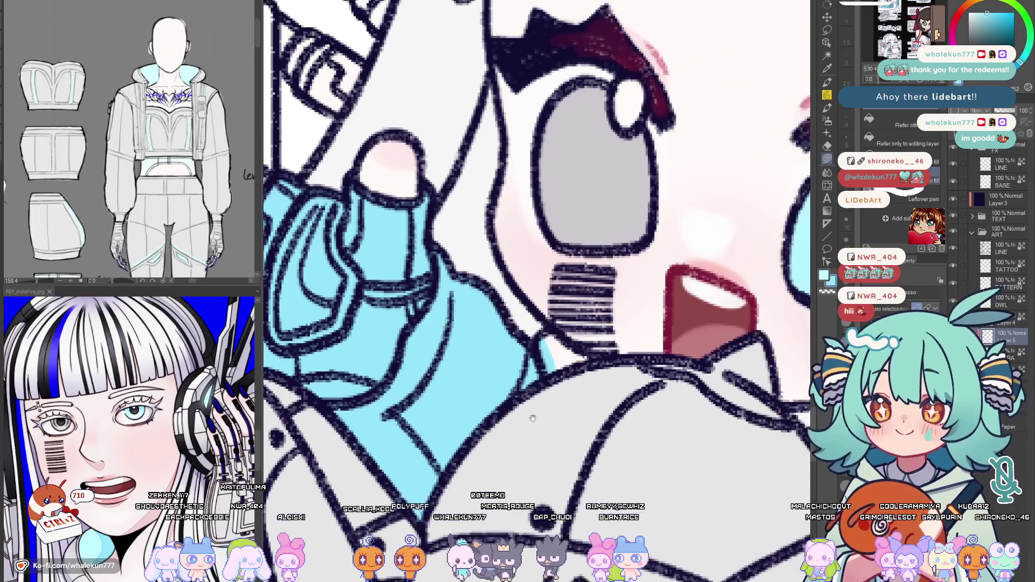
drag(599, 380, 566, 368)
scroll(556, 460, up, 3)
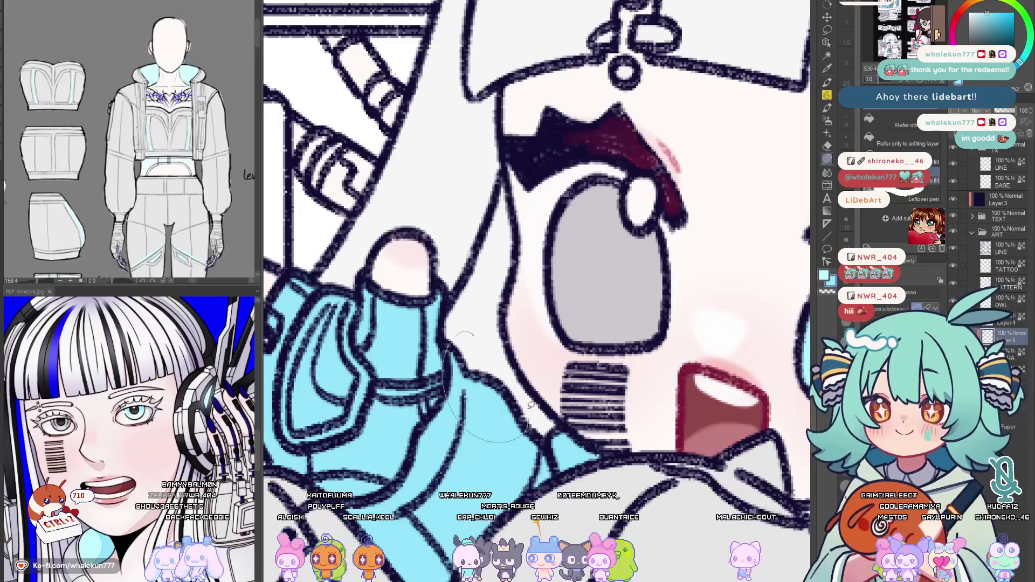
scroll(531, 403, down, 5)
scroll(542, 389, up, 2)
scroll(546, 381, up, 3)
scroll(553, 375, up, 2)
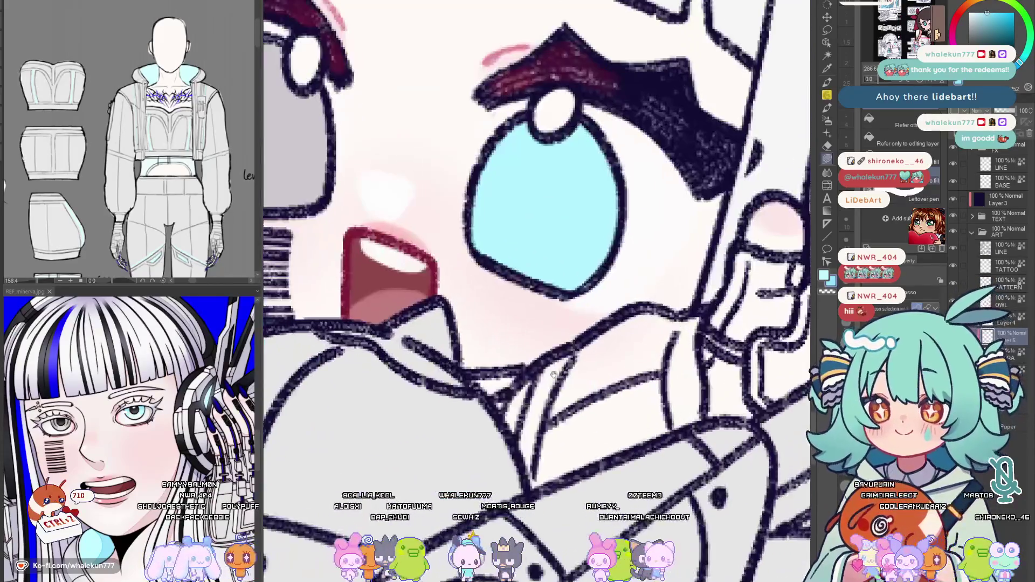
scroll(517, 376, up, 2)
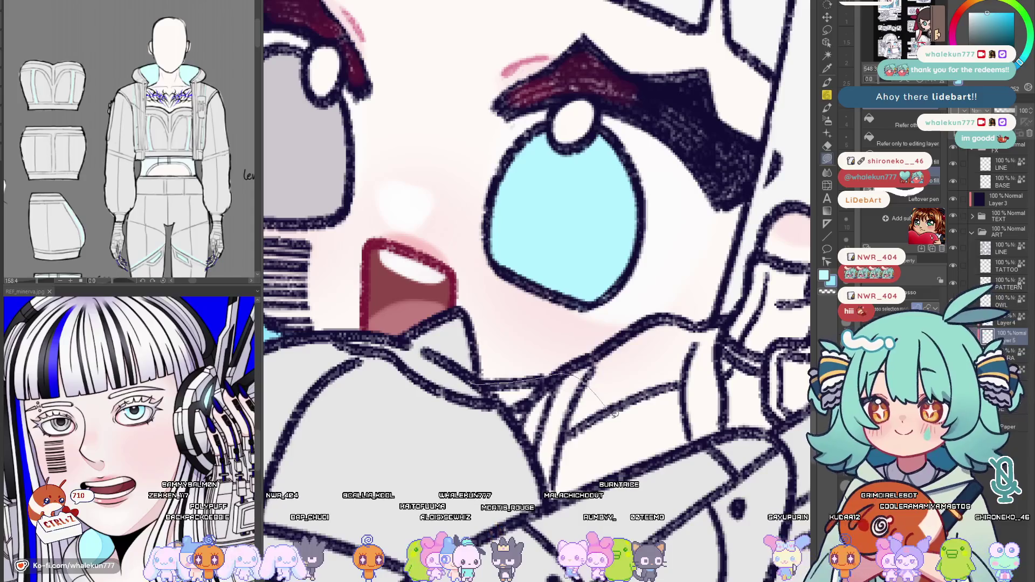
Lasso-fill the jacket collar and the remaining cuff area light blue
drag(615, 414, 519, 477)
drag(711, 326, 520, 350)
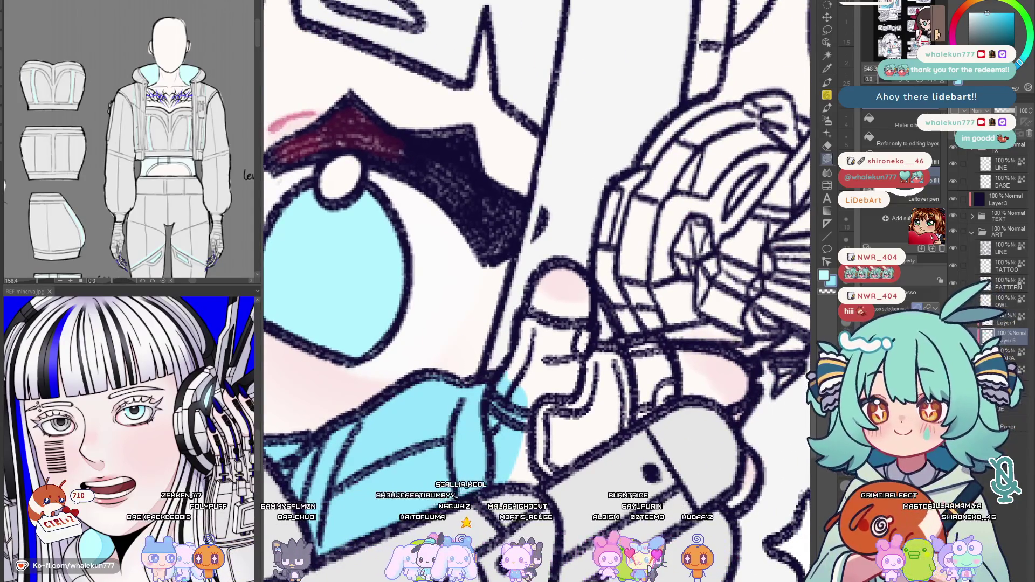
mouse_move(595, 353)
mouse_down()
mouse_move(559, 316)
mouse_move(494, 295)
mouse_up()
drag(502, 331, 556, 321)
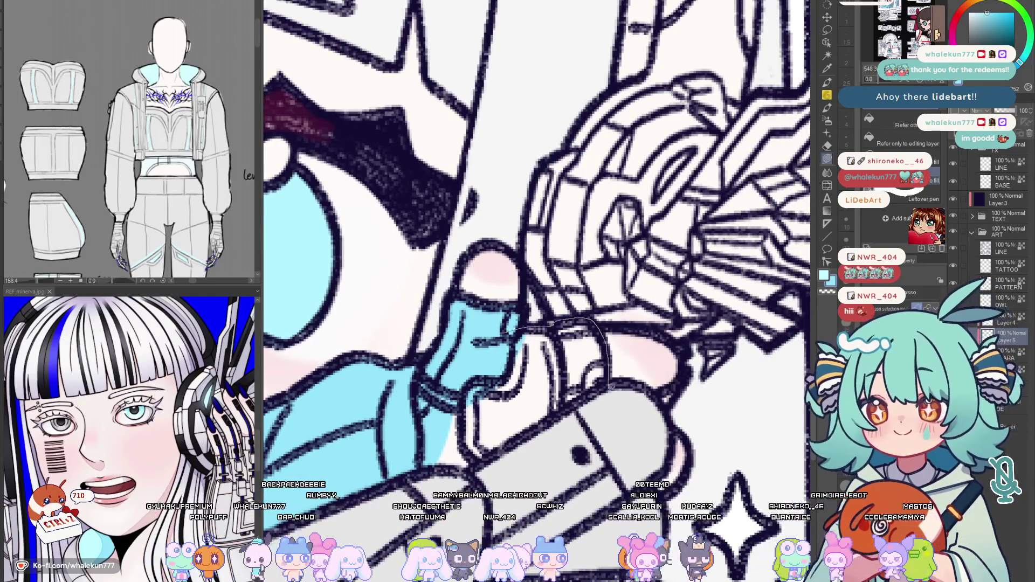
drag(609, 380, 473, 380)
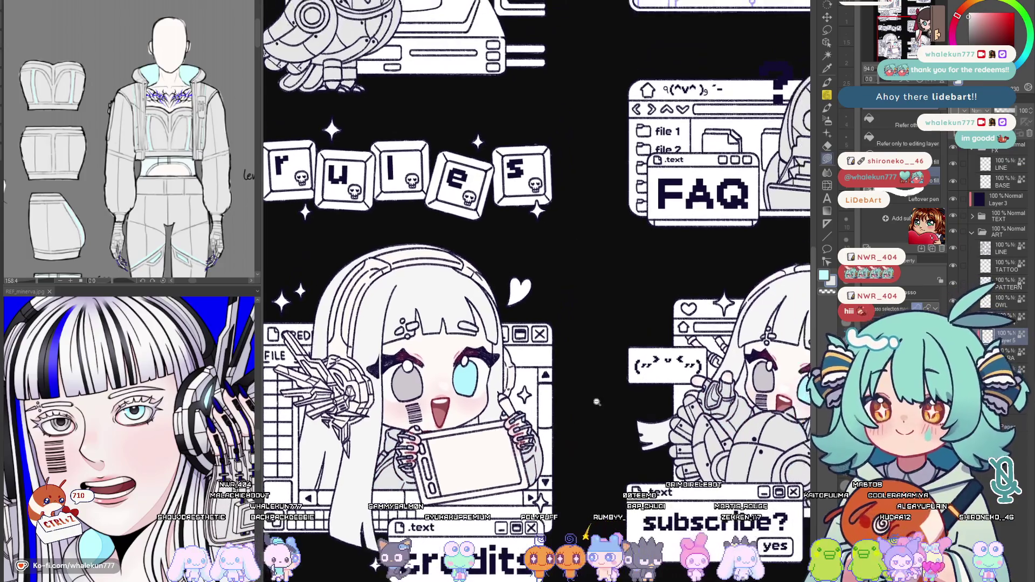
scroll(726, 304, down, 5)
scroll(571, 365, up, 2)
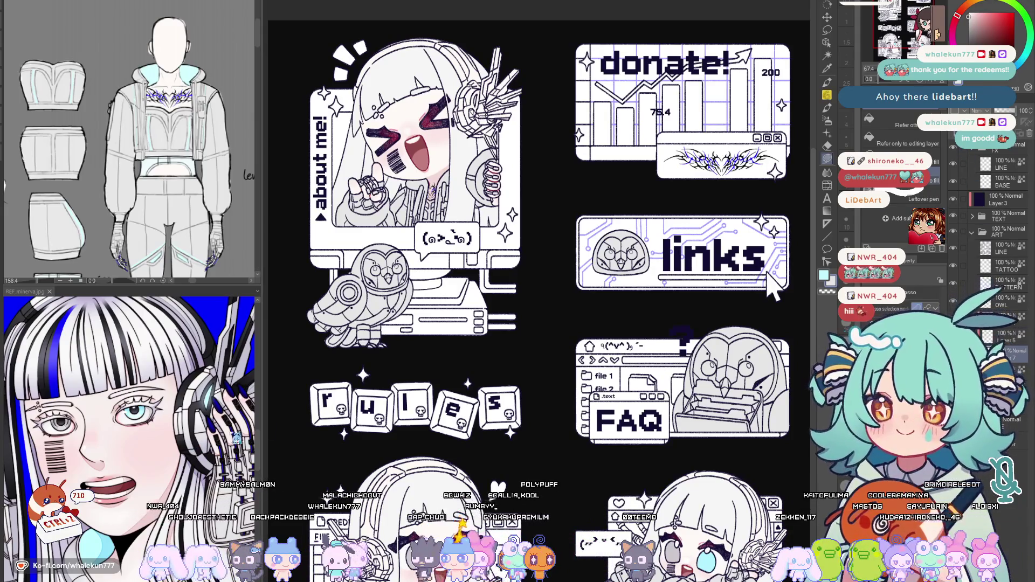
scroll(774, 288, up, 1)
scroll(776, 340, up, 1)
scroll(777, 388, up, 1)
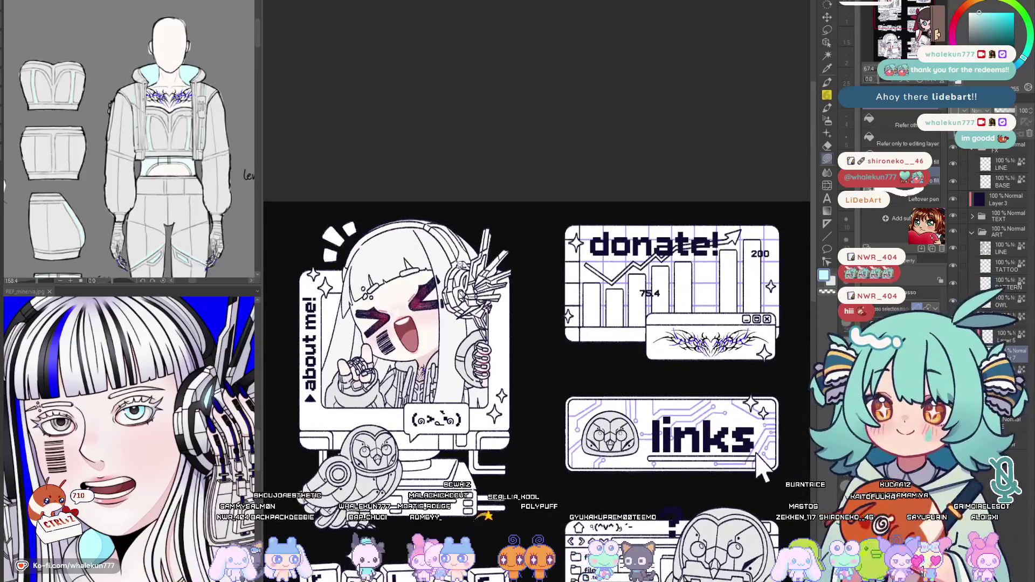
scroll(777, 389, up, 2)
scroll(459, 288, down, 1)
scroll(318, 329, down, 1)
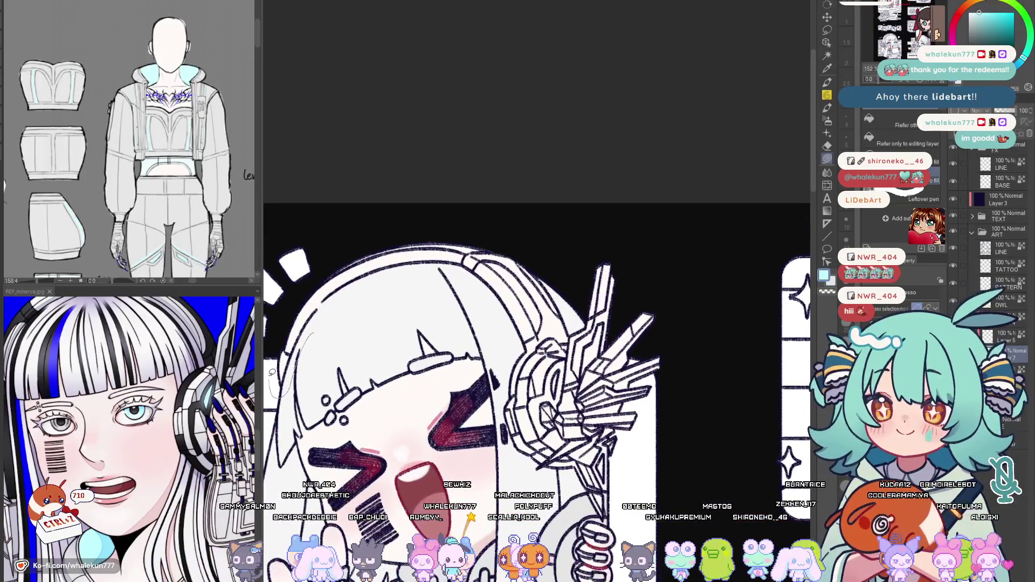
Lasso-fill the about-me chibi's hair-top headband and mechanical headphone light blue
drag(394, 287, 444, 229)
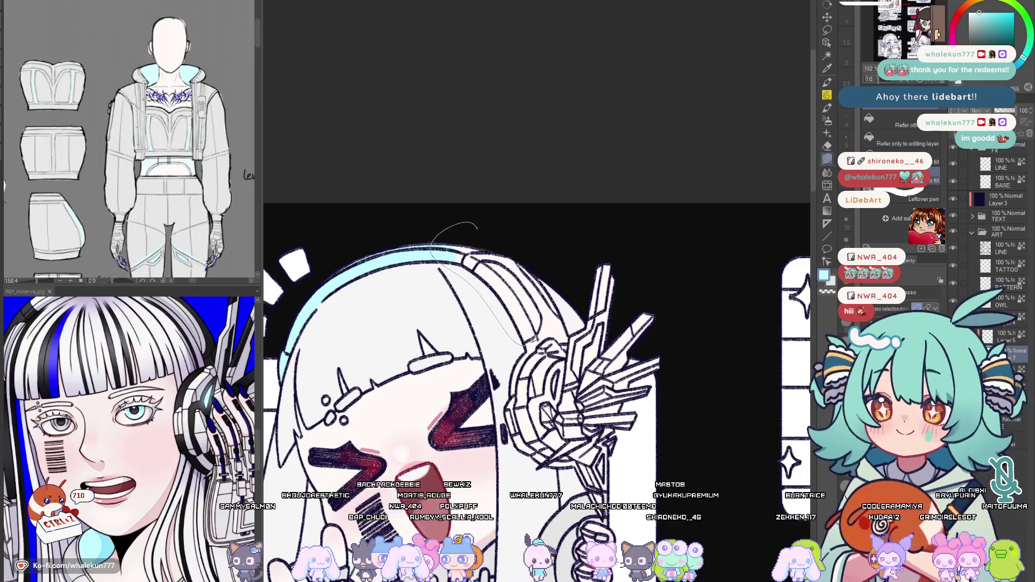
drag(525, 326, 508, 281)
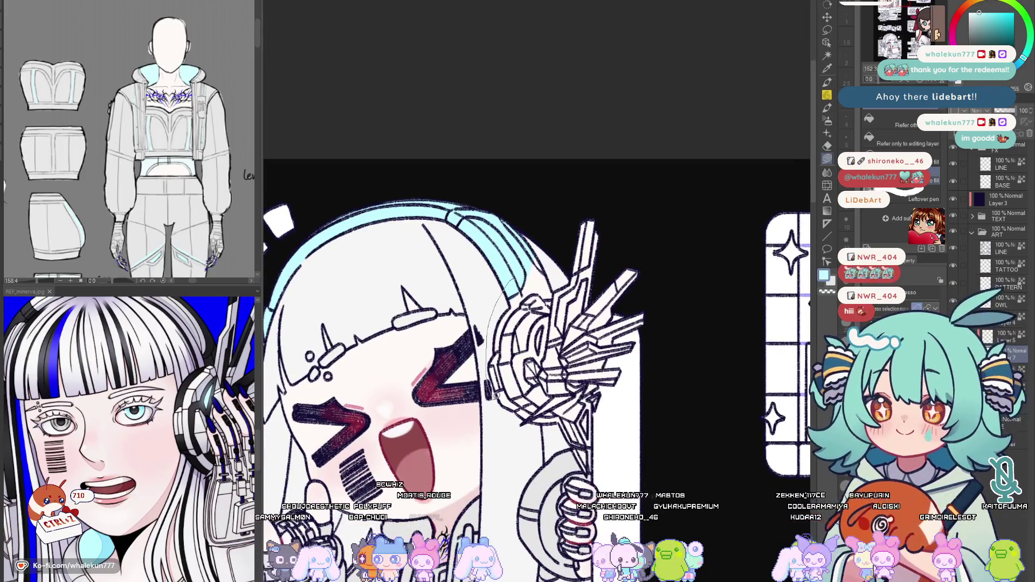
drag(594, 187, 579, 256)
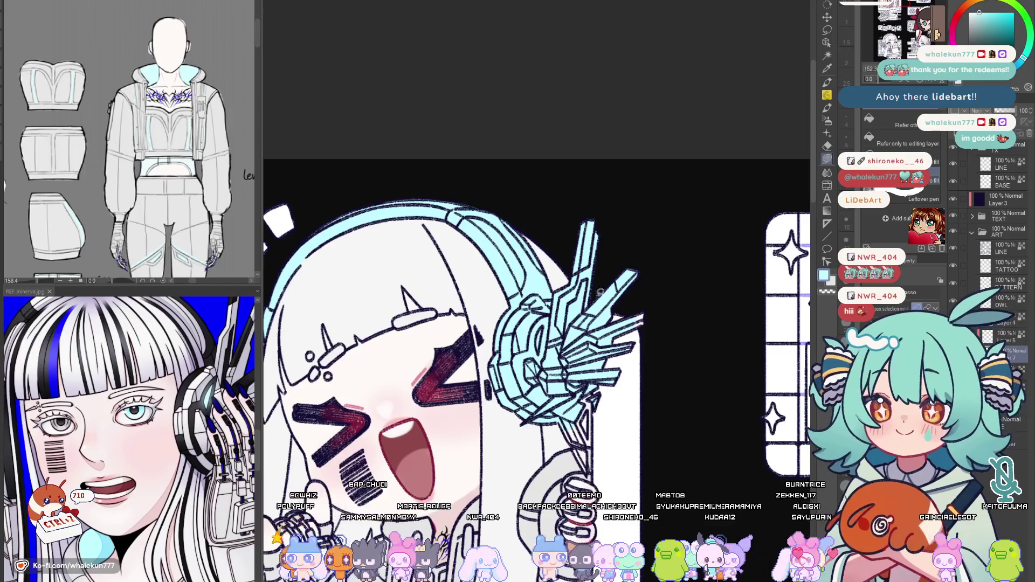
drag(646, 259, 626, 396)
scroll(641, 306, up, 1)
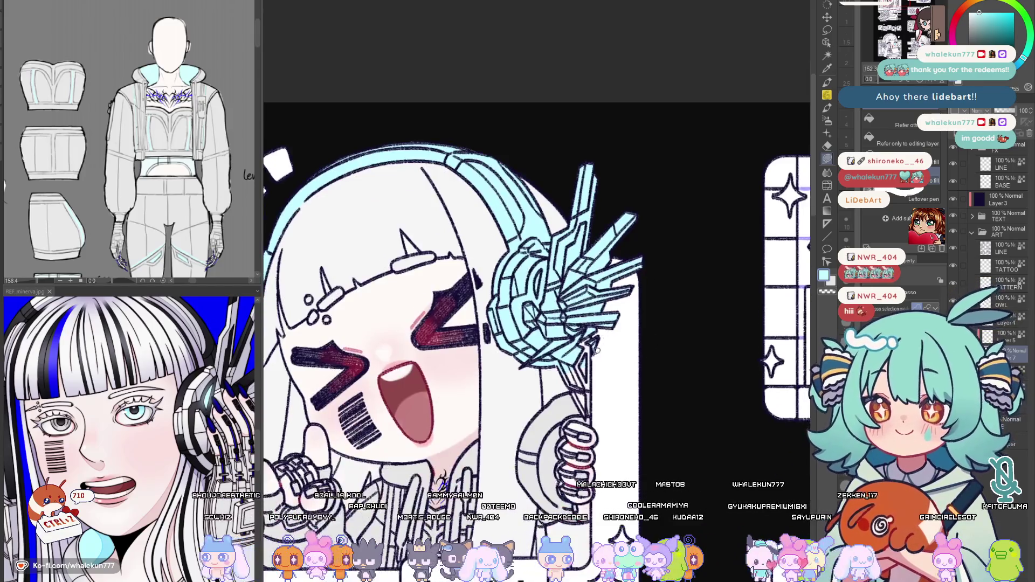
scroll(623, 307, up, 3)
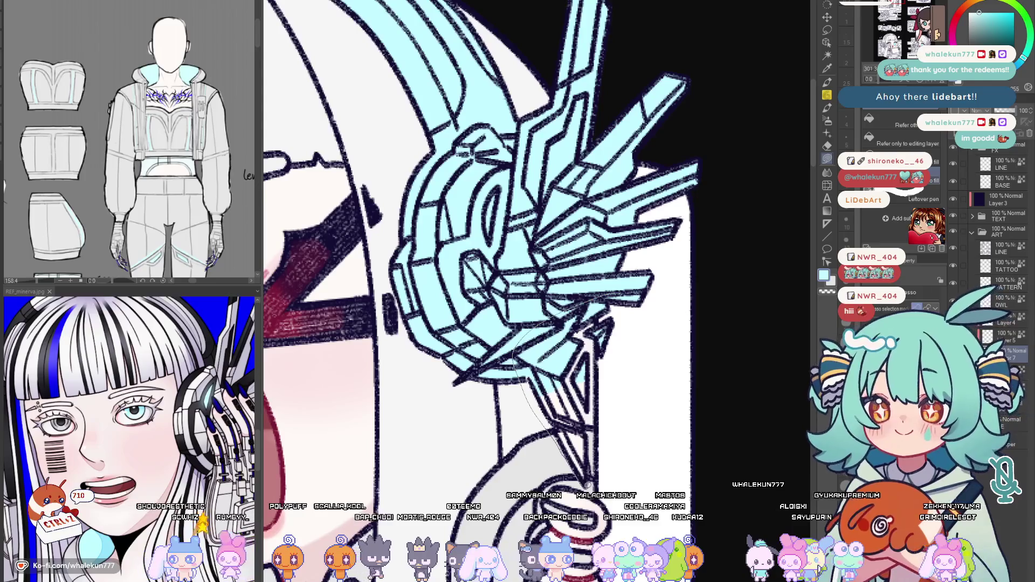
scroll(515, 357, down, 2)
scroll(521, 343, down, 2)
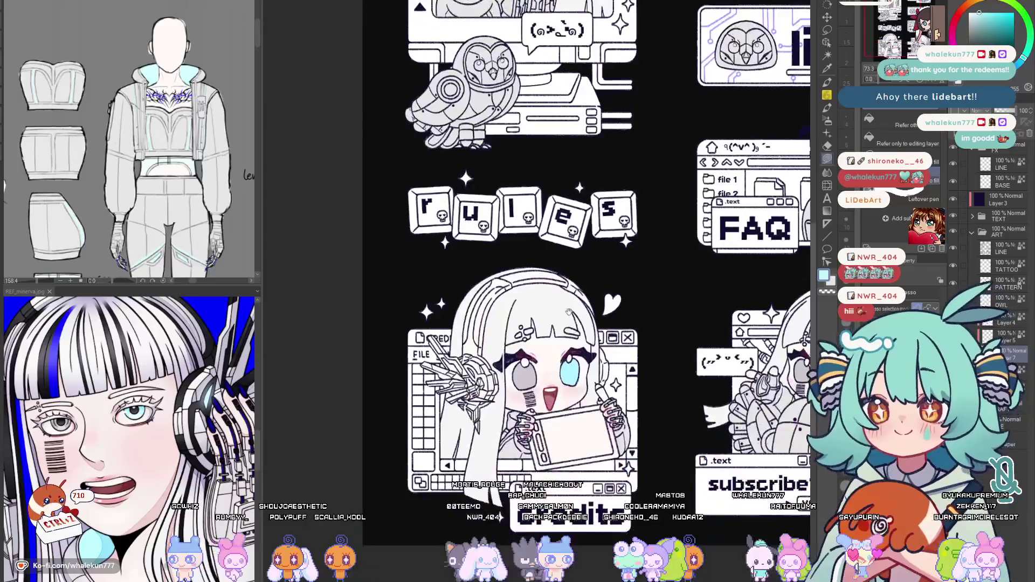
scroll(647, 382, up, 2)
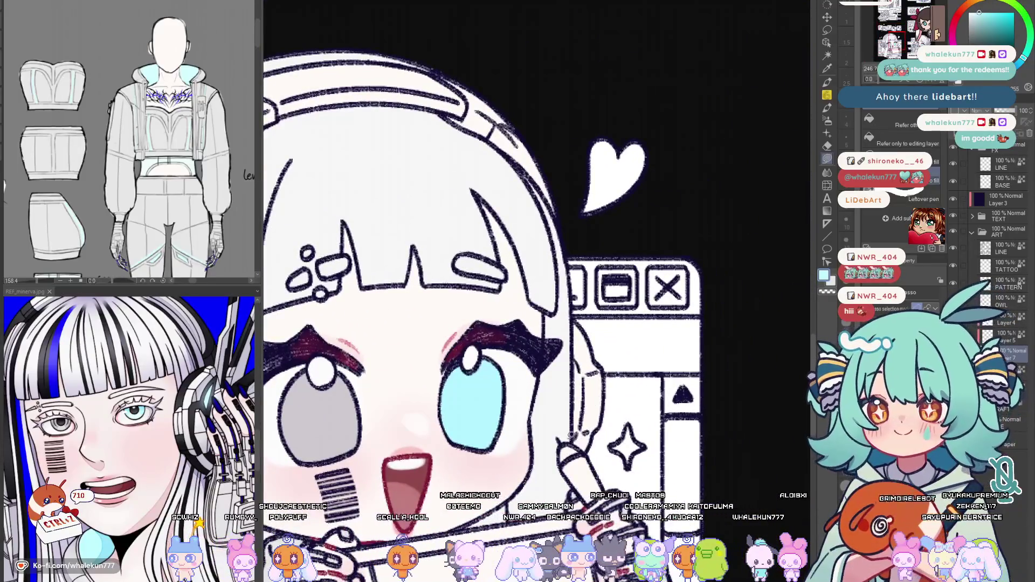
scroll(616, 308, down, 1)
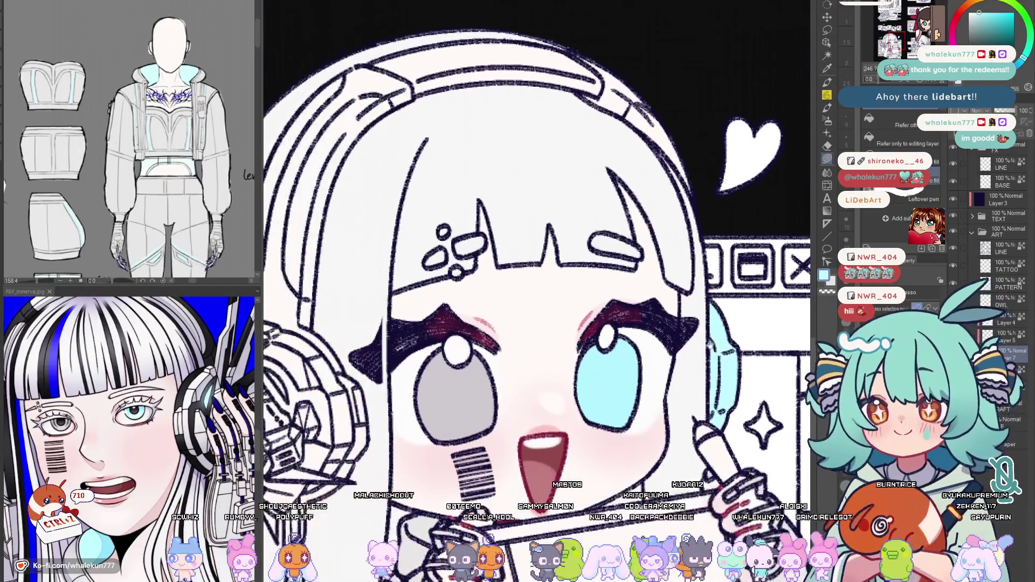
scroll(664, 310, down, 1)
scroll(692, 311, down, 2)
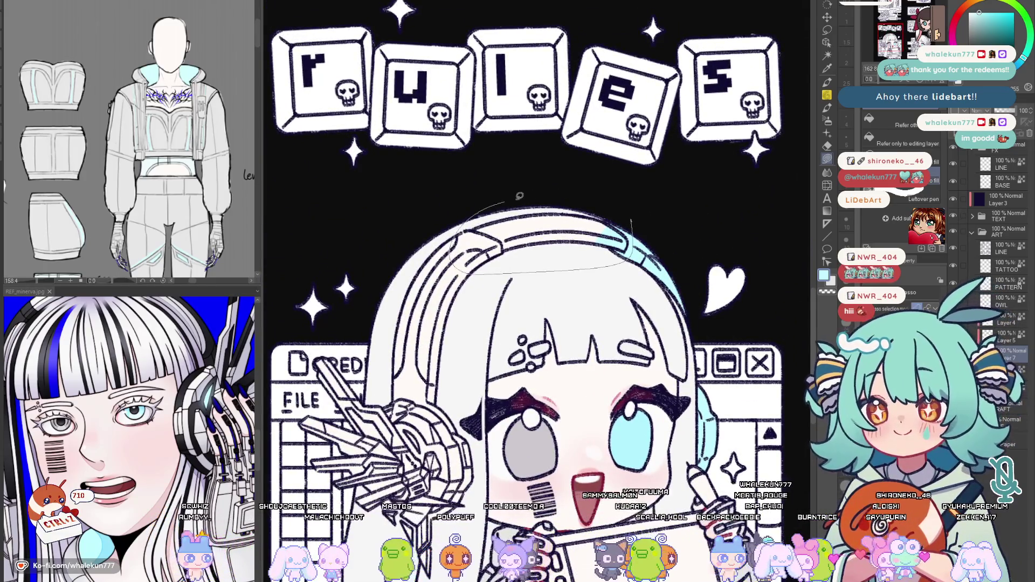
Fill both lower chibis' headphone bands light blue with Lasso Fill
click(534, 238)
click(388, 309)
scroll(493, 439, down, 2)
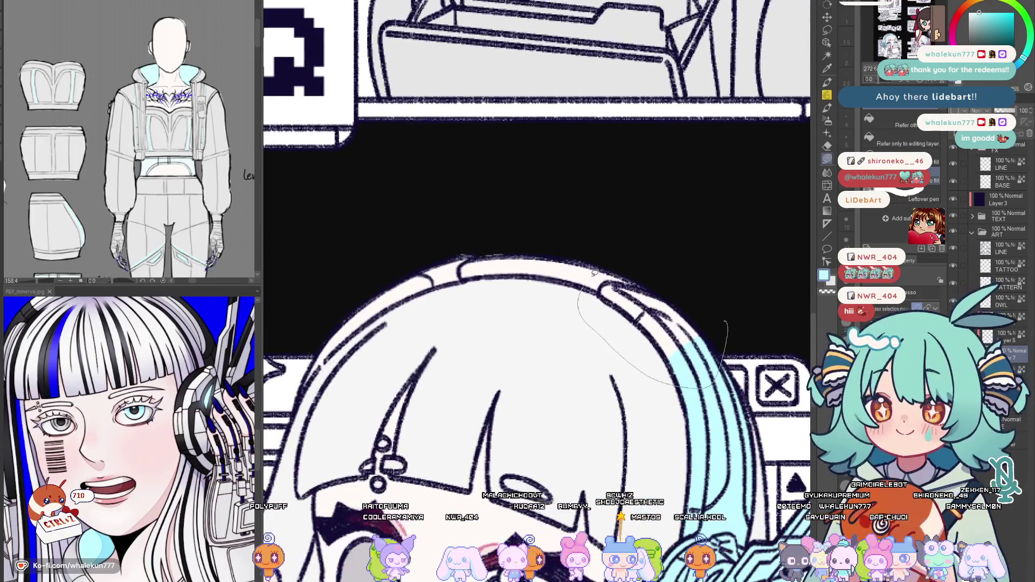
drag(475, 229, 332, 295)
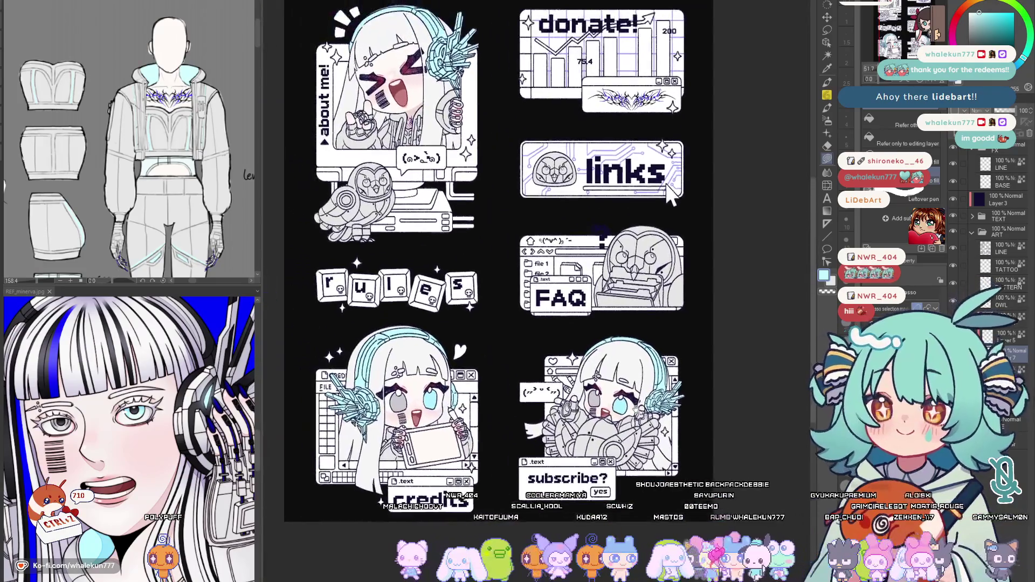
Zoom the reference sheet to show the headphone fin and jacket sketches
click(192, 240)
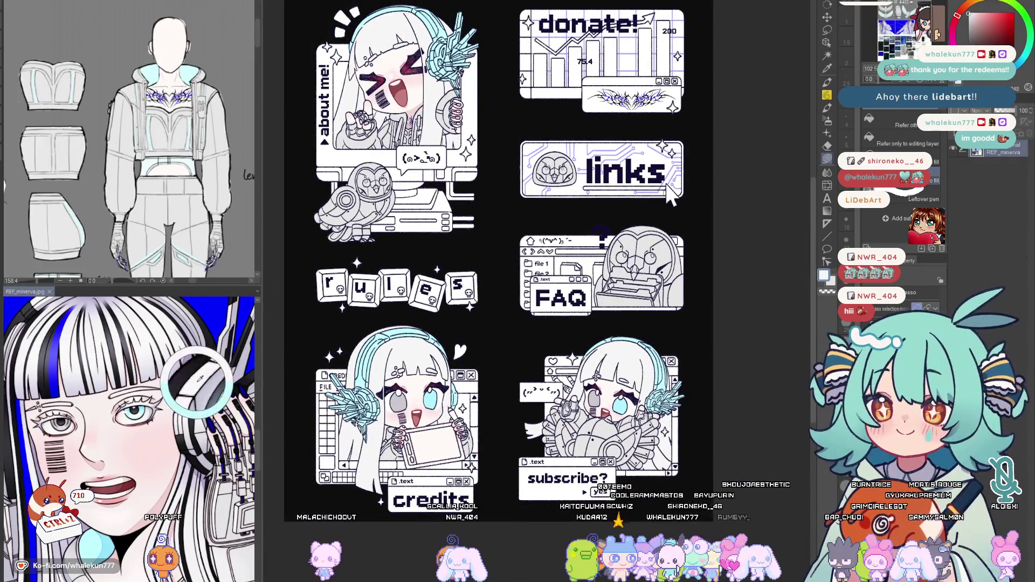
mouse_move(192, 240)
mouse_down()
mouse_move(205, 218)
mouse_move(203, 85)
mouse_up()
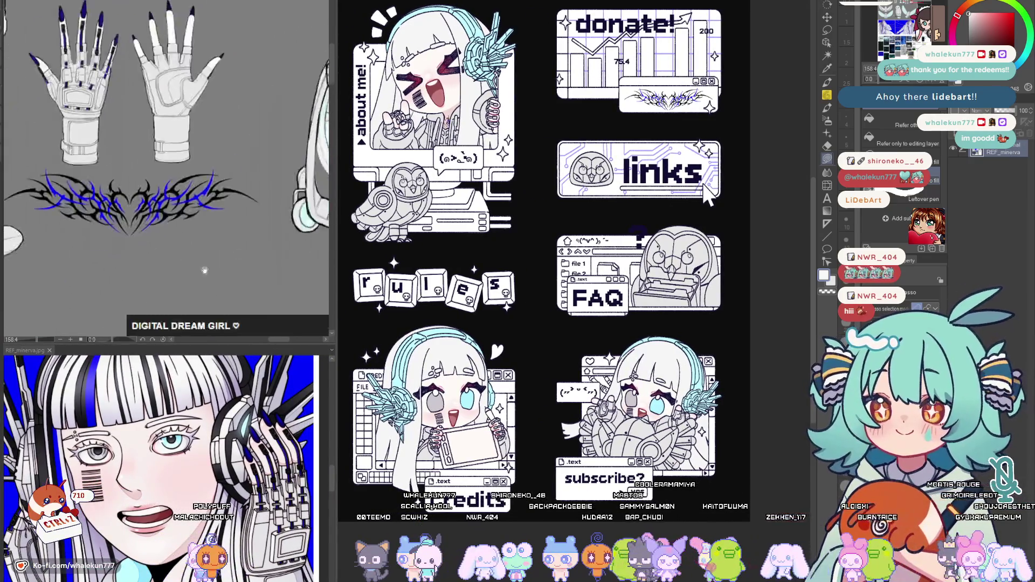
scroll(166, 170, down, 3)
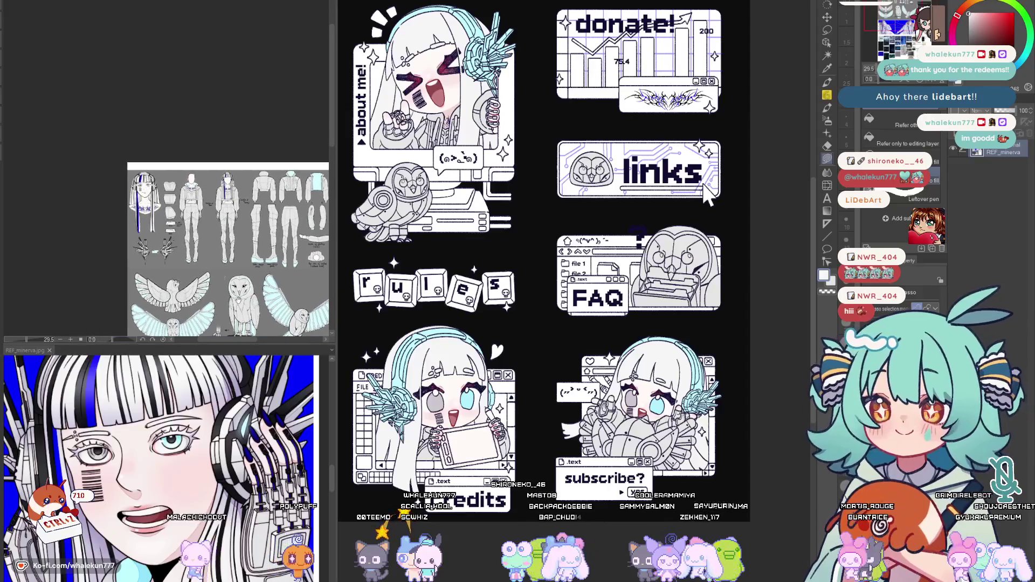
scroll(208, 241, up, 5)
scroll(208, 241, down, 5)
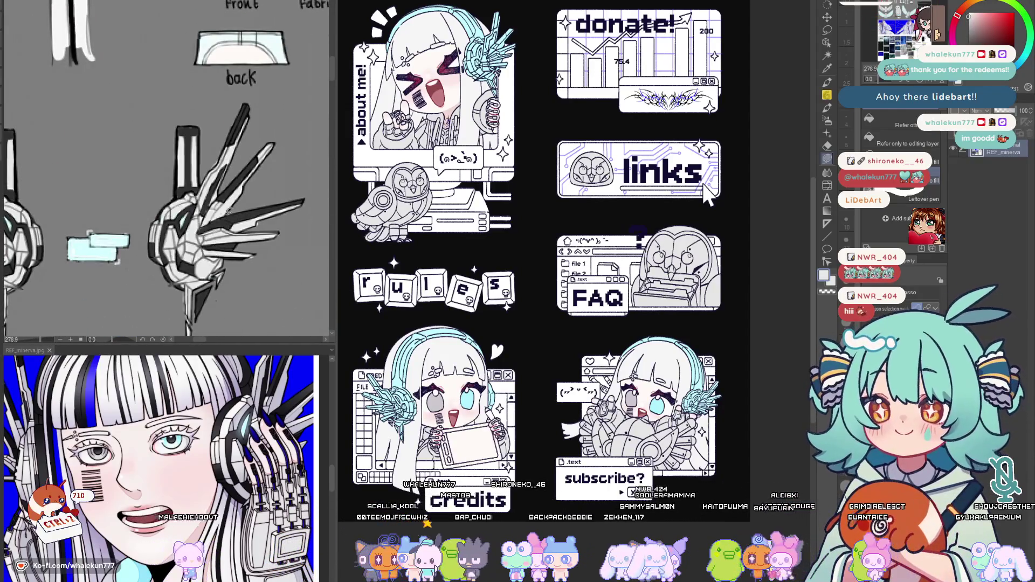
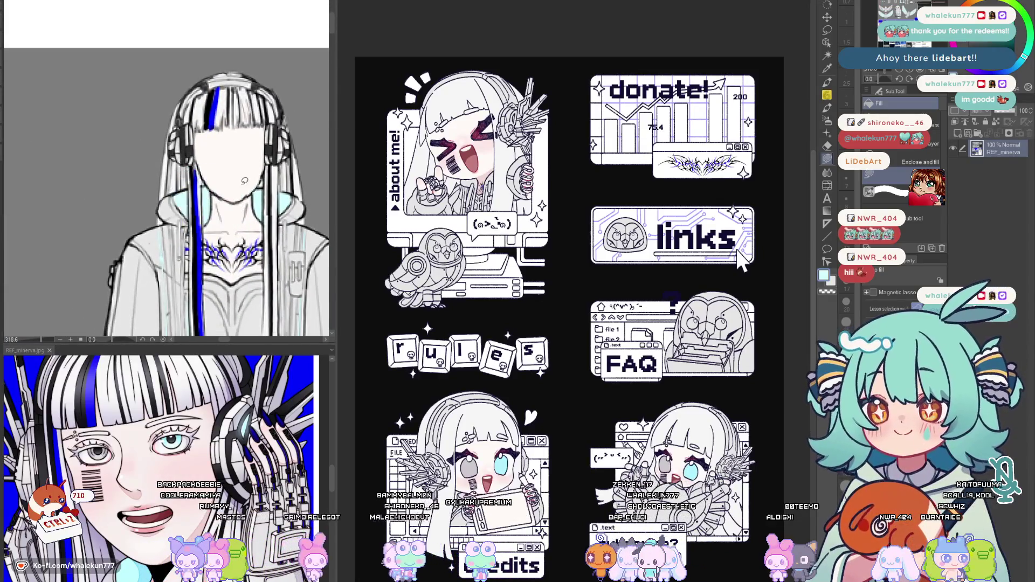
Frame the chibi's neck and jacket beside the jacket reference and ready the Fill tool
key(ctrl+Tab)
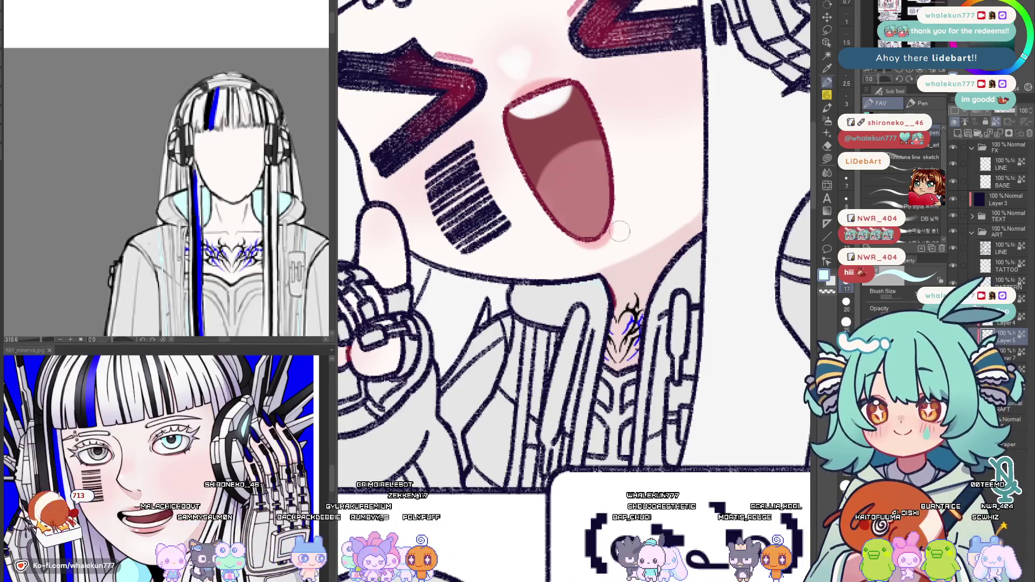
drag(581, 258, 508, 263)
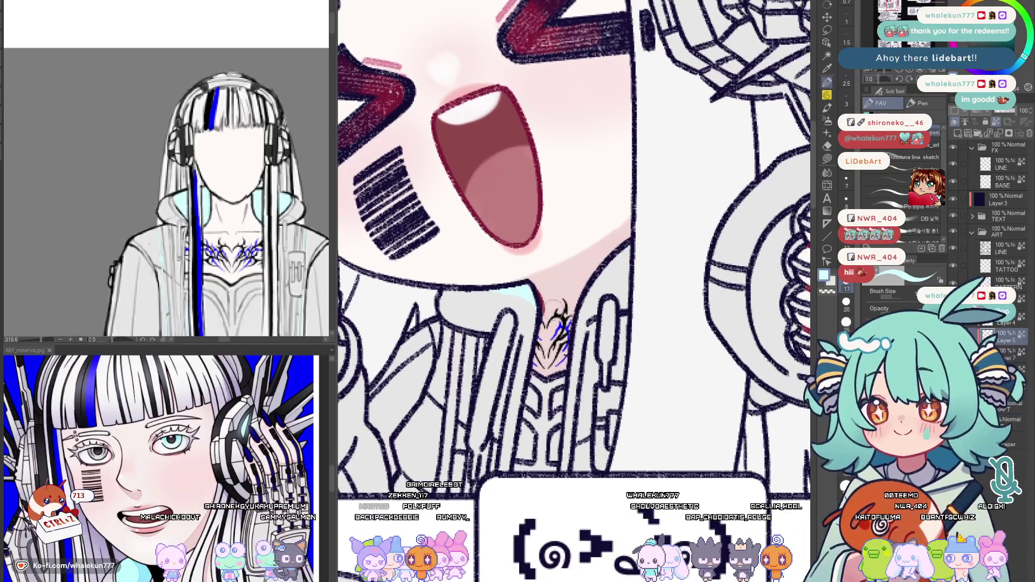
drag(508, 283, 563, 267)
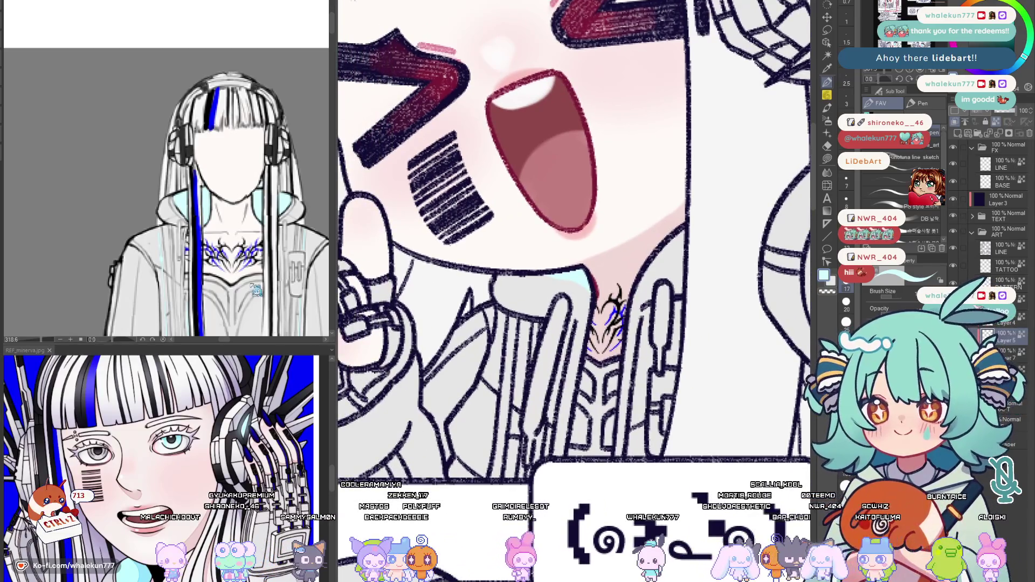
scroll(255, 288, down, 3)
scroll(256, 288, down, 3)
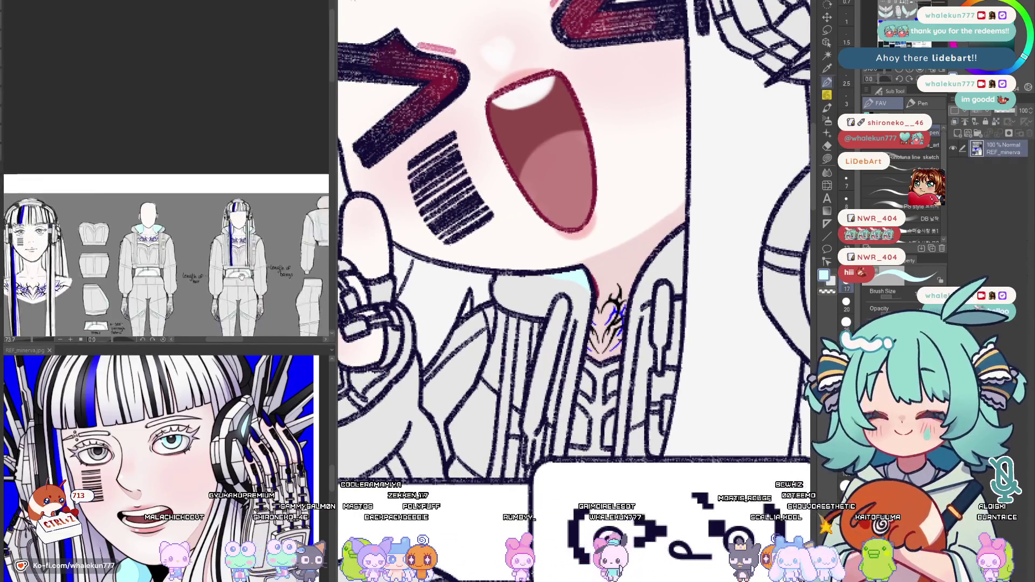
drag(241, 277, 237, 251)
scroll(237, 251, up, 3)
scroll(236, 251, up, 3)
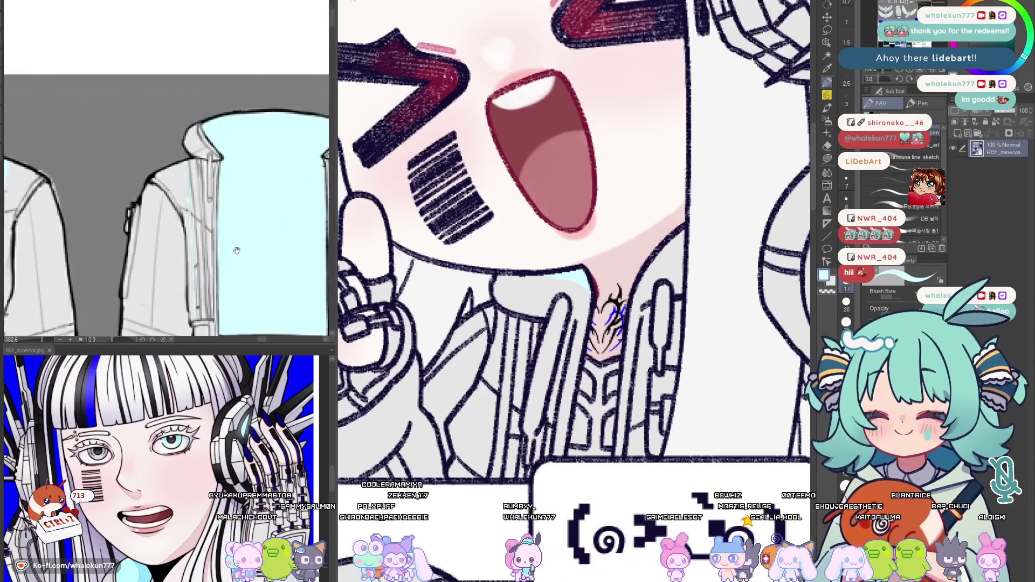
scroll(236, 250, down, 3)
scroll(161, 202, up, 3)
mouse_move(529, 401)
mouse_down()
mouse_move(524, 278)
mouse_move(524, 314)
mouse_up()
scroll(524, 277, up, 2)
key(g)
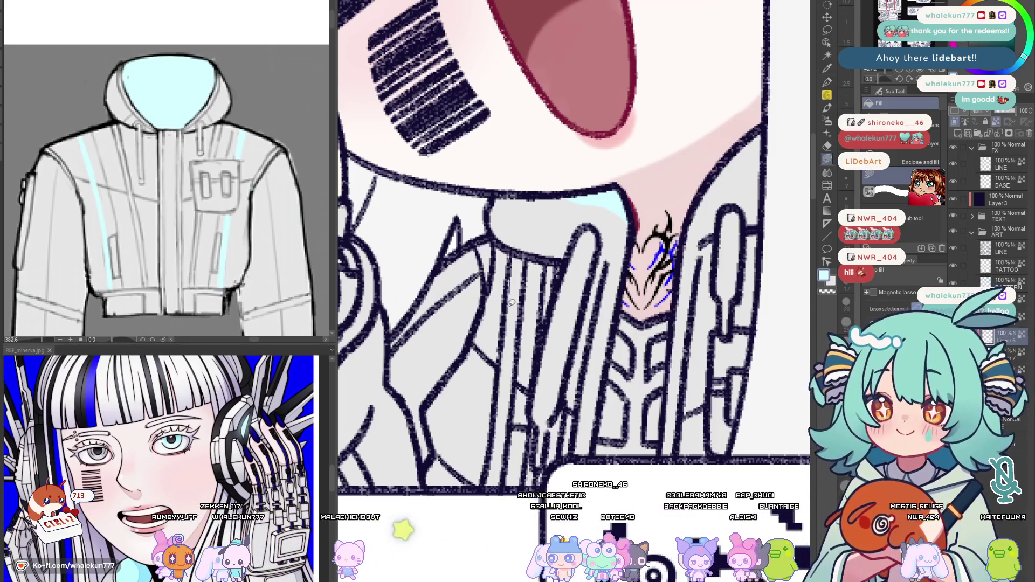
Draw a light-cyan stripe down the front of the chibi's jacket
drag(508, 327, 508, 358)
scroll(508, 359, down, 2)
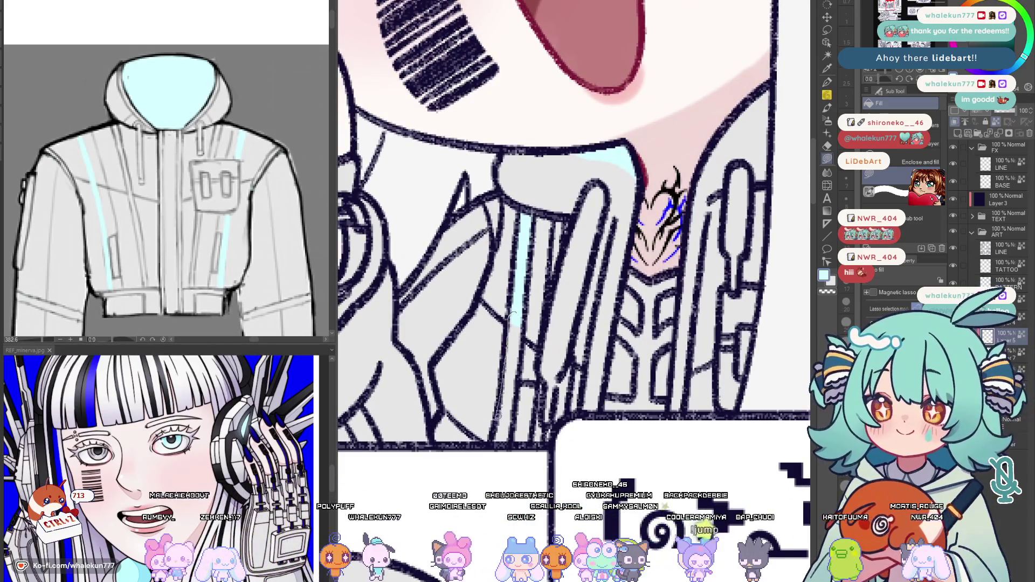
drag(521, 322, 503, 441)
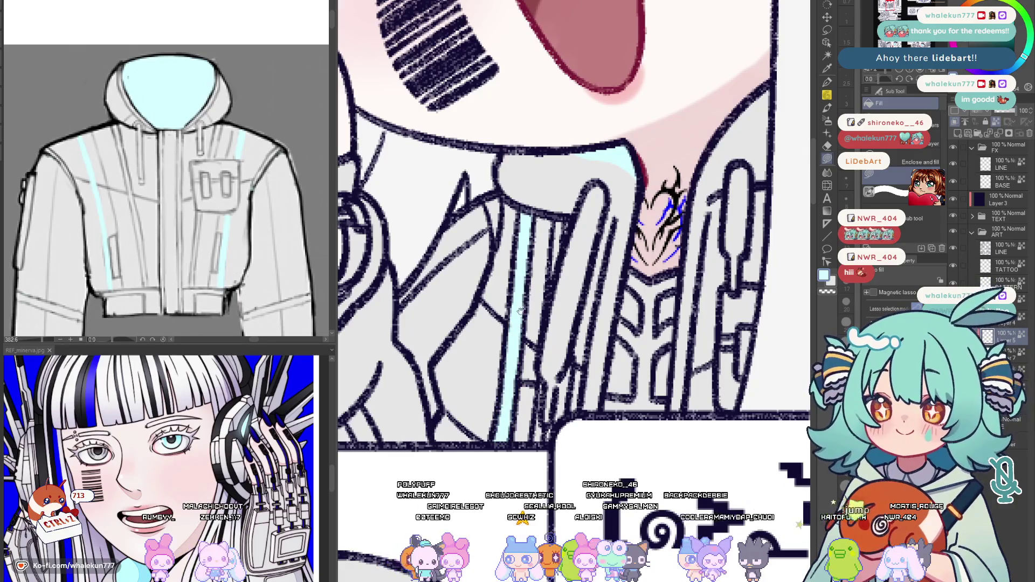
drag(717, 291, 624, 287)
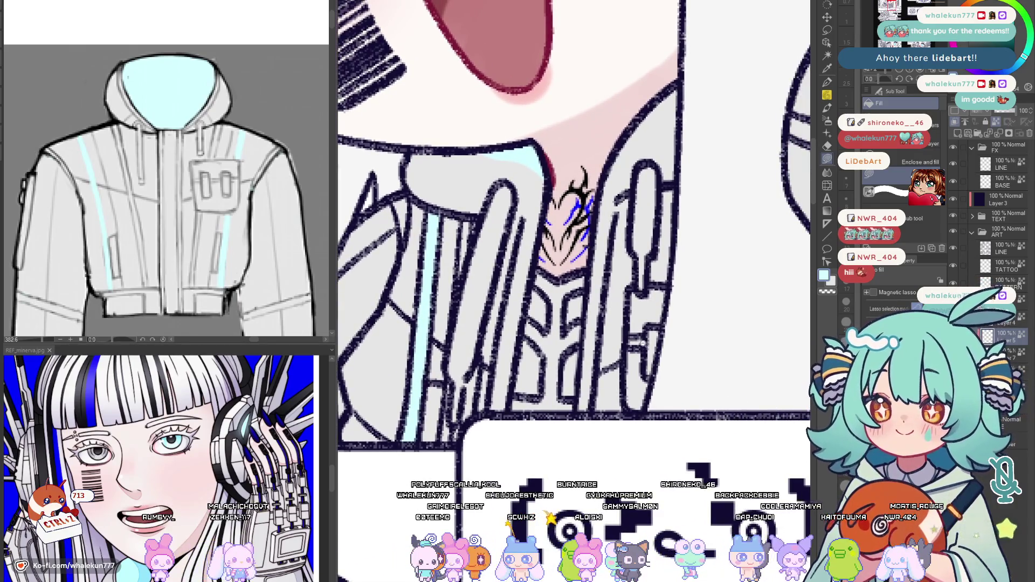
scroll(263, 298, down, 5)
Check the outfit reference sheet, then fill the sleeve band light cyan
mouse_move(263, 299)
mouse_down()
mouse_move(285, 269)
mouse_move(271, 258)
mouse_up()
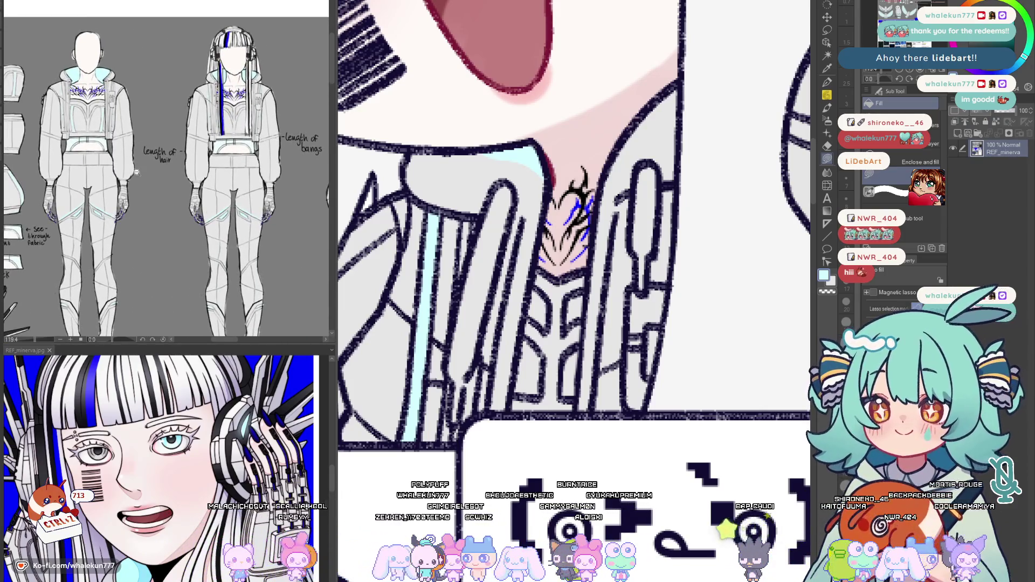
scroll(137, 172, up, 3)
mouse_move(137, 172)
mouse_down()
mouse_move(238, 287)
mouse_move(164, 226)
mouse_up()
scroll(654, 384, down, 4)
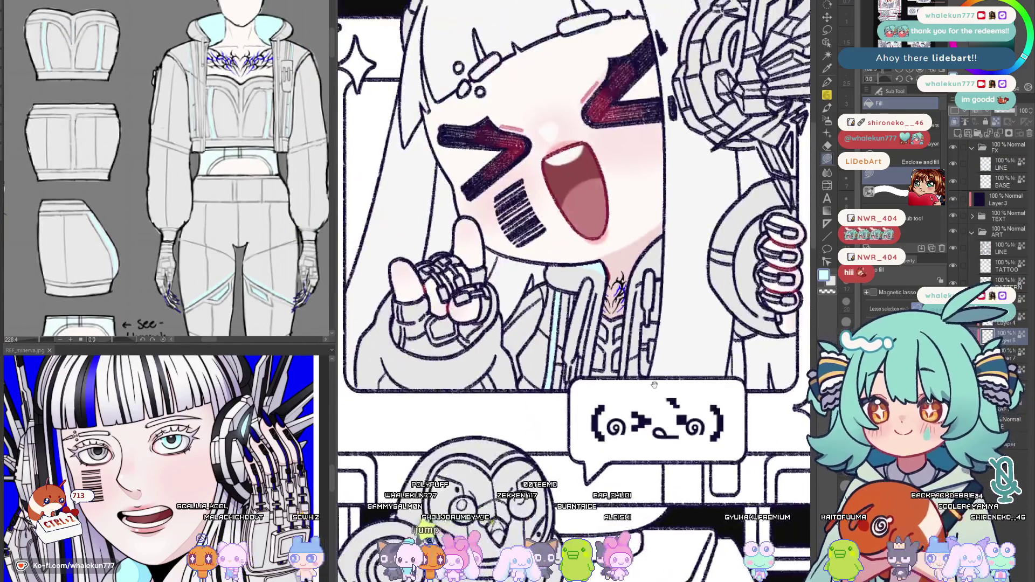
drag(654, 385, 643, 411)
scroll(247, 272, down, 2)
mouse_move(248, 272)
mouse_down()
mouse_move(266, 275)
mouse_move(226, 284)
mouse_move(231, 183)
mouse_up()
scroll(266, 277, up, 3)
scroll(266, 276, down, 2)
scroll(227, 283, down, 2)
scroll(200, 298, up, 3)
scroll(200, 298, down, 2)
scroll(231, 184, up, 3)
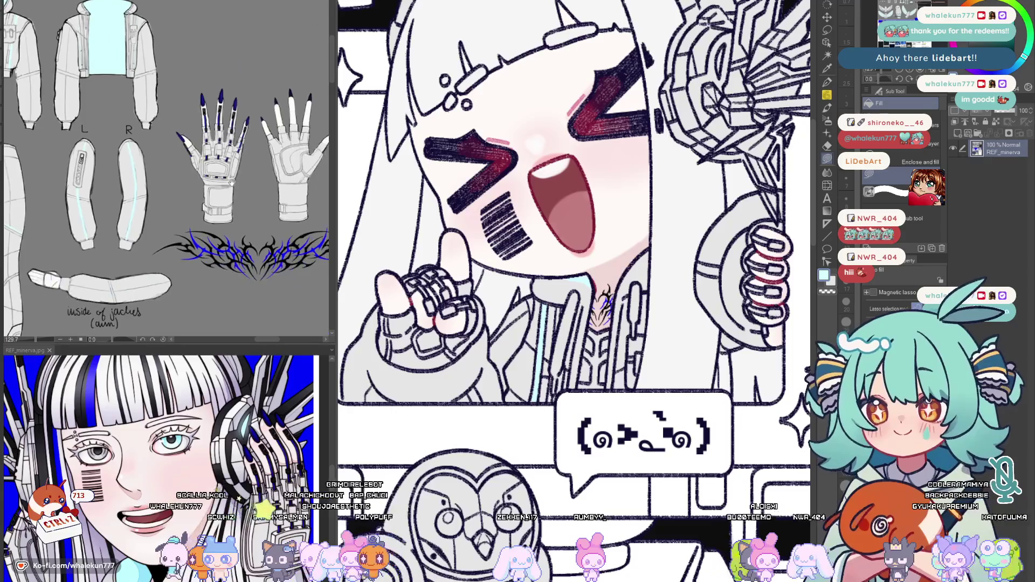
scroll(468, 235, down, 2)
scroll(467, 236, up, 2)
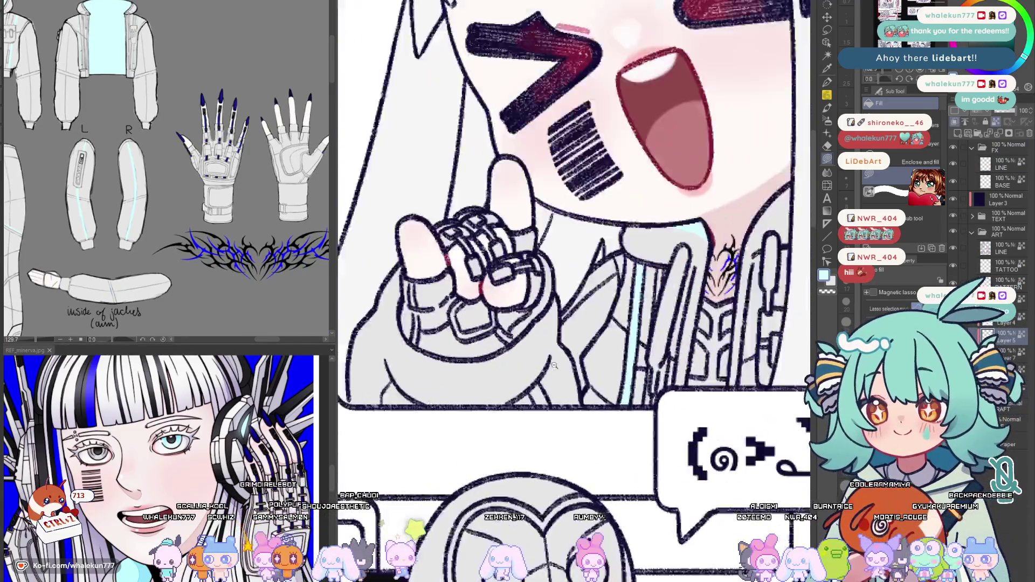
scroll(468, 235, up, 2)
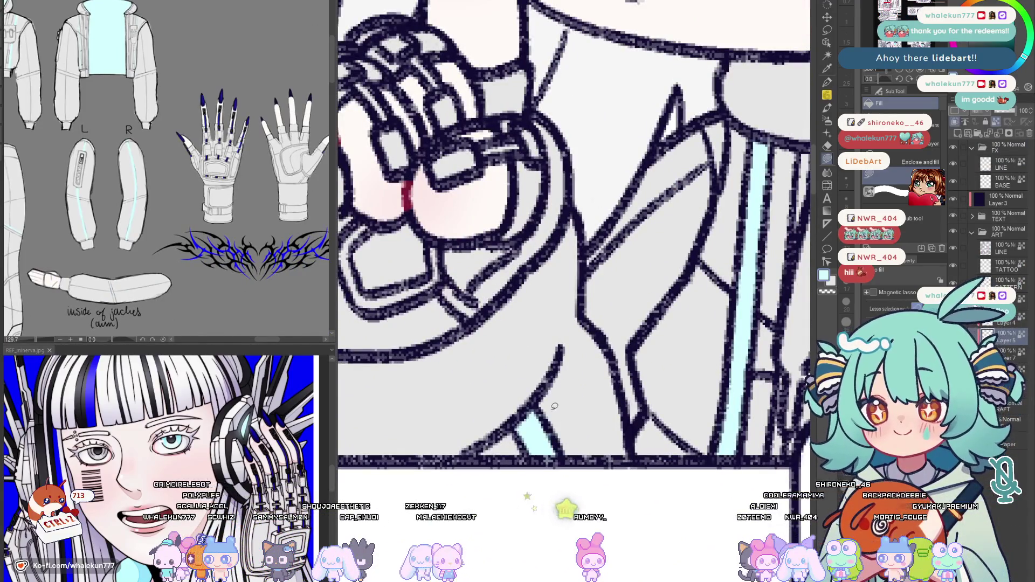
scroll(550, 389, down, 2)
scroll(599, 364, down, 2)
scroll(646, 344, up, 1)
scroll(645, 343, up, 1)
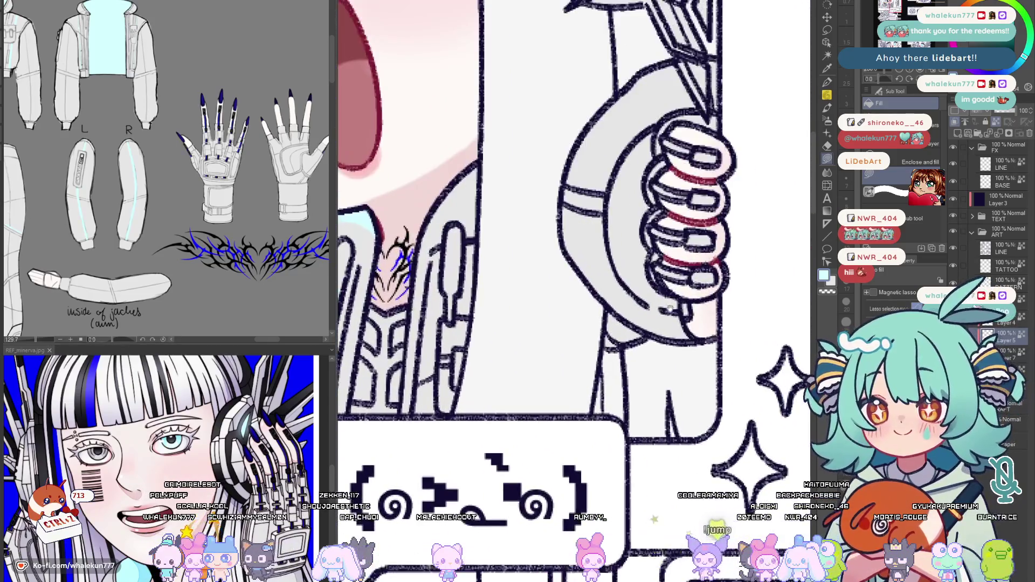
scroll(615, 300, up, 2)
scroll(582, 252, up, 1)
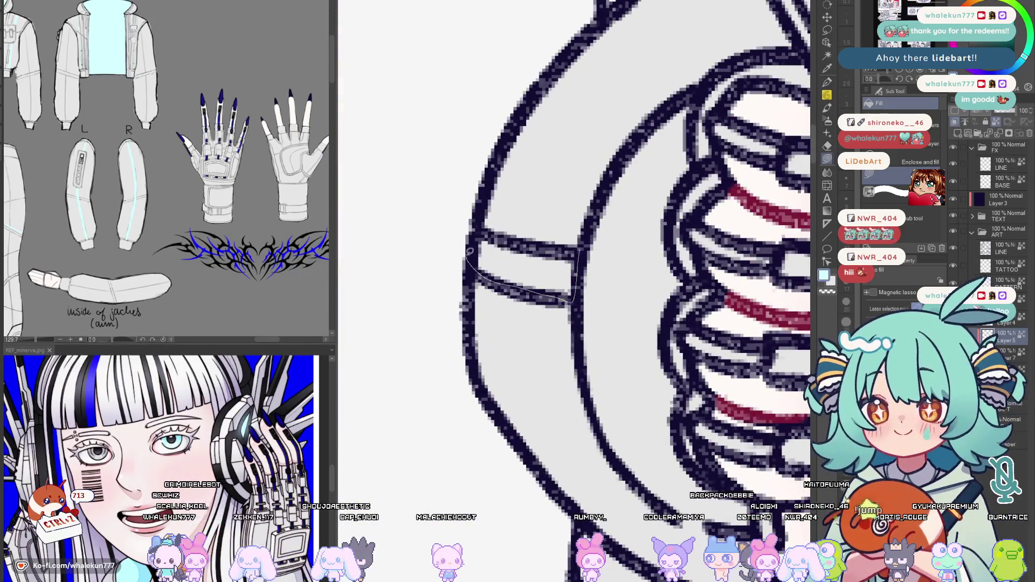
drag(577, 247, 571, 296)
scroll(559, 300, down, 2)
scroll(554, 312, up, 2)
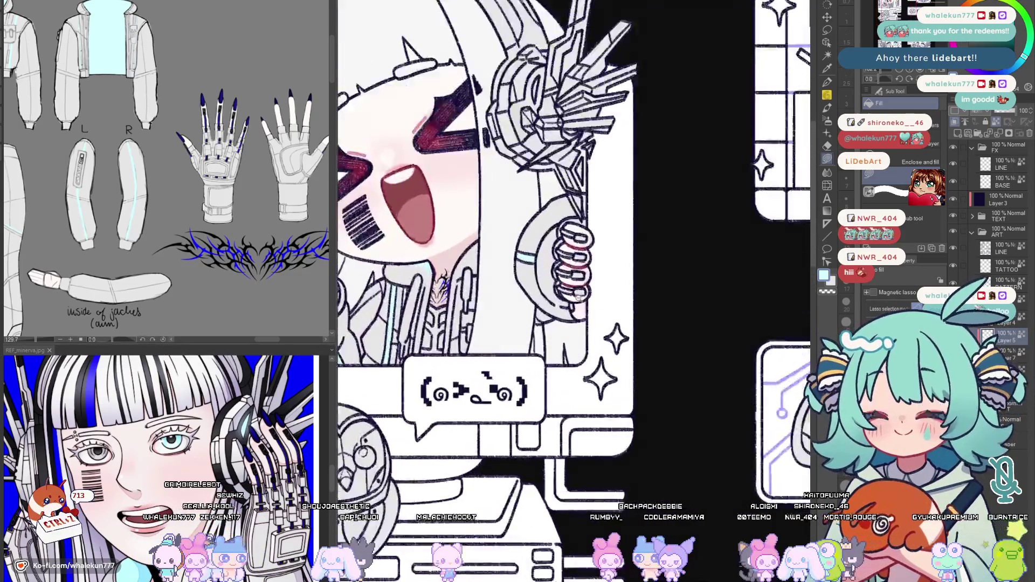
scroll(550, 318, up, 1)
scroll(240, 171, up, 3)
scroll(241, 171, up, 1)
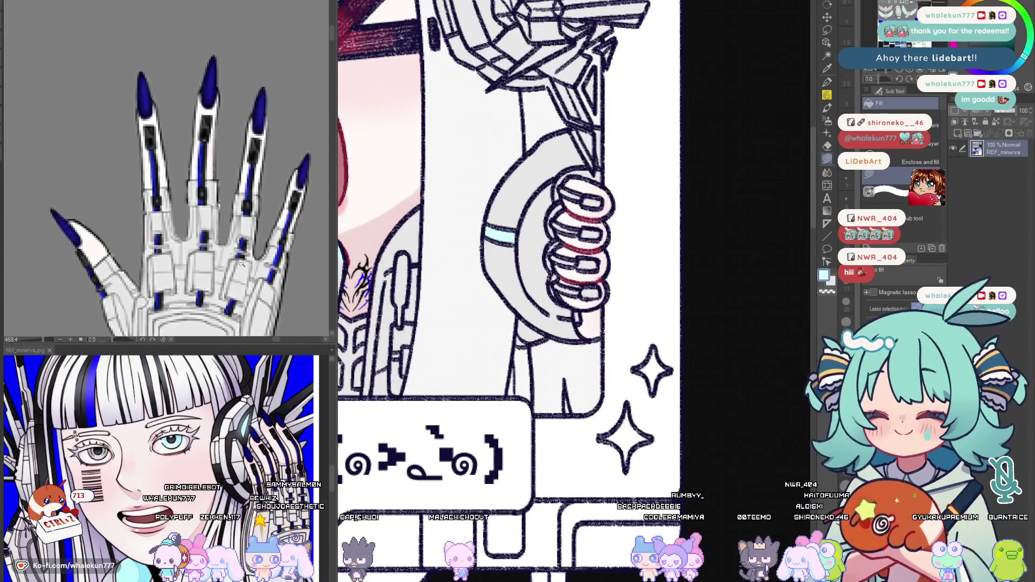
scroll(262, 179, up, 1)
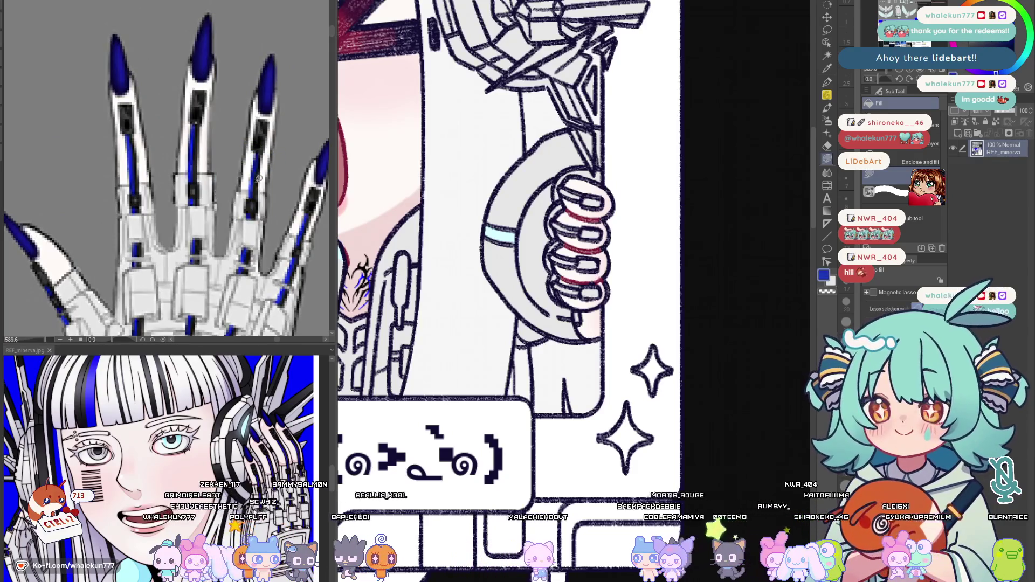
scroll(535, 271, up, 1)
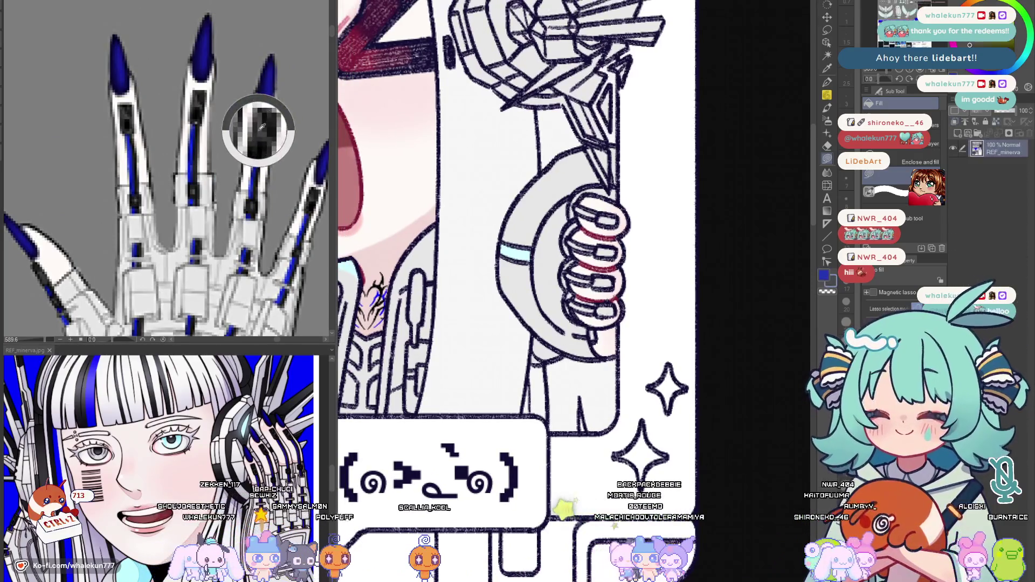
scroll(604, 263, up, 2)
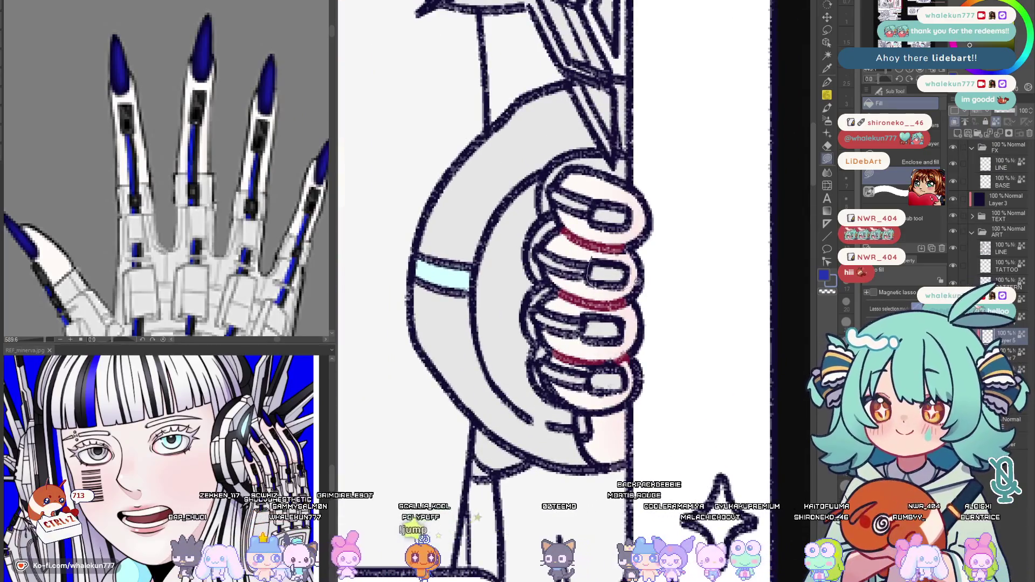
Fill the headset hand's ring segments with blue stripes and dark grey tips
click(605, 273)
click(598, 218)
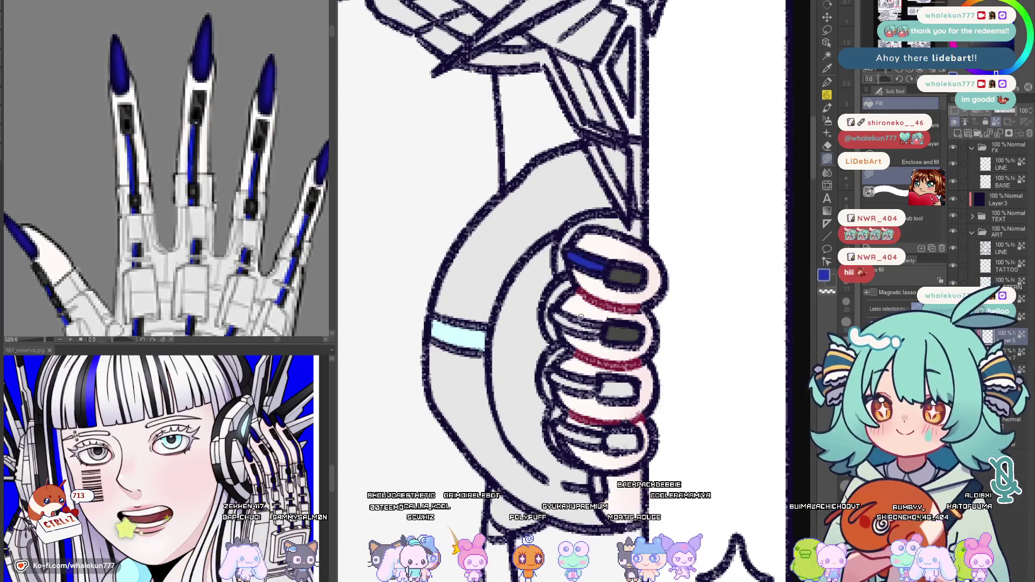
click(603, 322)
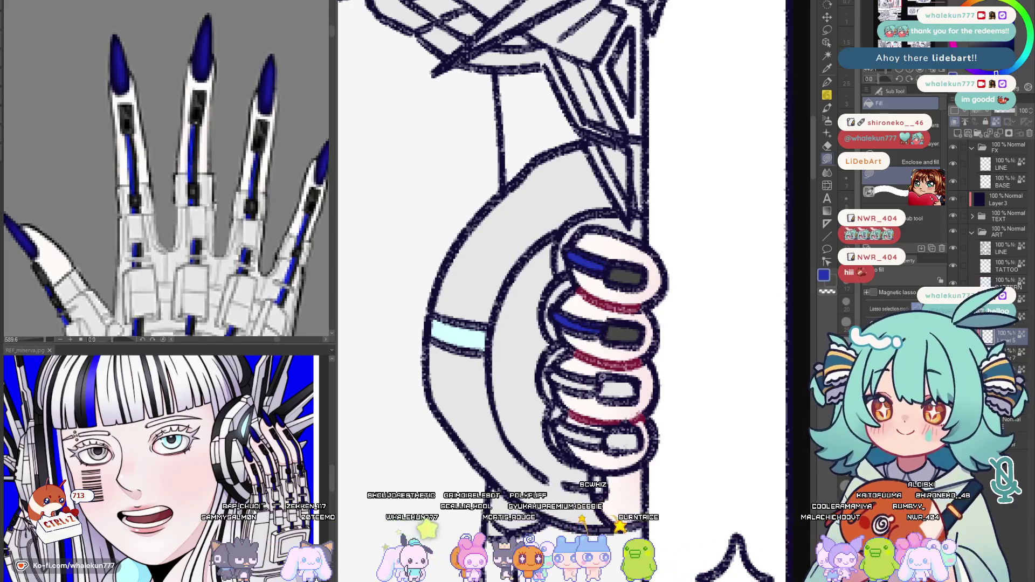
click(555, 379)
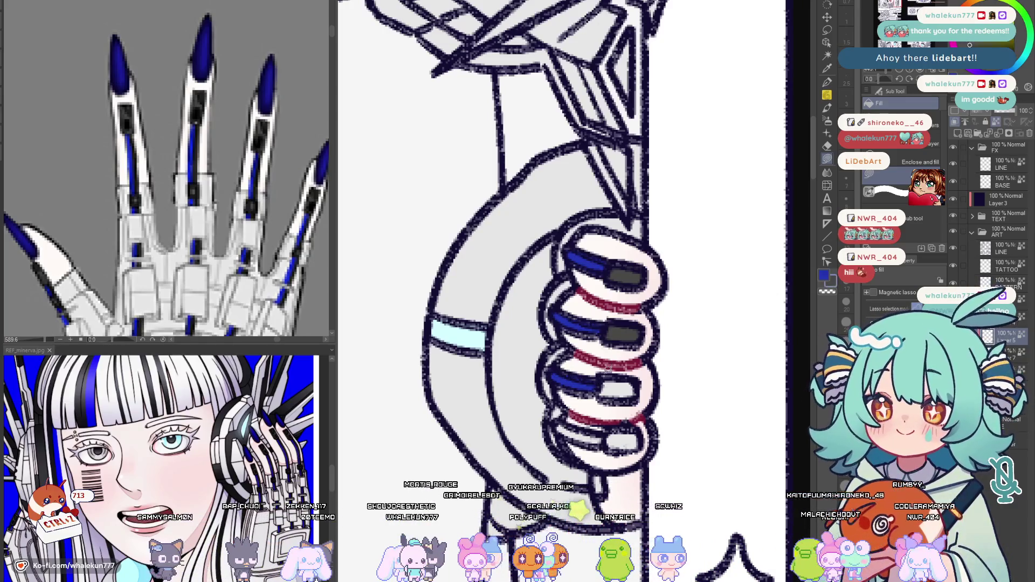
click(622, 388)
scroll(637, 374, down, 1)
scroll(638, 375, down, 1)
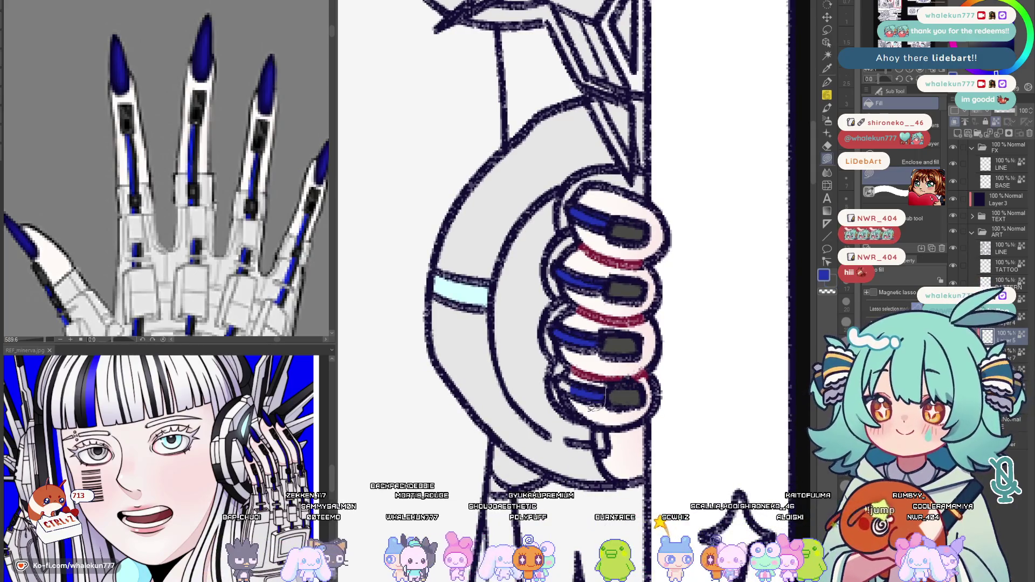
scroll(608, 386, down, 2)
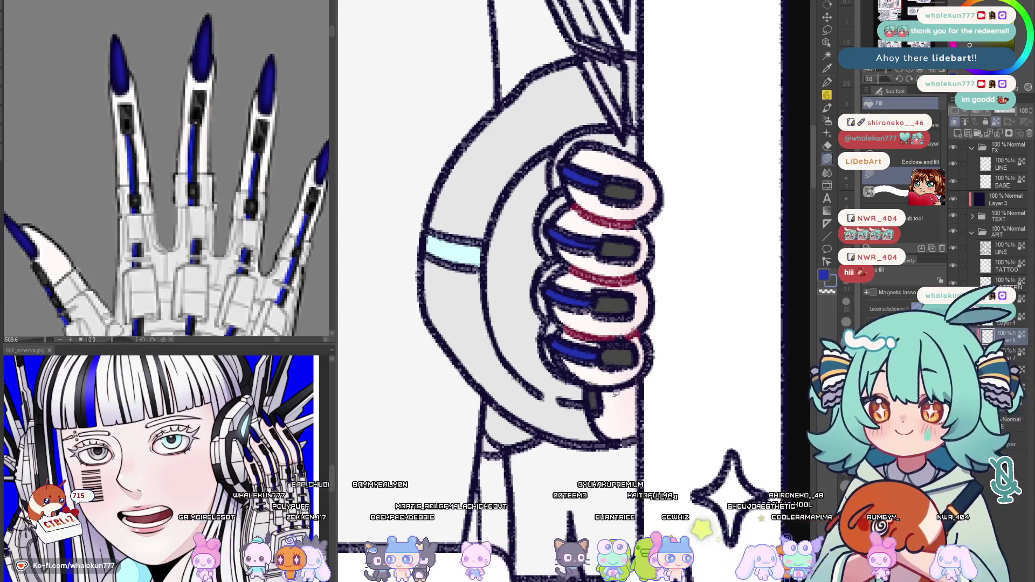
Bring the full reference hand into view and look along the headset hand
drag(252, 296, 259, 133)
scroll(257, 173, down, 3)
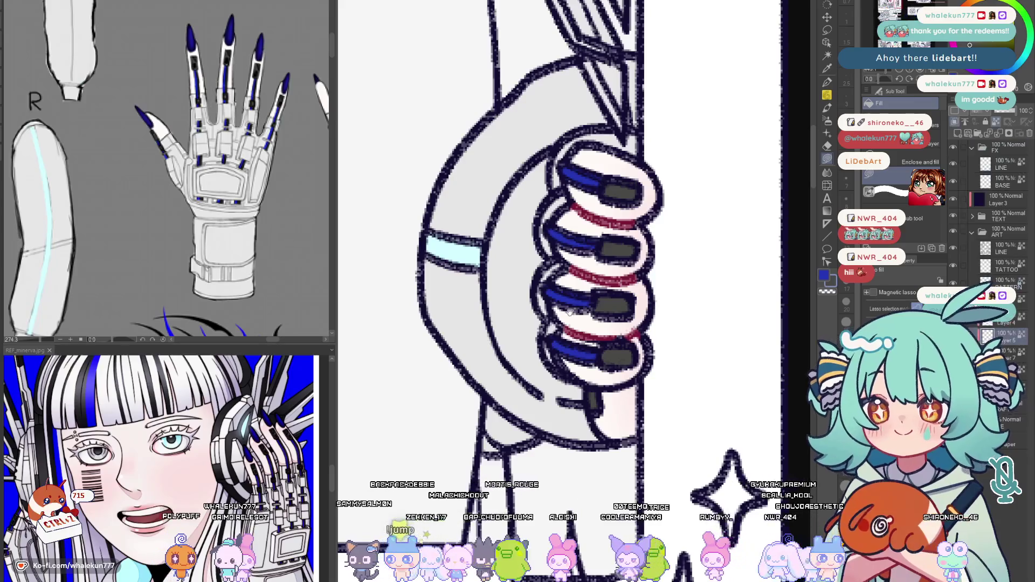
scroll(600, 372, down, 2)
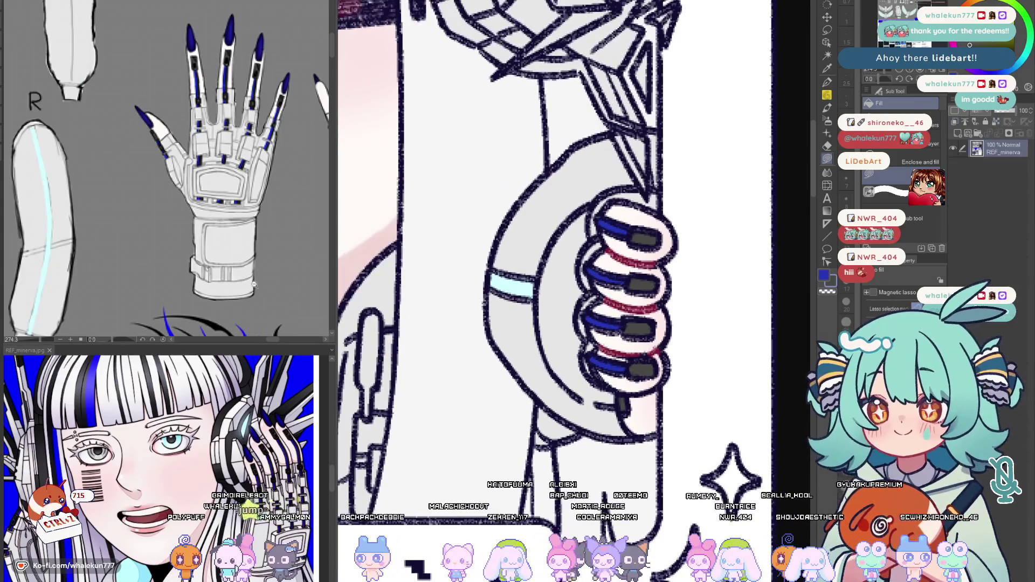
scroll(158, 272, down, 2)
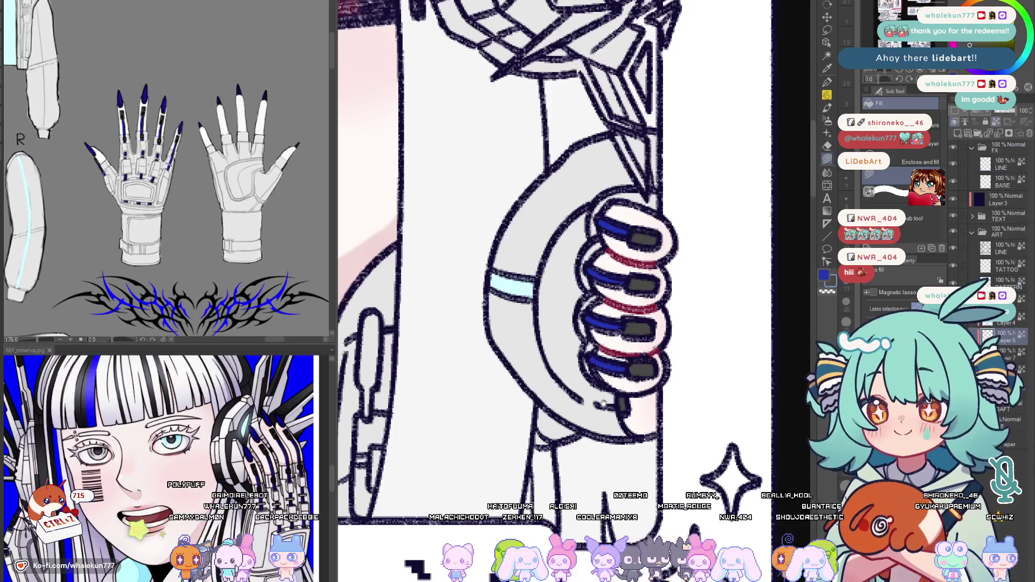
drag(547, 426, 621, 407)
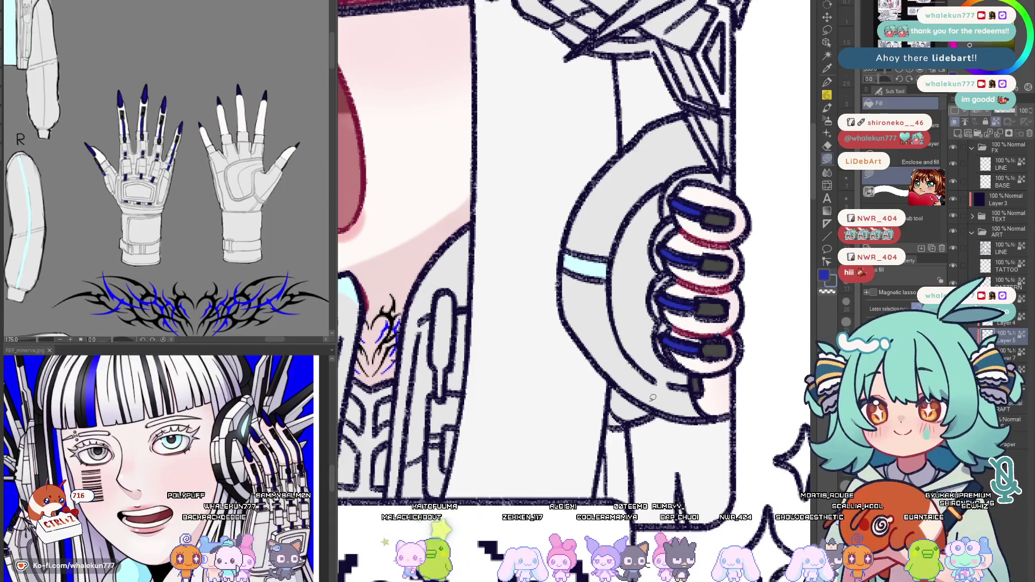
scroll(621, 462, down, 5)
scroll(550, 404, up, 1)
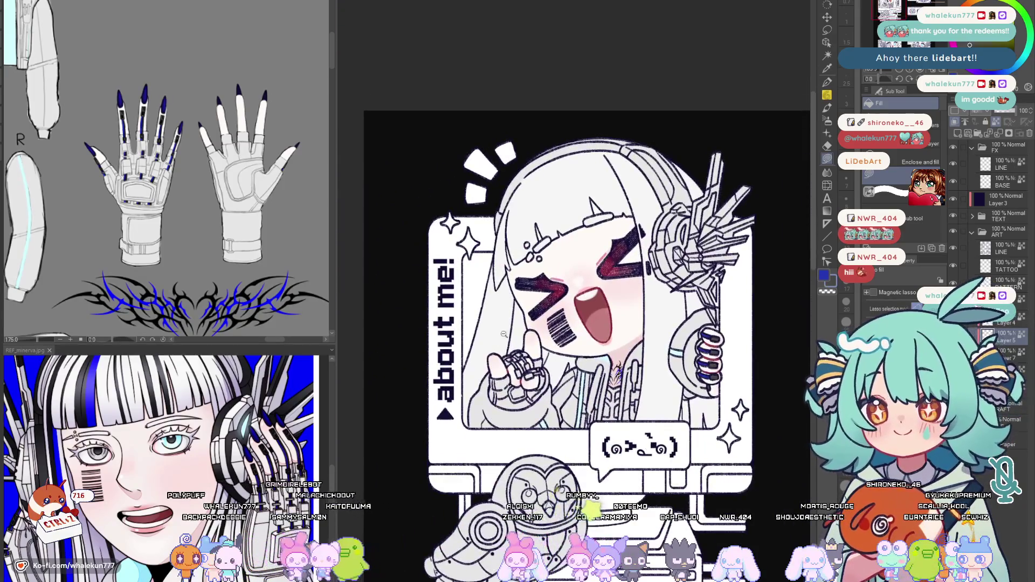
scroll(519, 372, up, 2)
scroll(497, 346, up, 2)
Fill the upper ring sections on the raised hand dark grey with a blue edge band
drag(497, 346, 400, 335)
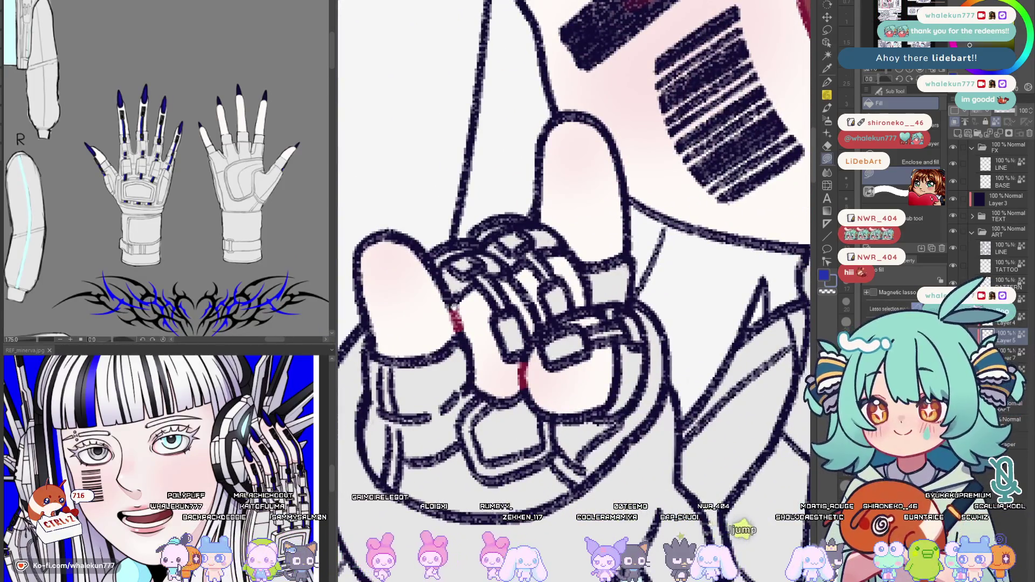
scroll(539, 285, up, 2)
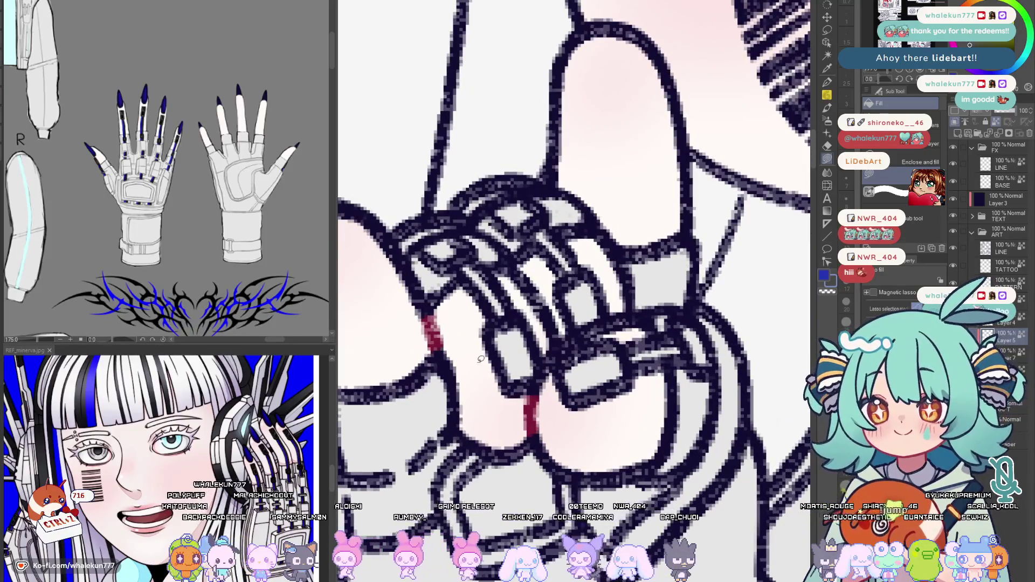
mouse_move(530, 387)
mouse_down()
mouse_move(522, 323)
mouse_move(676, 372)
mouse_up()
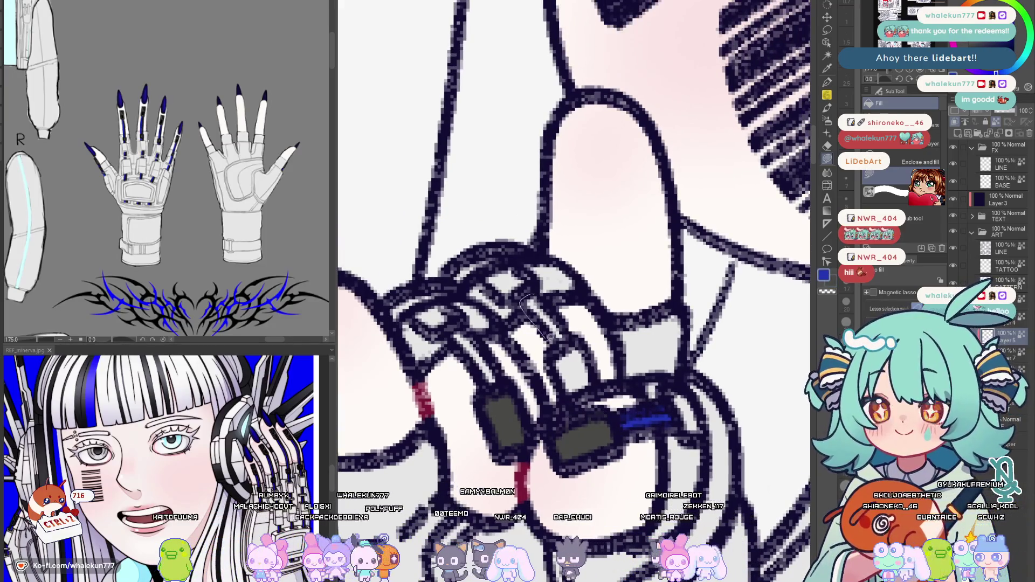
drag(562, 401, 567, 340)
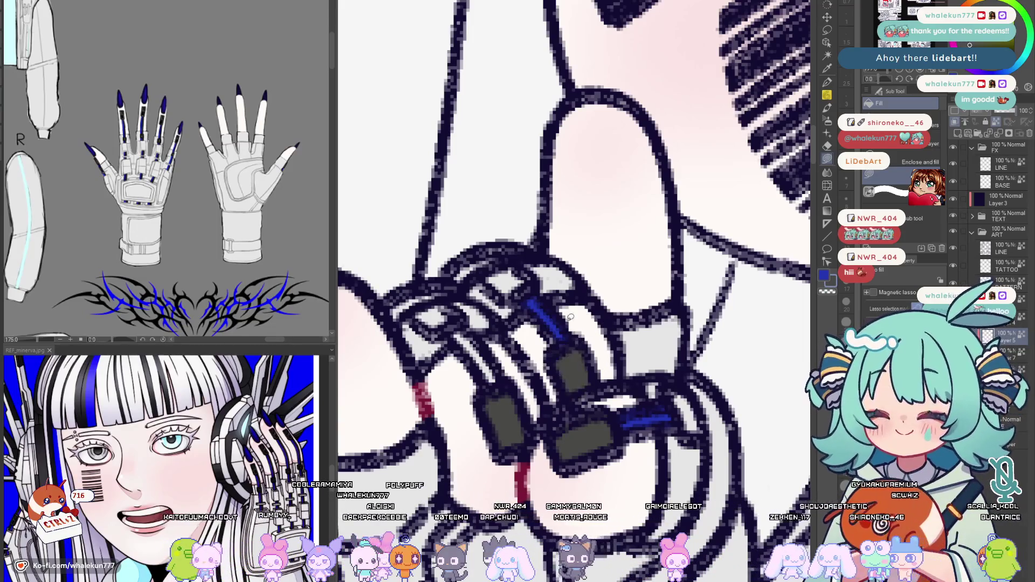
drag(449, 330, 495, 382)
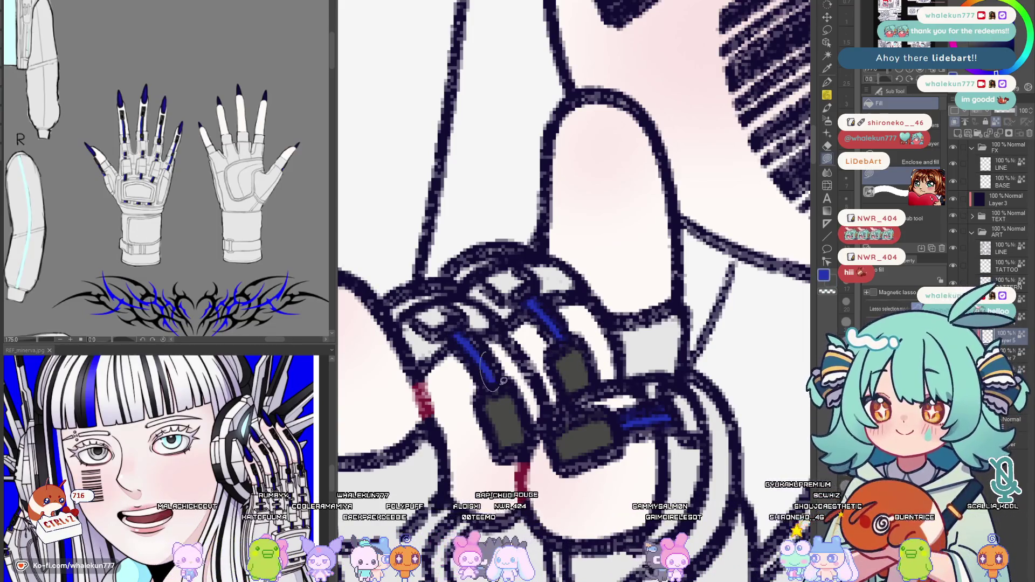
Fill the remaining lower ring sections on the raised hand dark grey
drag(492, 331, 479, 357)
drag(437, 390, 479, 369)
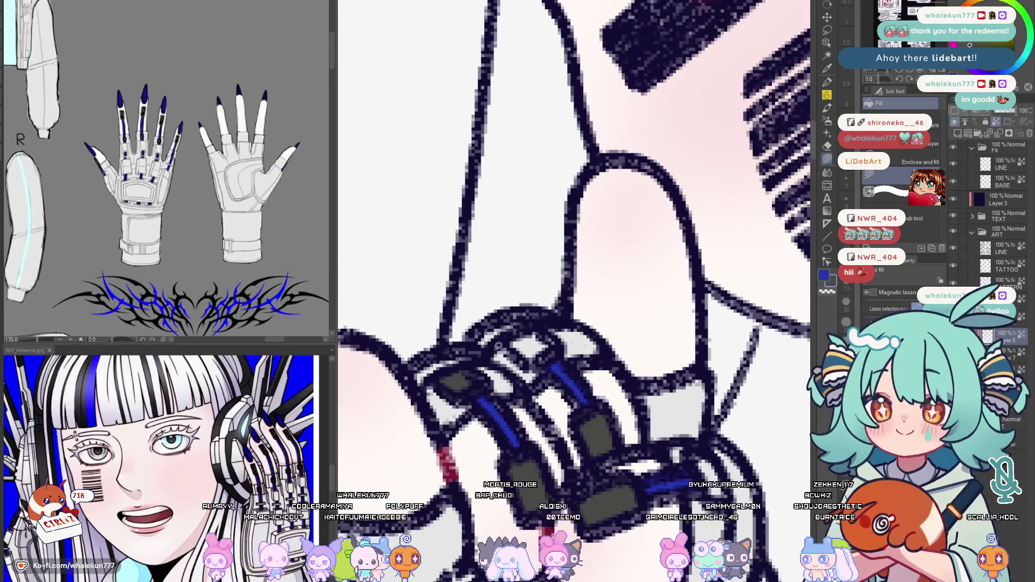
drag(558, 344, 559, 346)
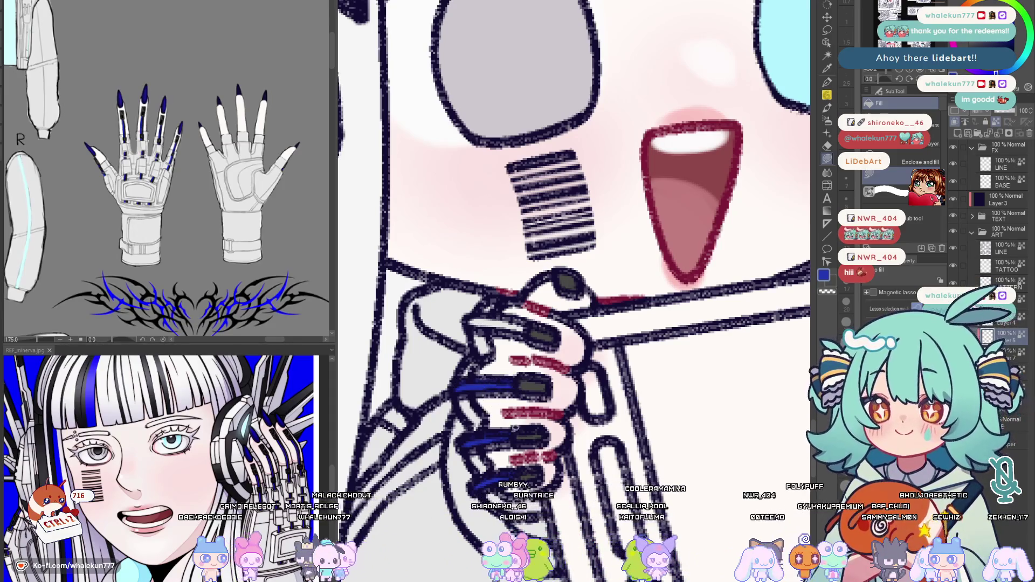
scroll(490, 442, down, 3)
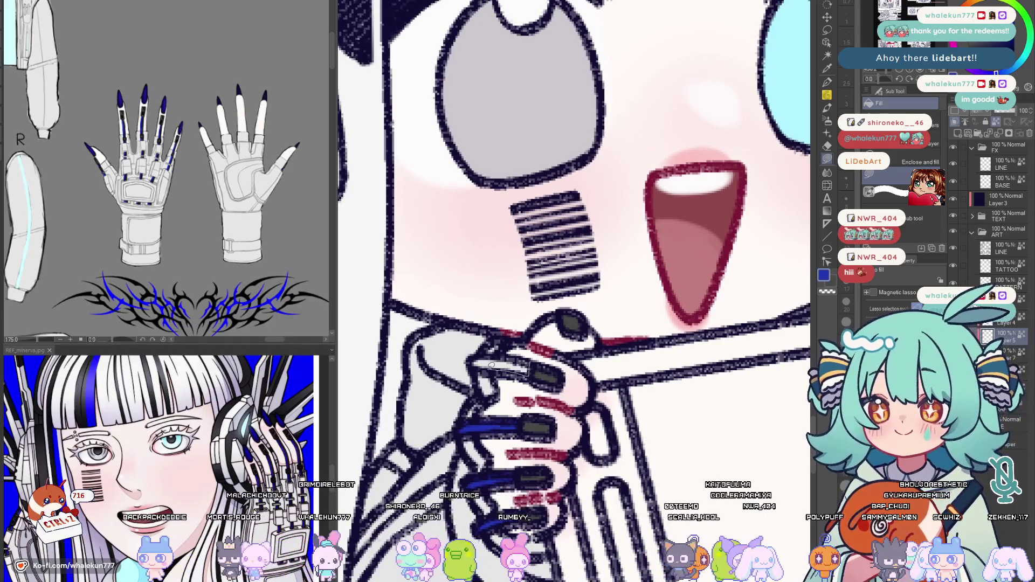
scroll(502, 353, up, 3)
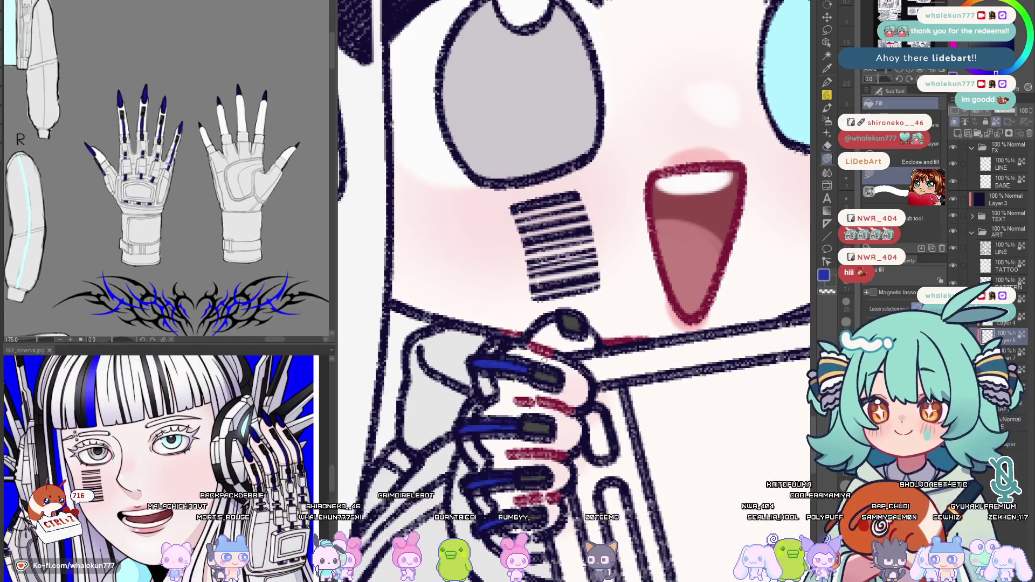
scroll(623, 350, down, 3)
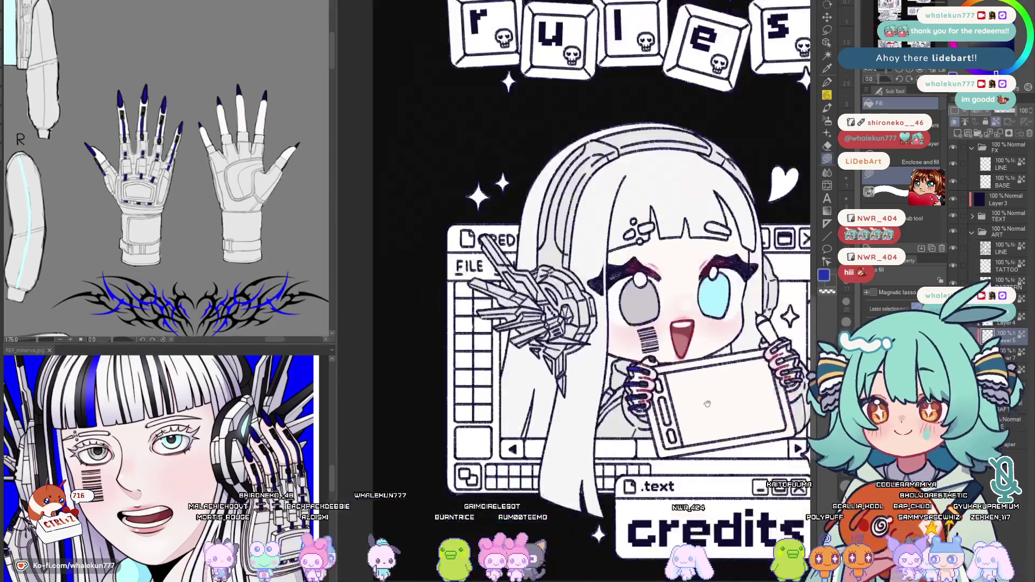
scroll(561, 357, up, 2)
scroll(560, 357, up, 2)
scroll(561, 357, down, 1)
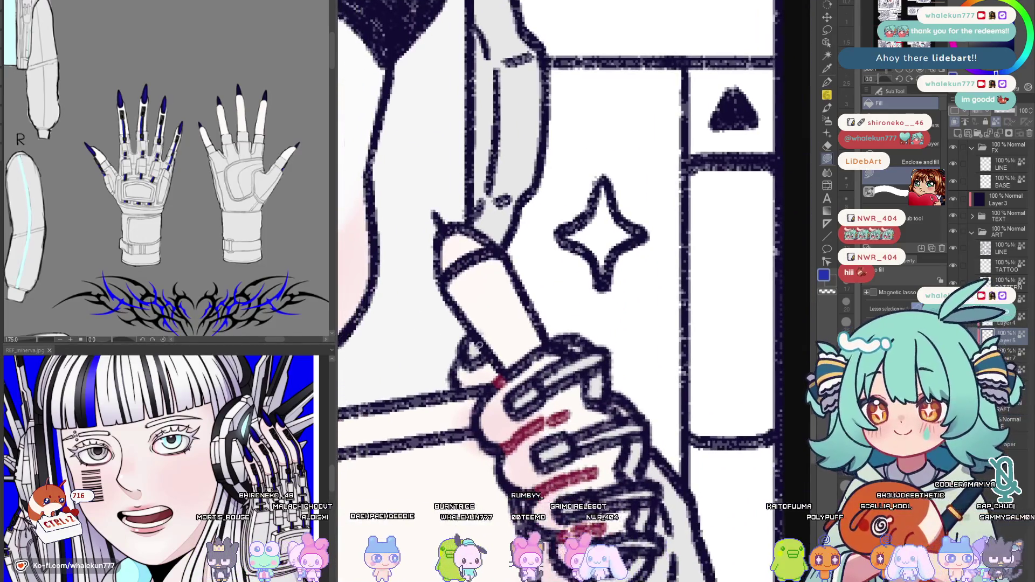
scroll(506, 347, down, 1)
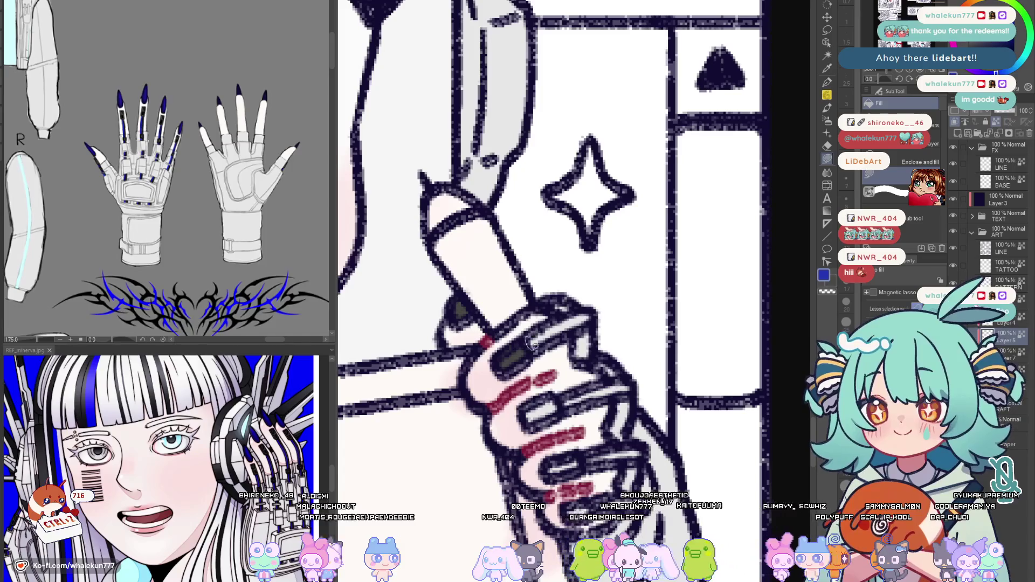
Add blue bands to the tablet hand's rings and fill the lower ring cap dark grey
drag(598, 309, 597, 311)
scroll(564, 354, down, 1)
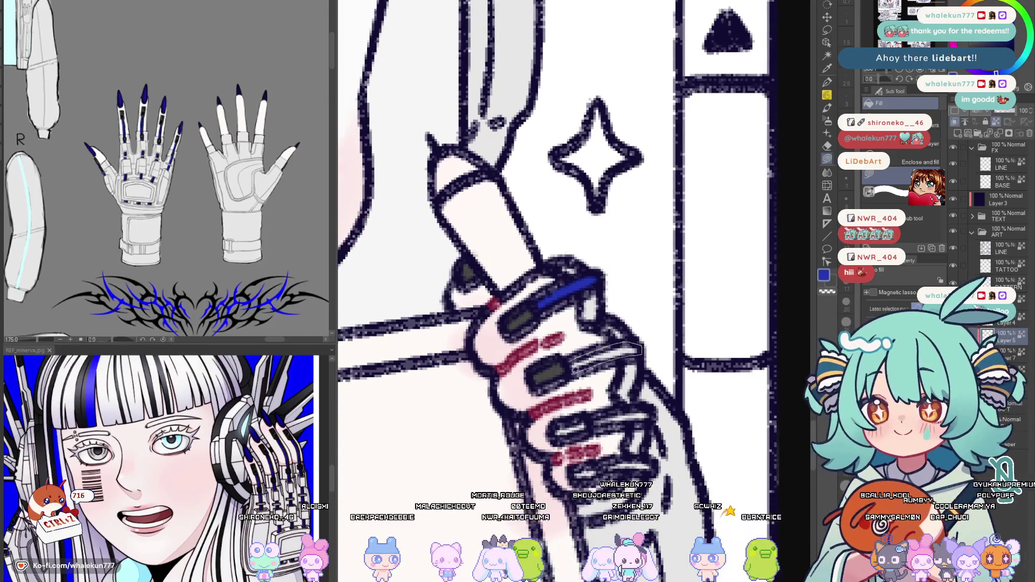
drag(640, 349, 579, 316)
scroll(579, 315, down, 1)
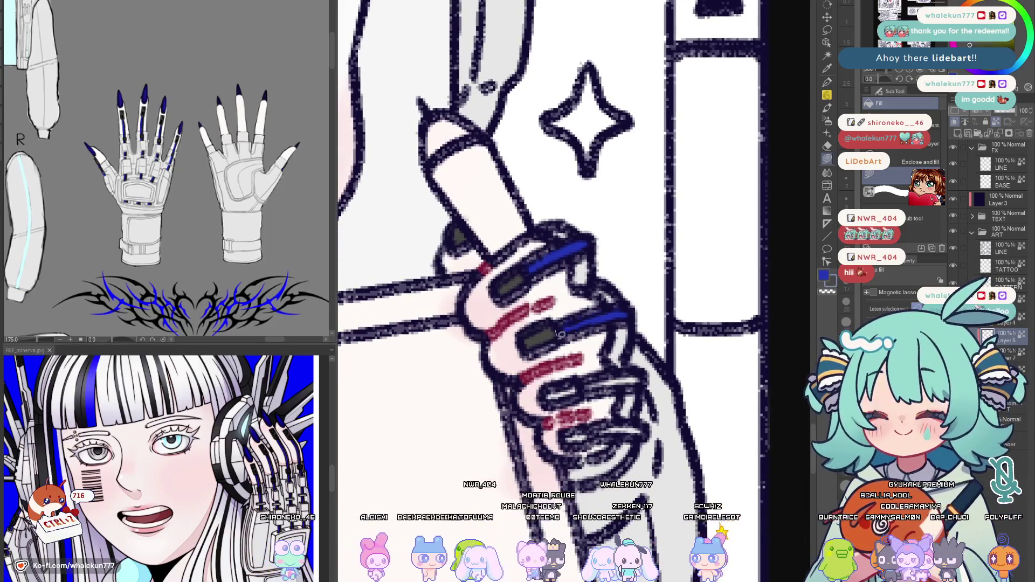
scroll(602, 372, down, 1)
drag(569, 369, 553, 359)
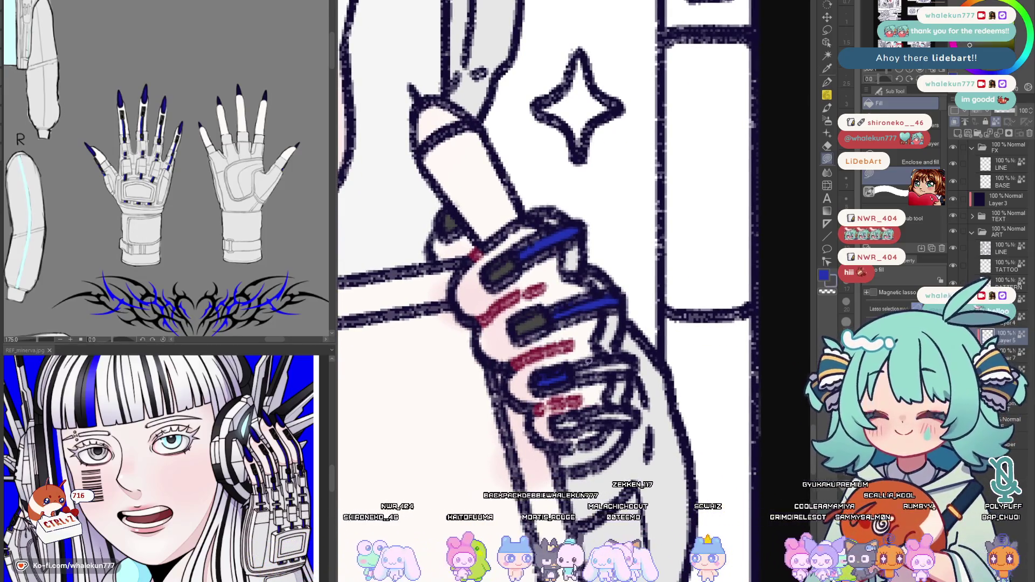
drag(624, 352, 619, 355)
scroll(620, 354, down, 1)
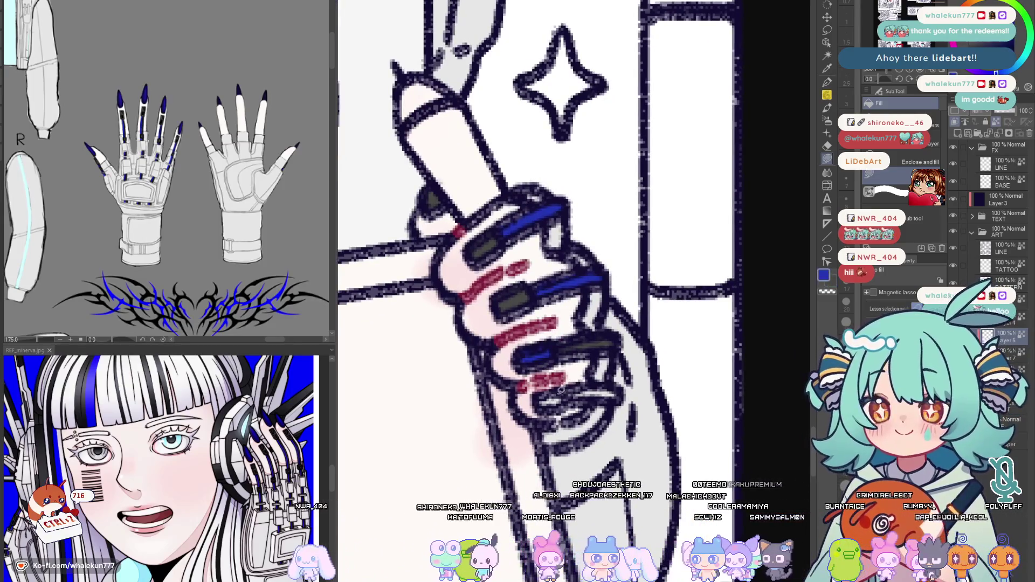
Fill the lowest and ring-finger caps dark grey, undoing the fill that covered a blue stripe
drag(619, 395, 566, 398)
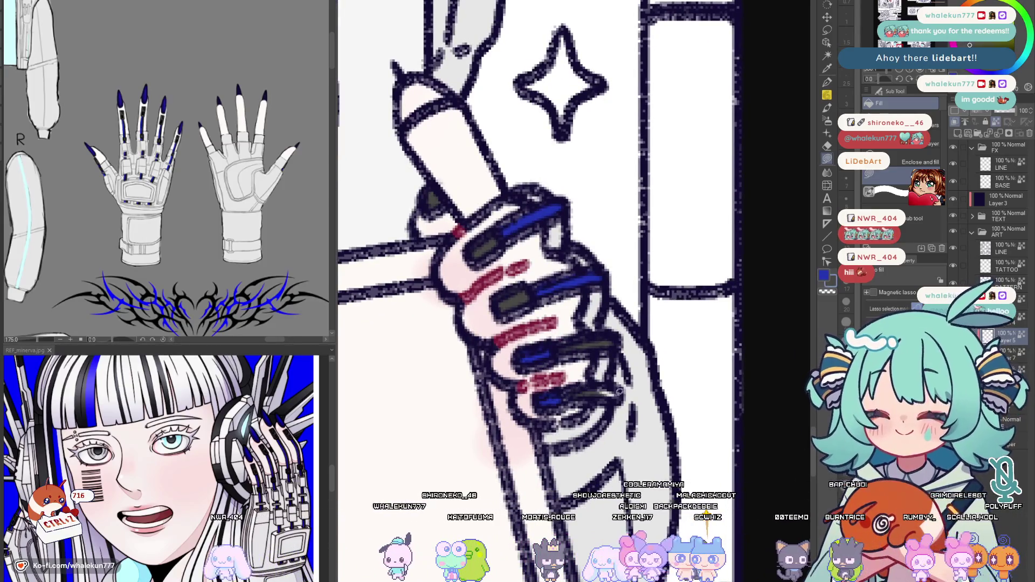
mouse_move(558, 340)
mouse_down()
mouse_move(522, 368)
mouse_move(538, 412)
mouse_up()
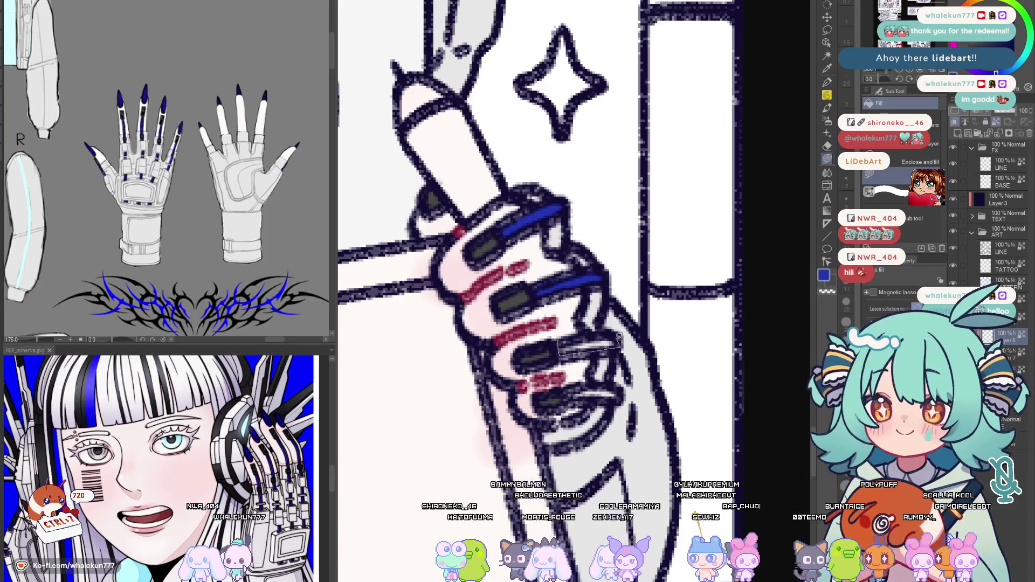
key(ctrl+z)
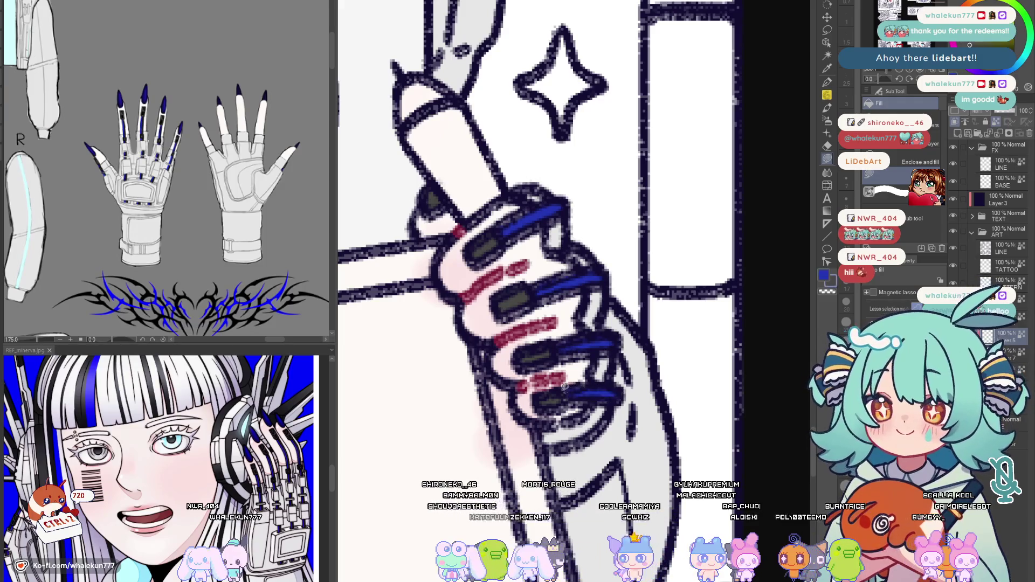
scroll(596, 360, down, 5)
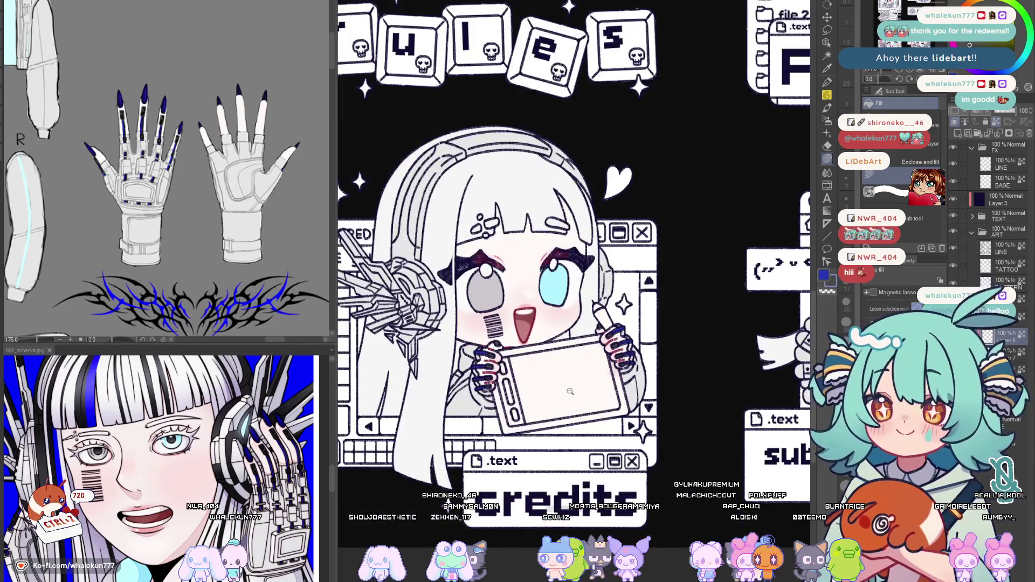
scroll(569, 392, up, 2)
scroll(570, 392, down, 3)
drag(569, 392, 484, 399)
scroll(484, 399, up, 5)
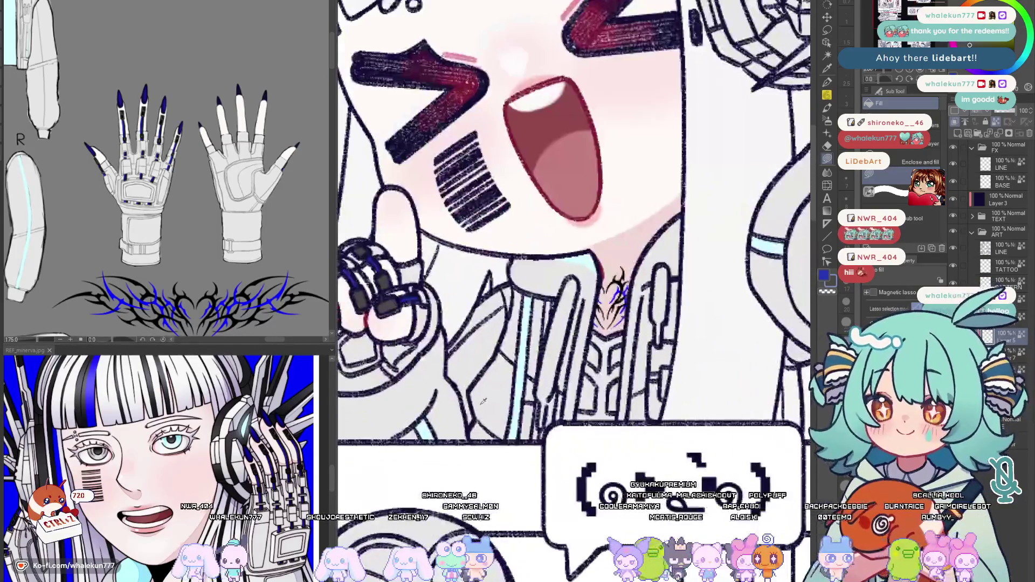
scroll(566, 348, down, 5)
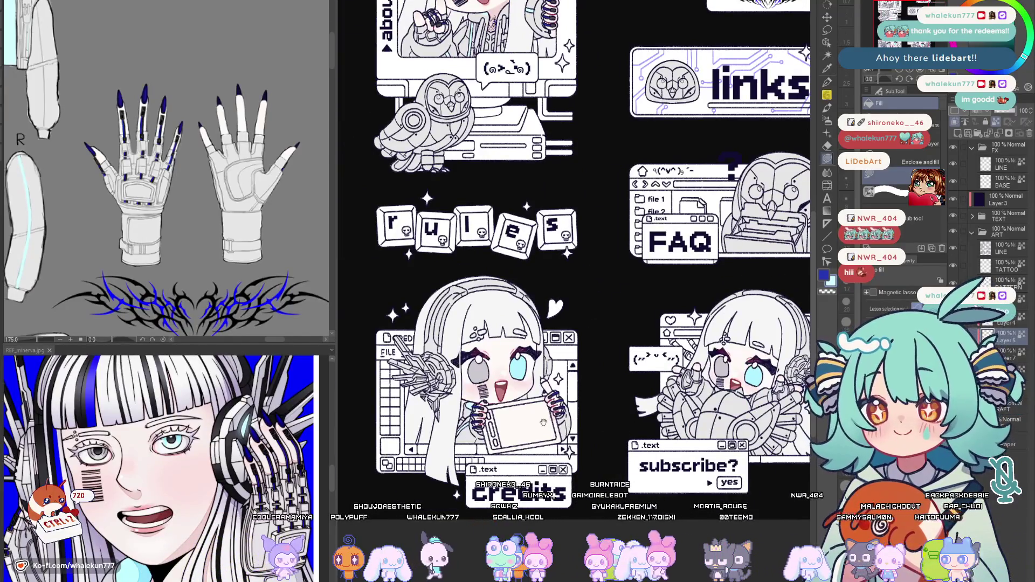
mouse_move(146, 332)
mouse_down()
mouse_move(178, 250)
mouse_move(209, 423)
mouse_up()
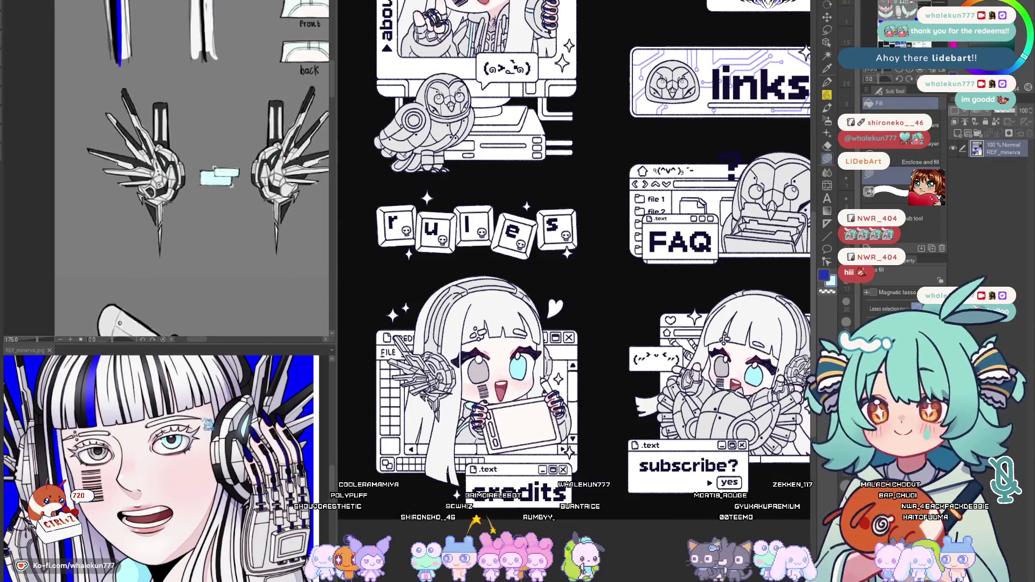
scroll(220, 285, up, 1)
scroll(221, 285, up, 2)
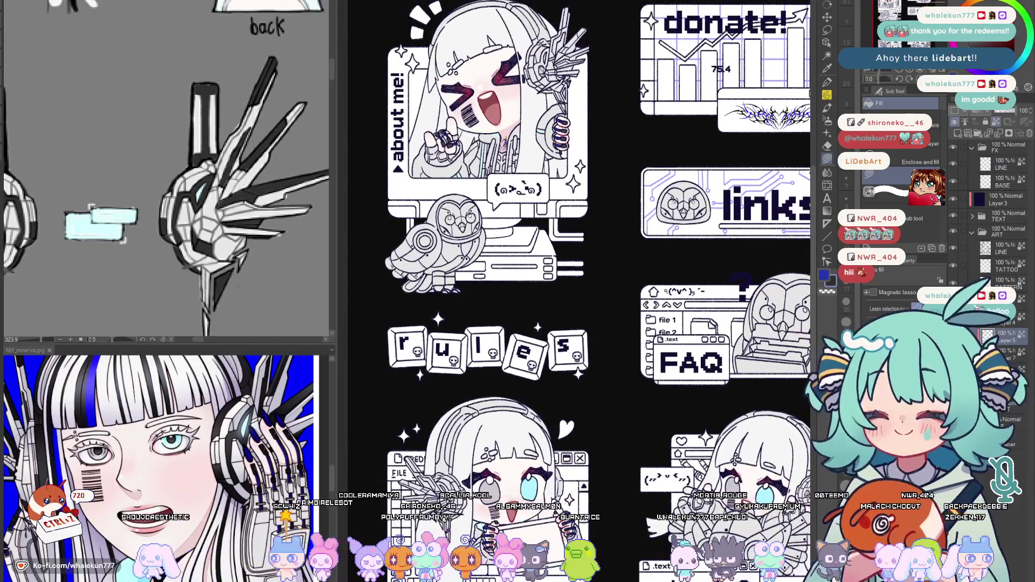
scroll(525, 367, down, 1)
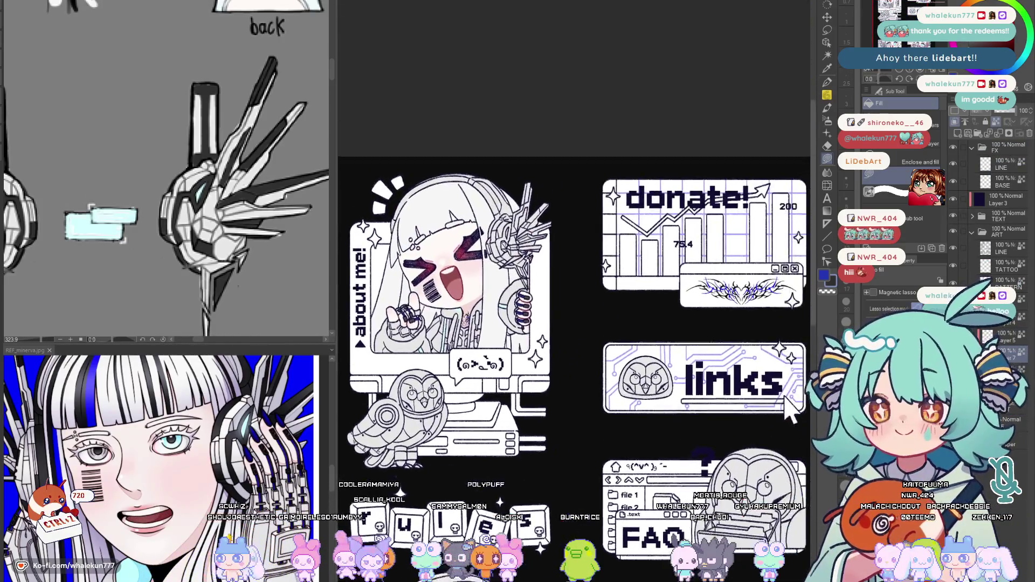
scroll(525, 367, up, 3)
scroll(525, 367, up, 3)
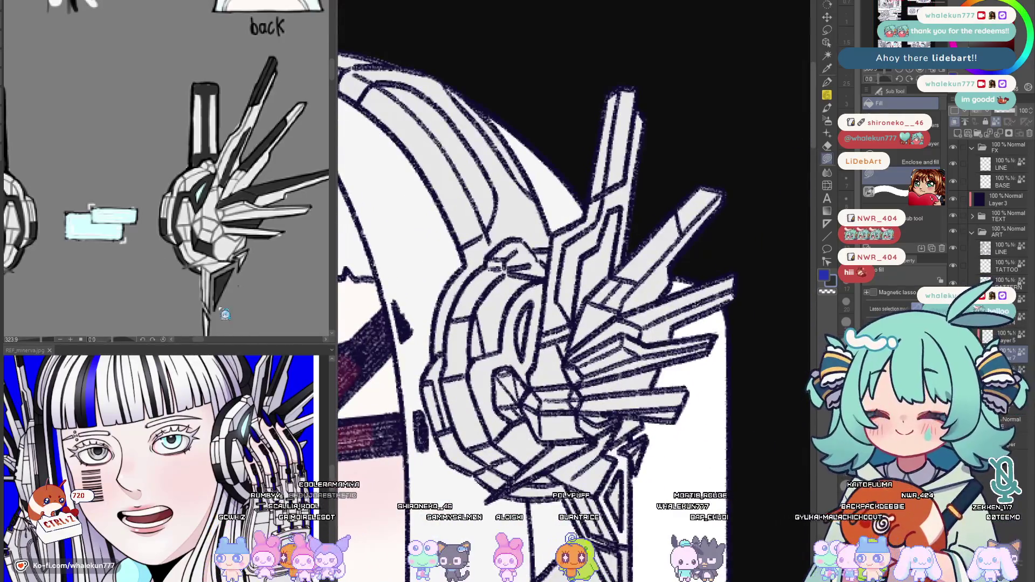
scroll(474, 419, up, 1)
scroll(474, 418, up, 1)
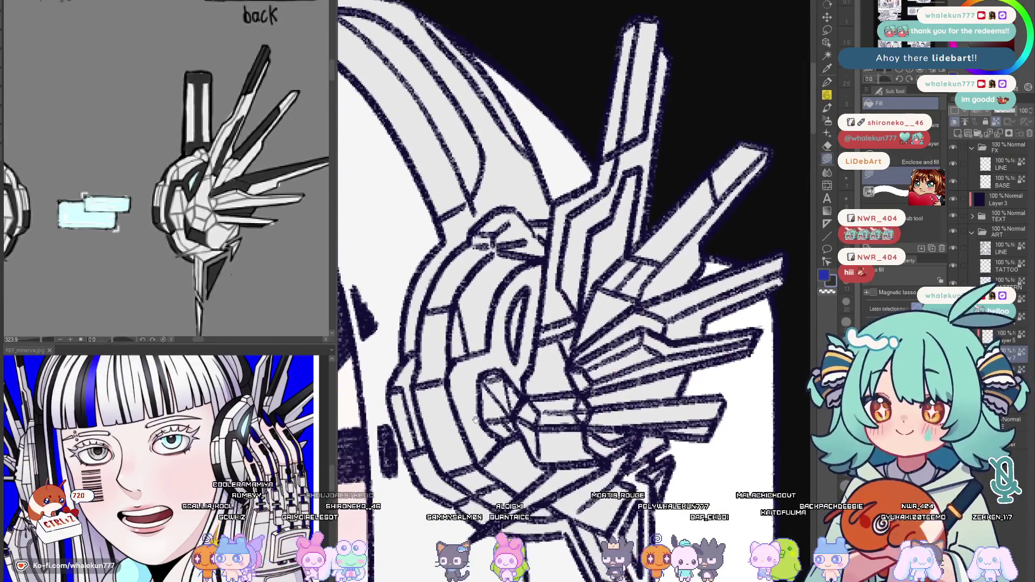
scroll(474, 419, down, 2)
scroll(474, 419, up, 1)
scroll(474, 418, up, 2)
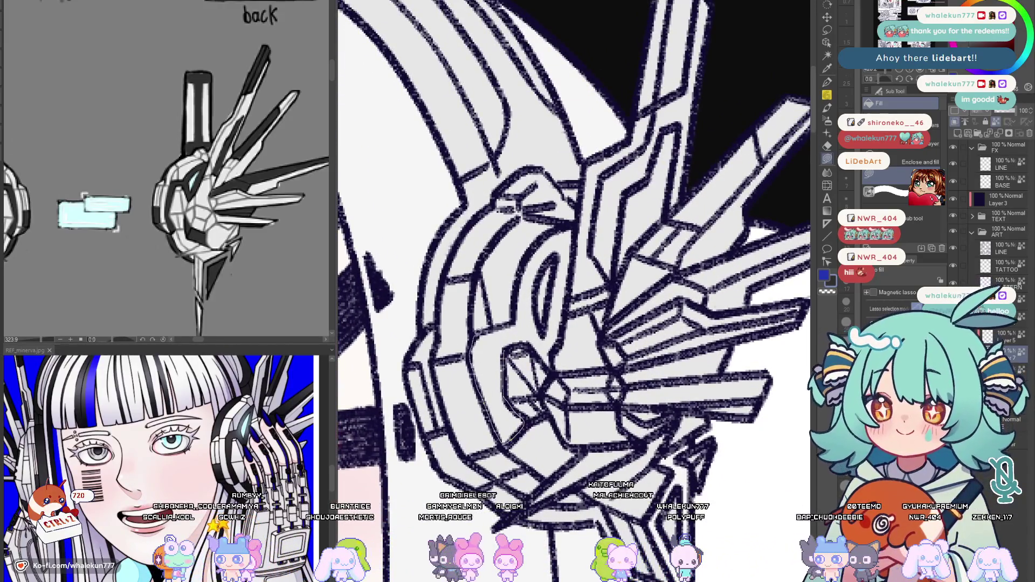
Shade the headset's left side and lower-left part dark grey
drag(485, 391, 518, 325)
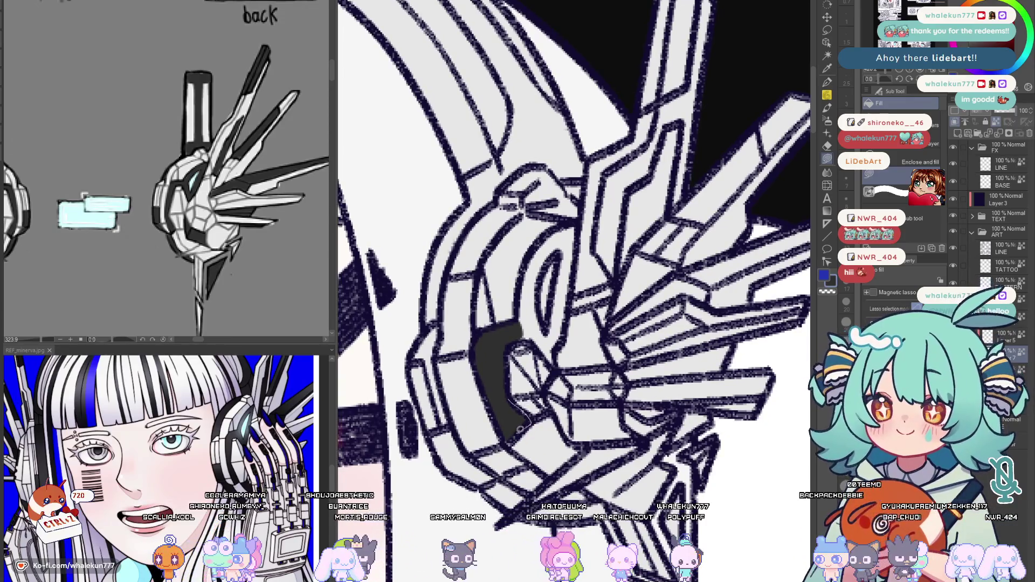
scroll(516, 421, up, 1)
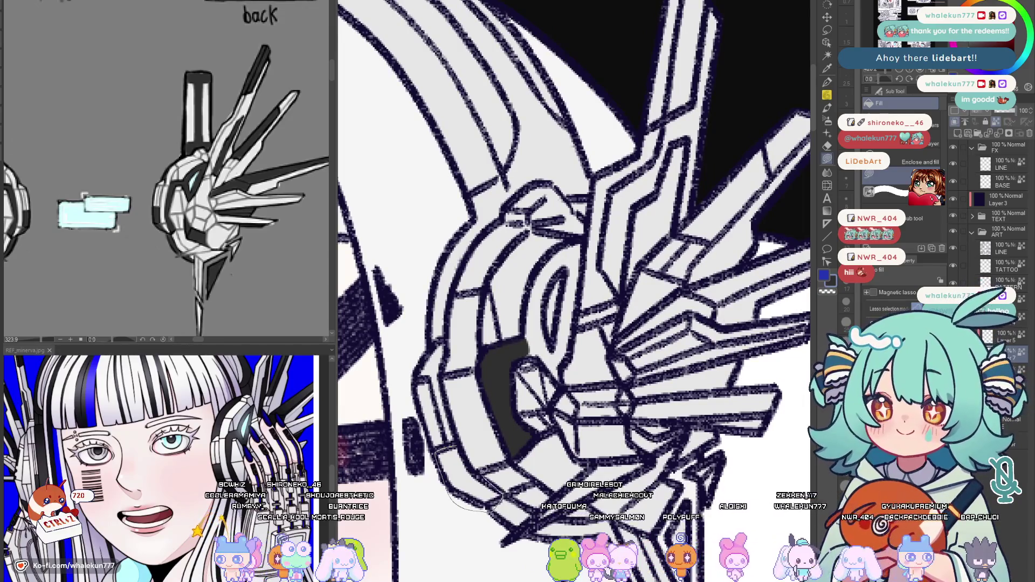
drag(485, 447, 441, 486)
scroll(464, 431, down, 1)
drag(566, 324, 542, 275)
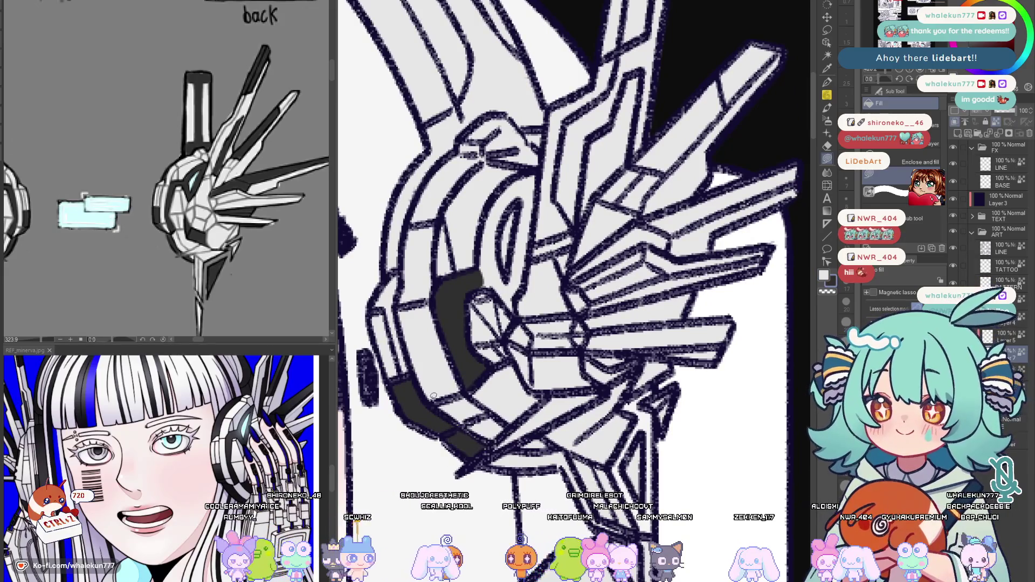
drag(553, 416, 533, 404)
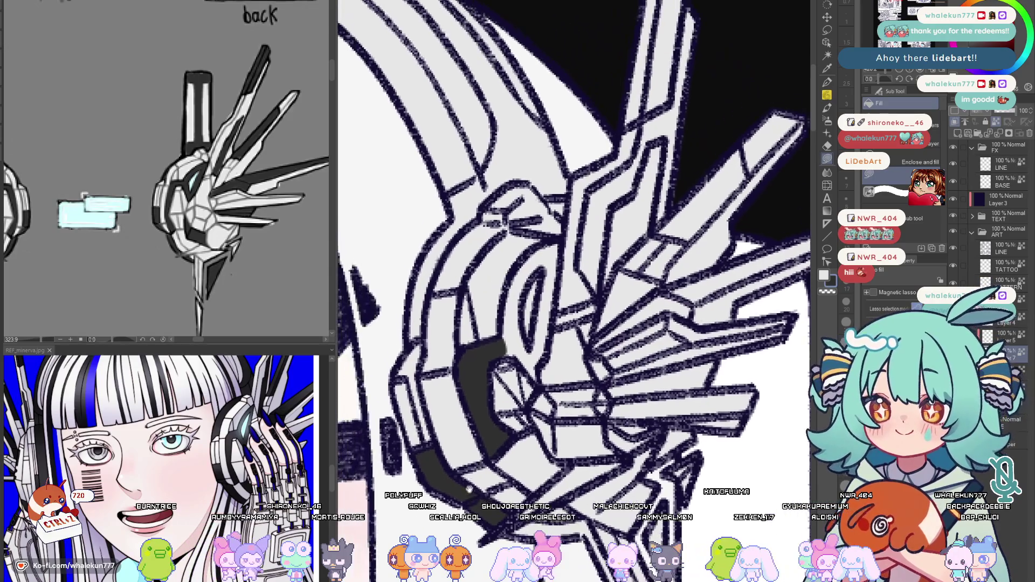
Move the view across the headset up to the top of the headband
drag(450, 431, 518, 575)
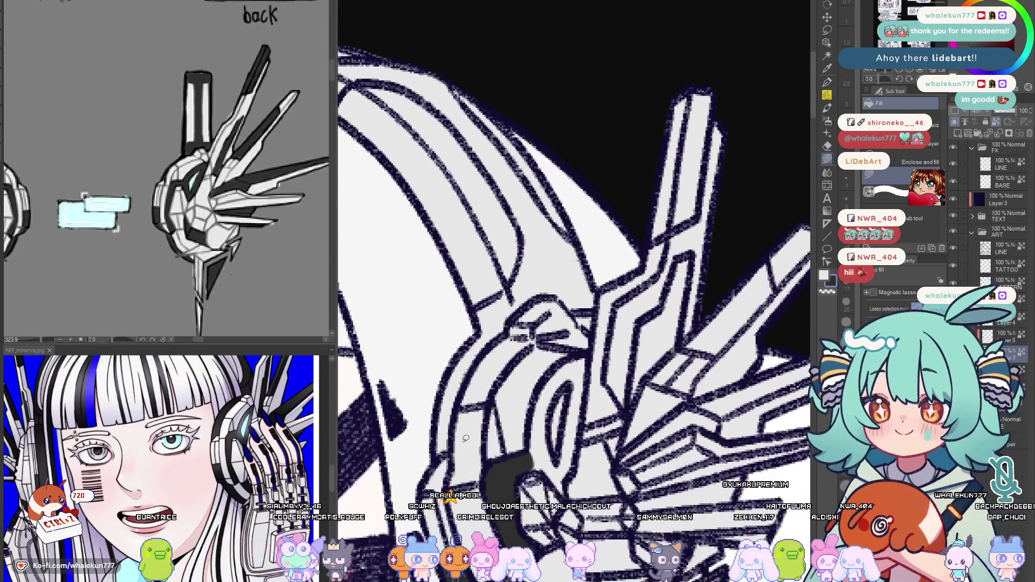
drag(450, 468, 456, 437)
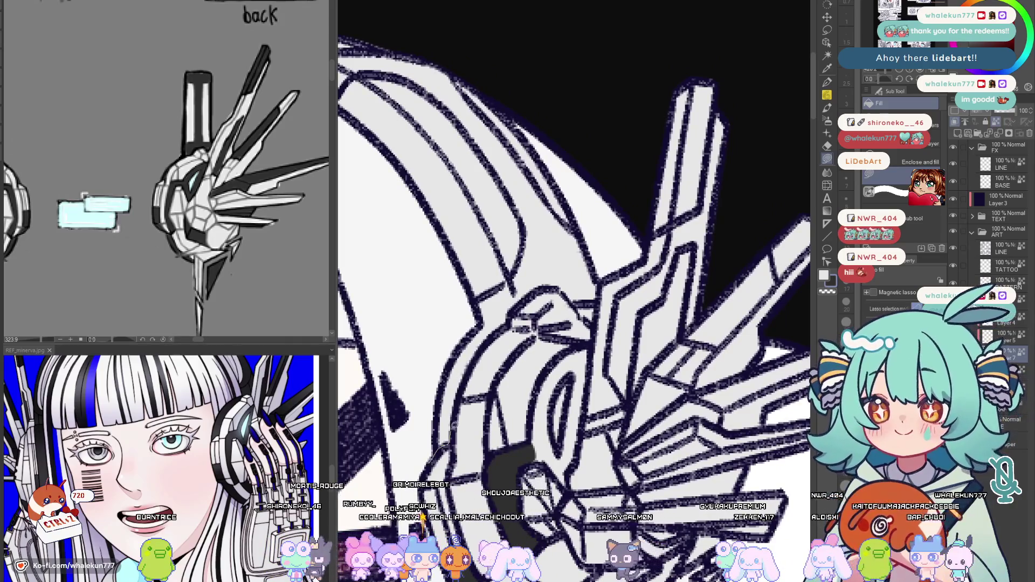
mouse_move(470, 320)
mouse_down()
mouse_move(485, 441)
mouse_move(505, 352)
mouse_move(489, 391)
mouse_up()
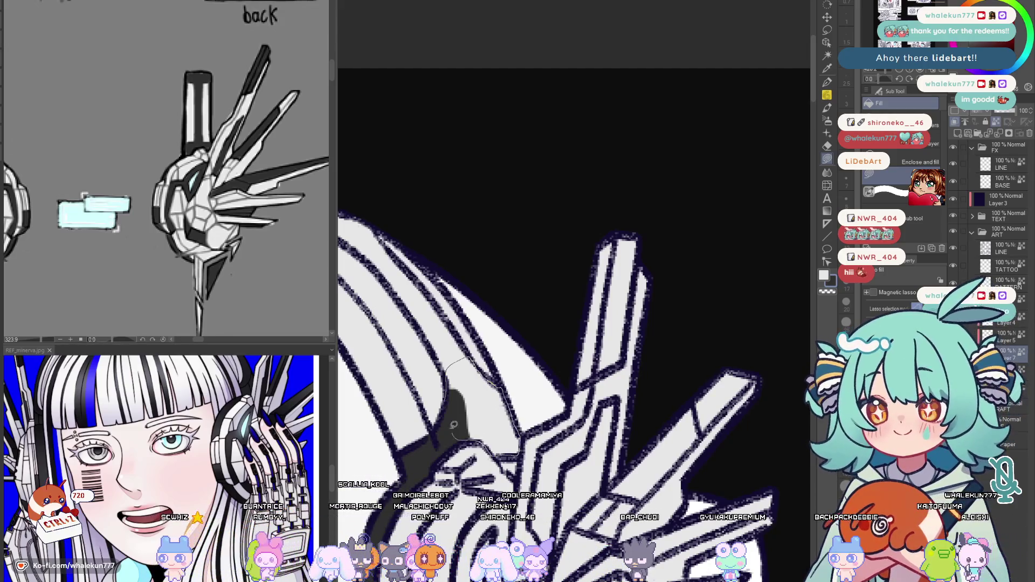
Shade the headband arc and an area inside the headphone ring dark grey
drag(454, 425, 453, 428)
scroll(429, 423, down, 1)
scroll(405, 423, down, 1)
scroll(380, 422, down, 1)
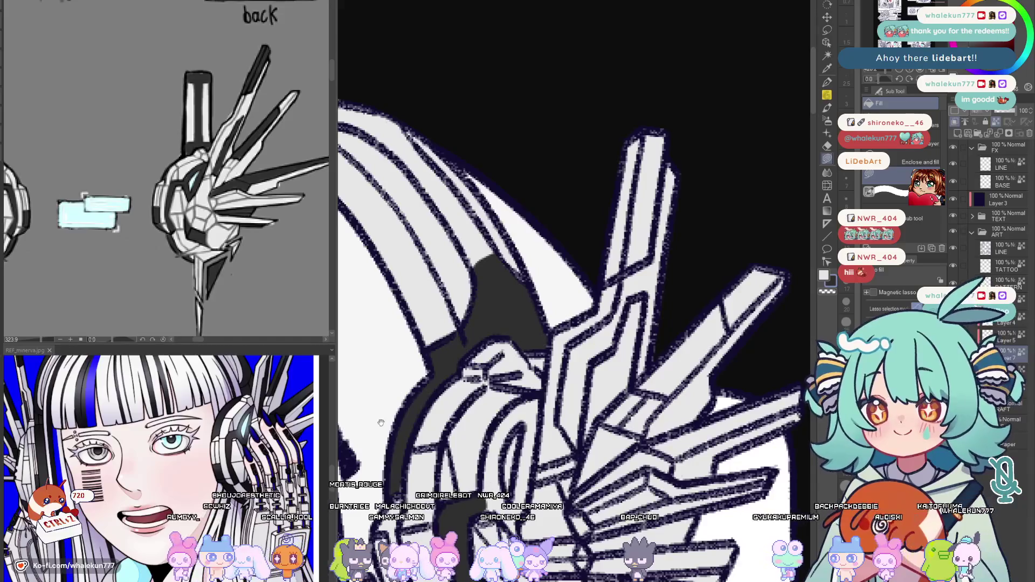
scroll(380, 423, down, 1)
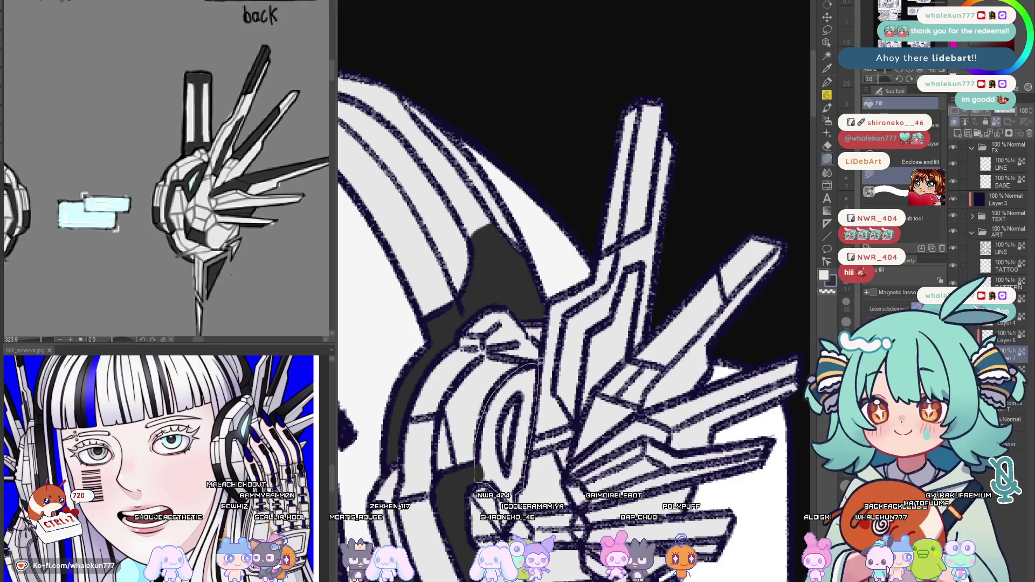
click(192, 179)
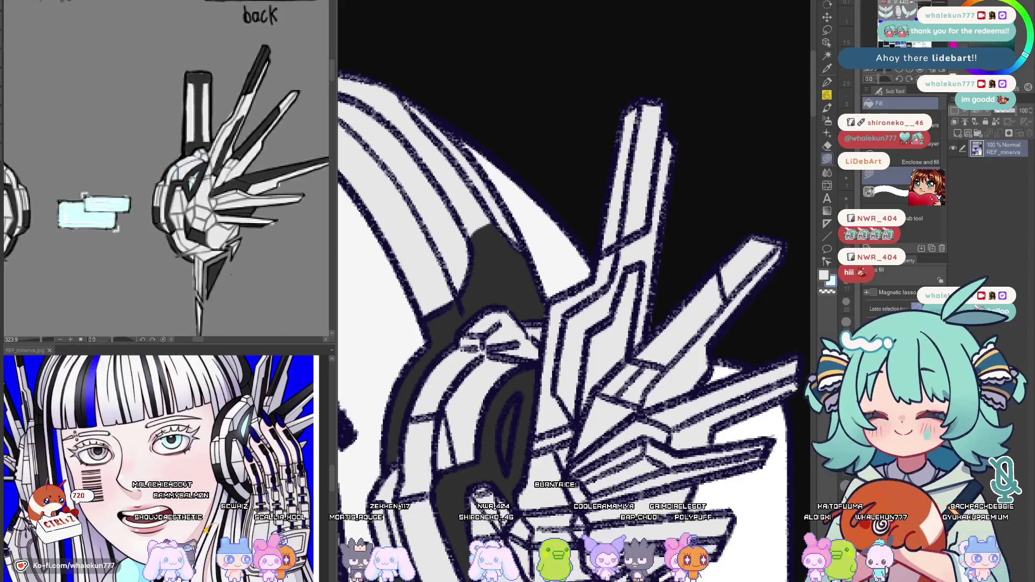
click(526, 388)
mouse_move(502, 396)
mouse_down()
mouse_move(528, 386)
mouse_move(517, 396)
mouse_up()
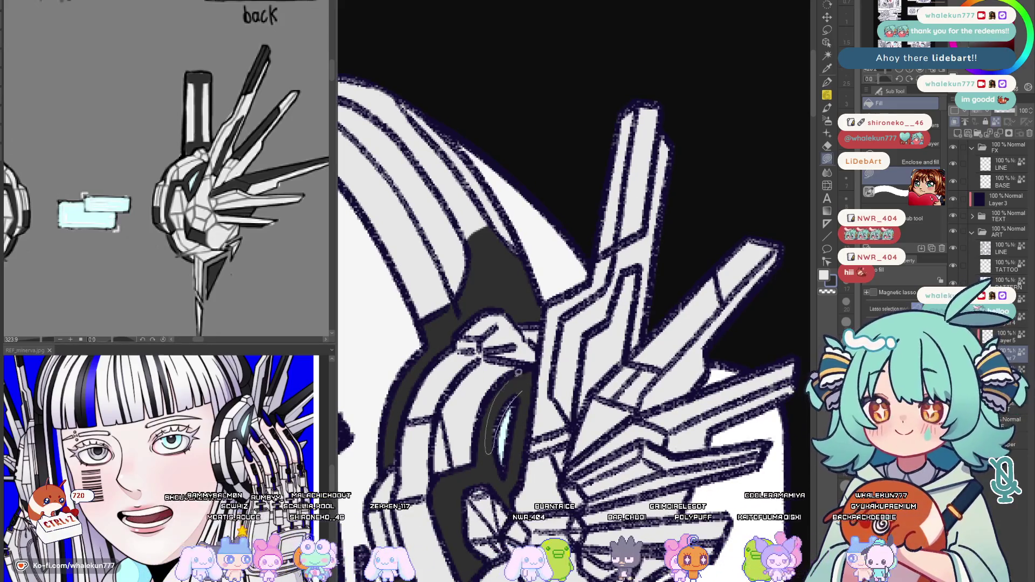
scroll(525, 388, up, 3)
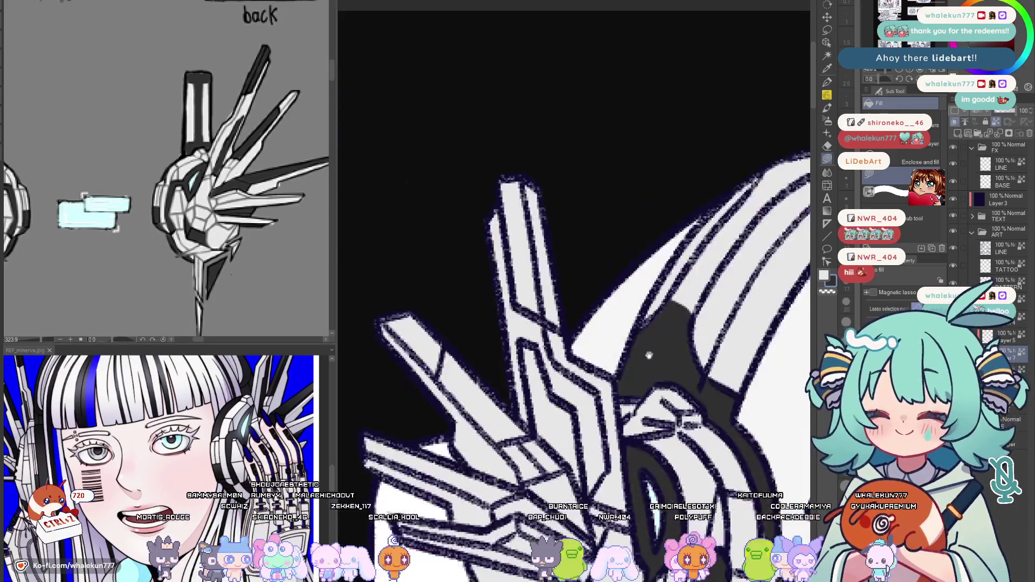
drag(519, 357, 587, 325)
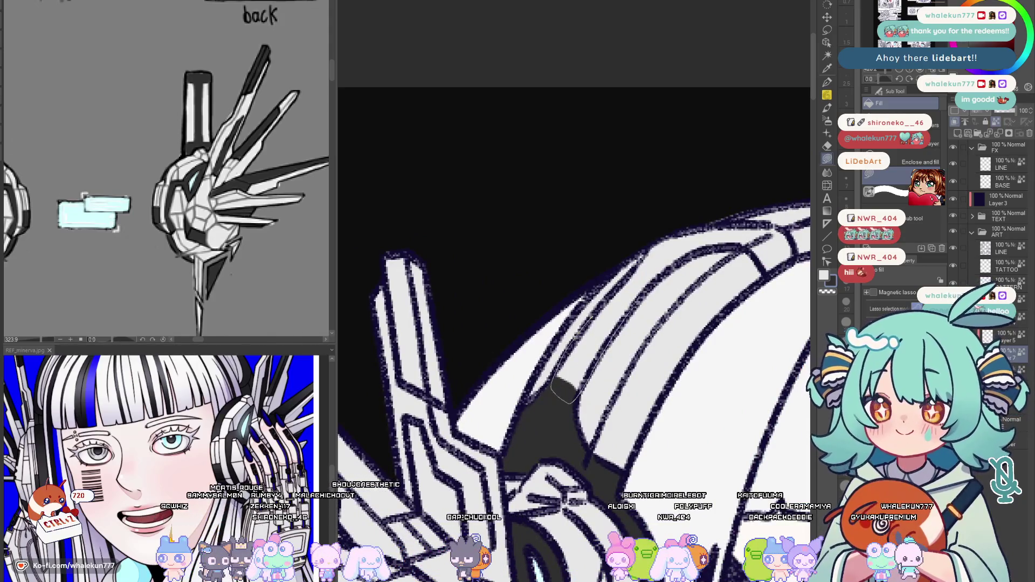
Shade the stripe along the helmet dome dark grey, then reset the view to the whole artwork
mouse_move(575, 398)
mouse_down()
mouse_move(580, 355)
mouse_move(676, 331)
mouse_up()
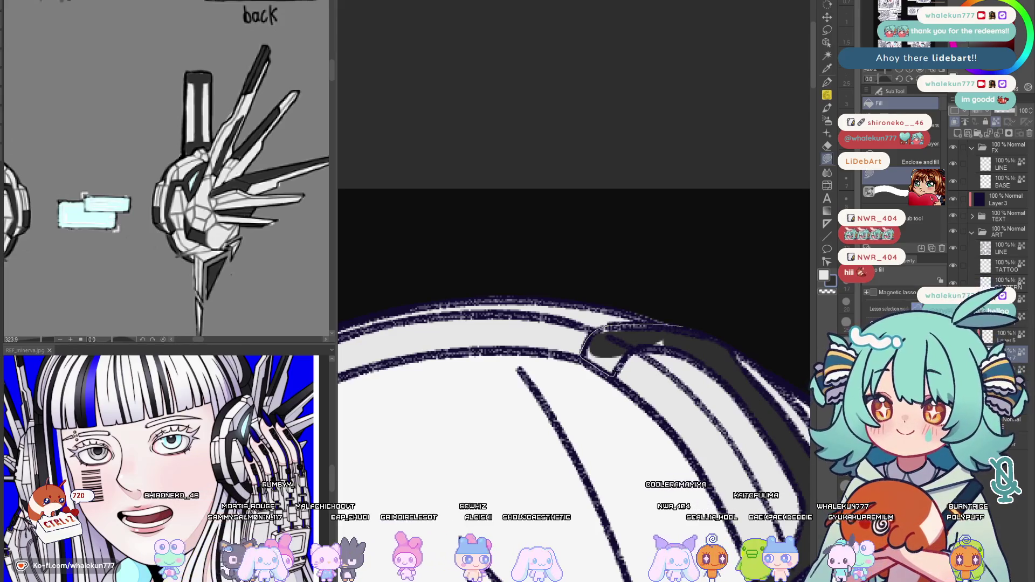
mouse_move(659, 342)
mouse_down()
mouse_move(614, 331)
mouse_move(629, 373)
mouse_move(647, 348)
mouse_up()
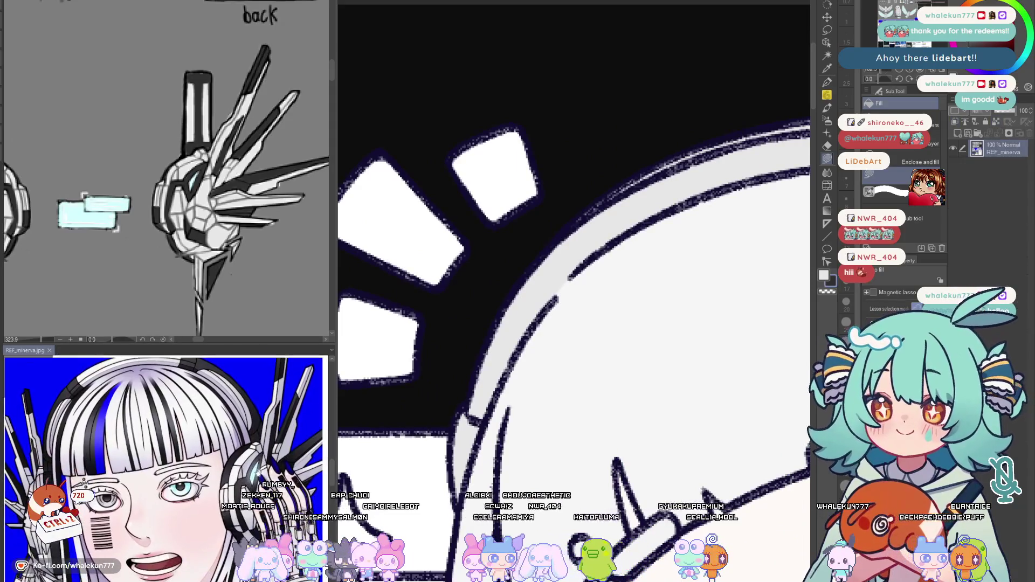
mouse_move(555, 370)
mouse_down()
mouse_move(550, 398)
mouse_move(572, 411)
mouse_up()
mouse_move(422, 363)
mouse_down()
mouse_move(506, 377)
mouse_move(578, 254)
mouse_move(501, 238)
mouse_move(511, 261)
mouse_up()
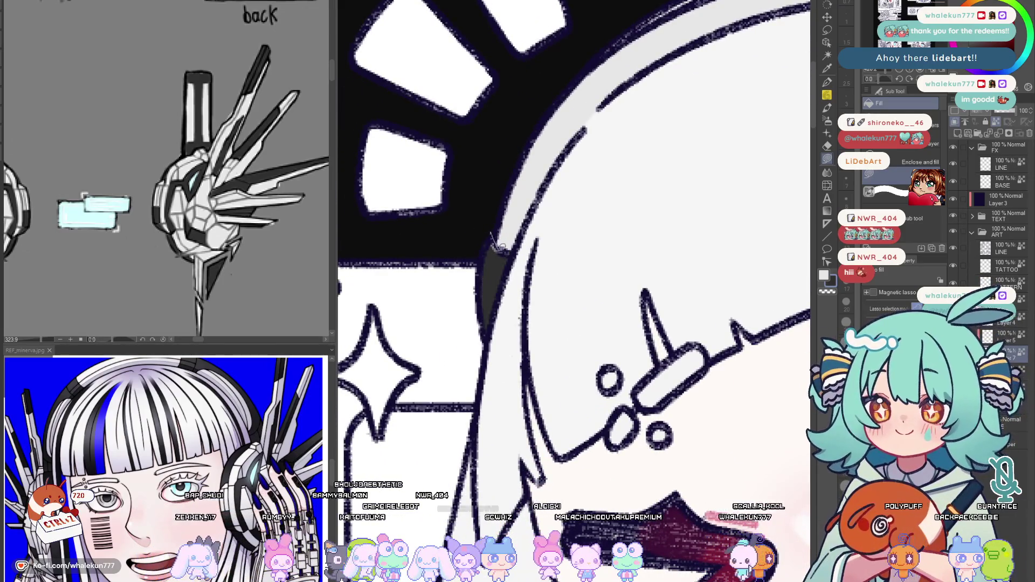
key(ctrl+0)
scroll(566, 324, up, 3)
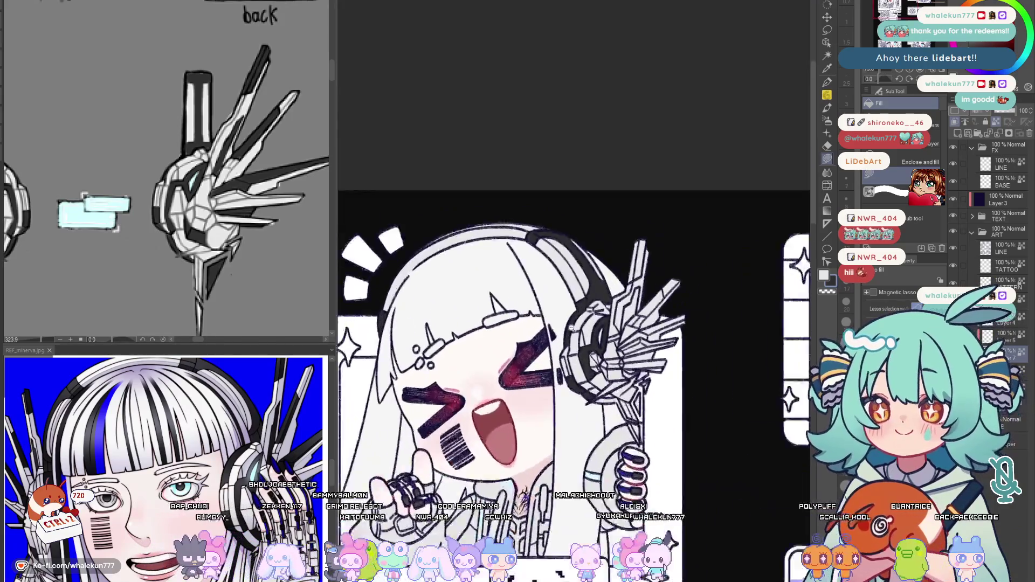
scroll(244, 288, down, 3)
Shade the spike's left half and inner sections dark grey, flipping the view to check
drag(245, 289, 242, 339)
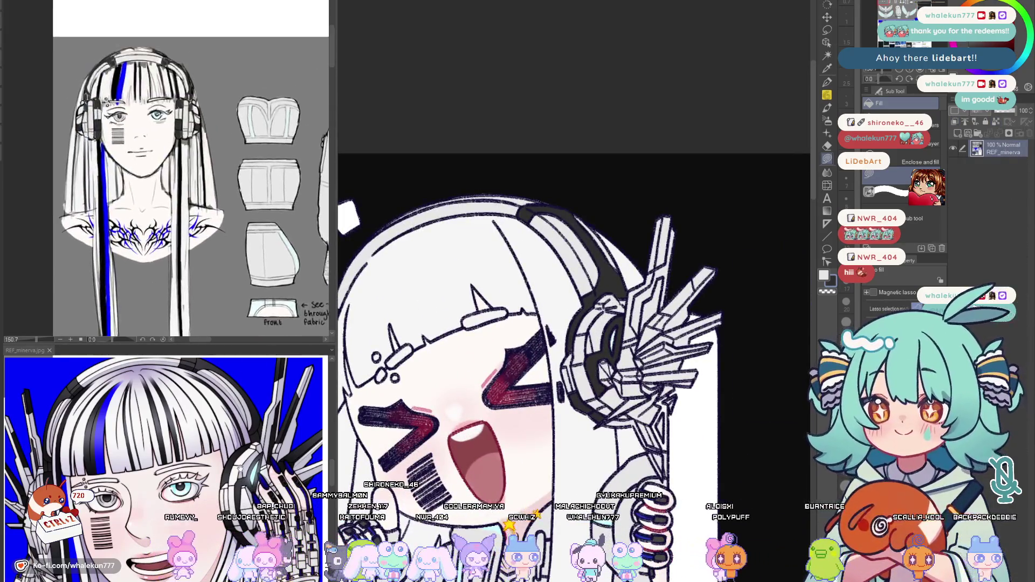
scroll(558, 269, up, 2)
scroll(559, 270, up, 2)
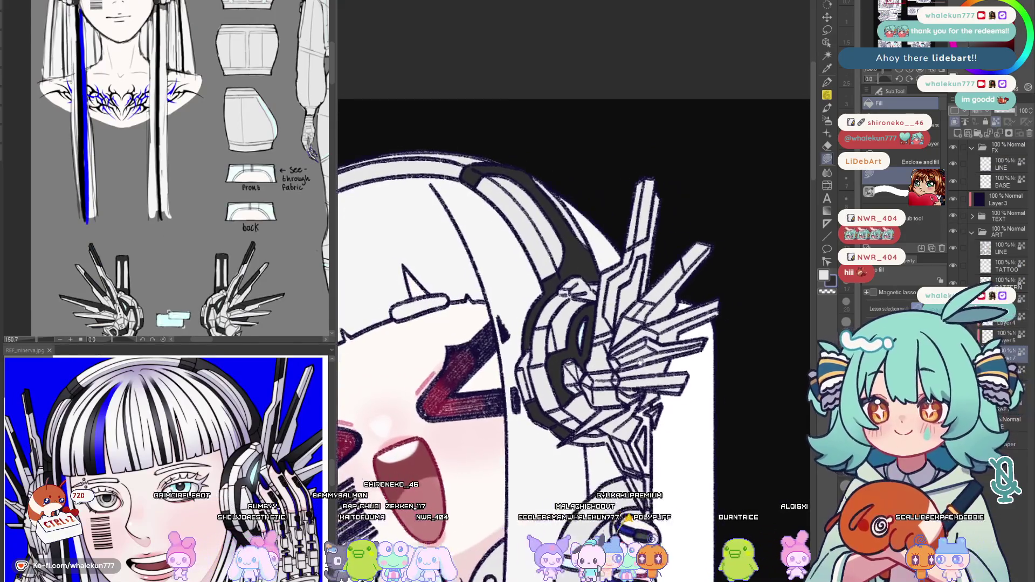
scroll(558, 269, up, 1)
scroll(170, 243, up, 2)
scroll(170, 243, up, 1)
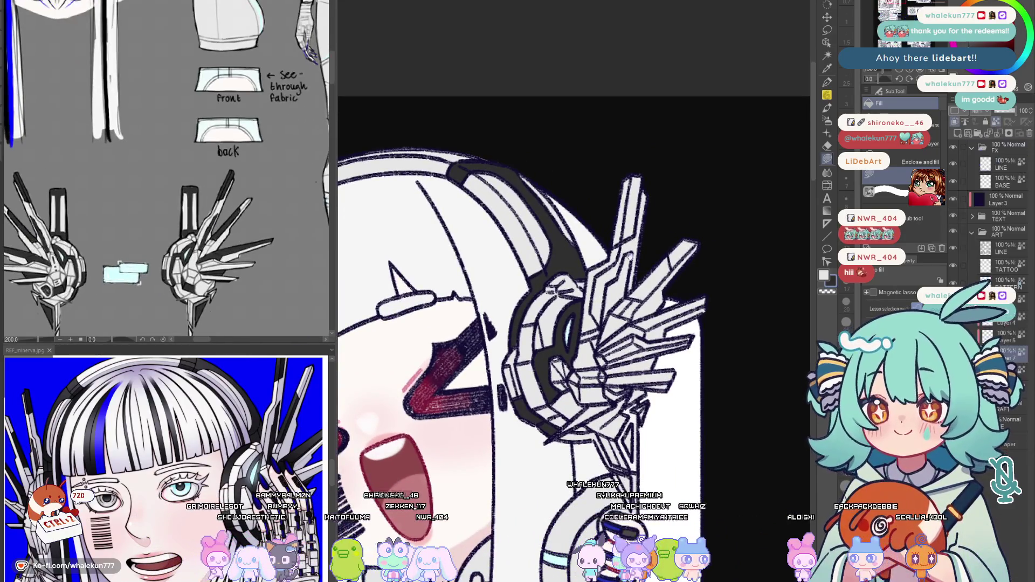
scroll(566, 324, up, 2)
scroll(536, 354, up, 2)
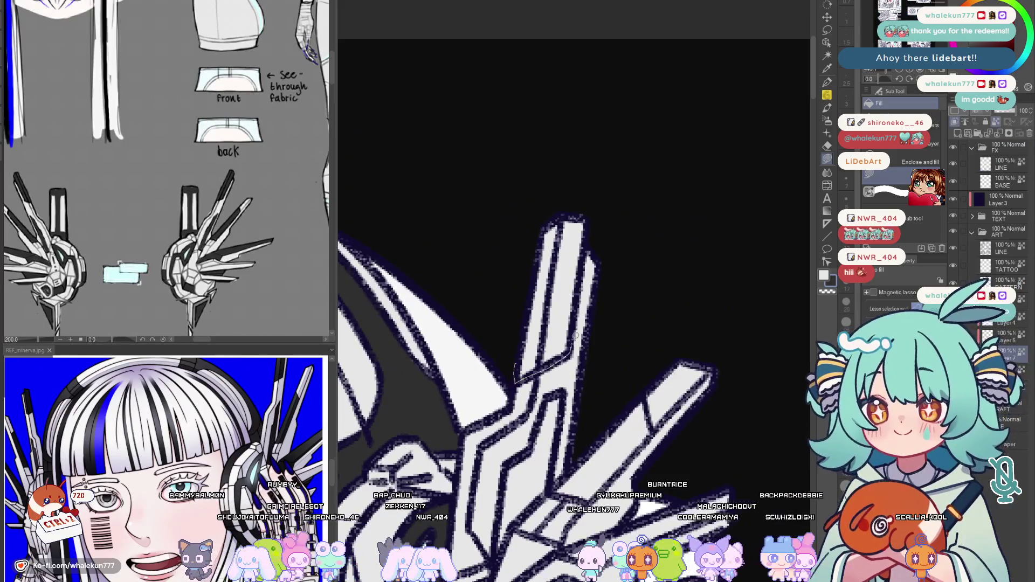
drag(587, 184, 586, 186)
scroll(584, 202, down, 1)
scroll(581, 235, down, 2)
scroll(579, 259, down, 2)
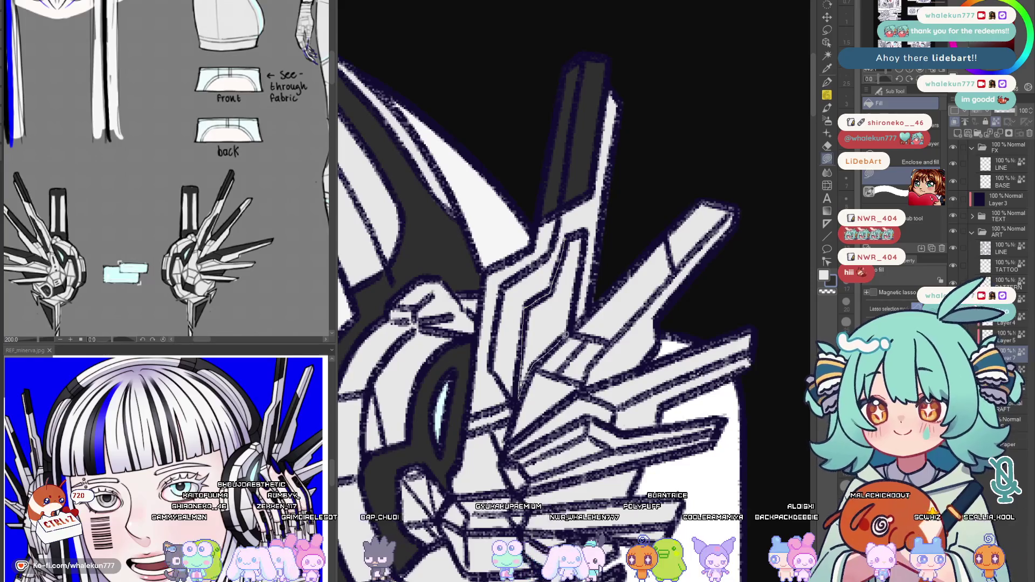
drag(584, 243, 588, 225)
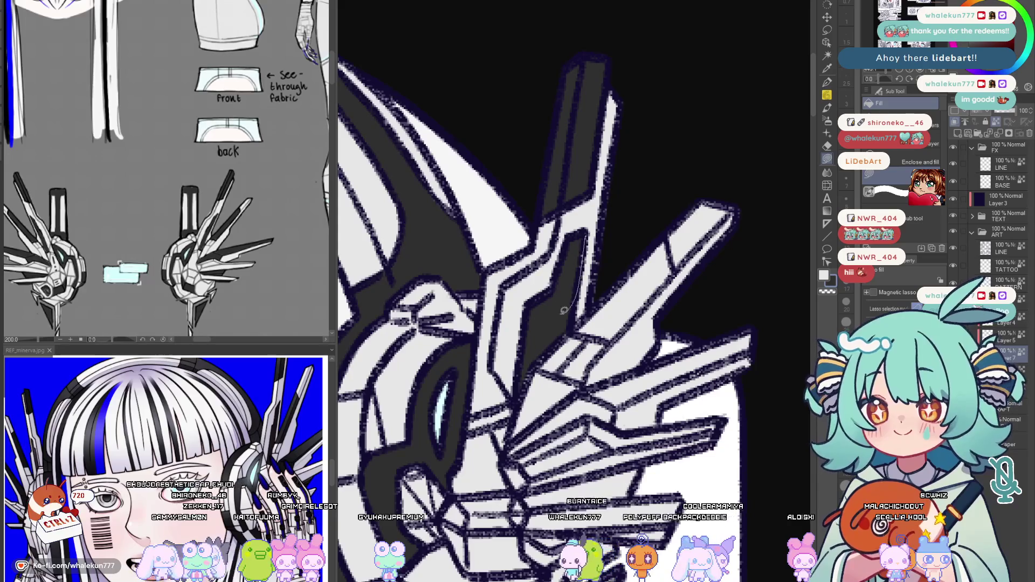
drag(564, 310, 546, 340)
key(h)
key(h)
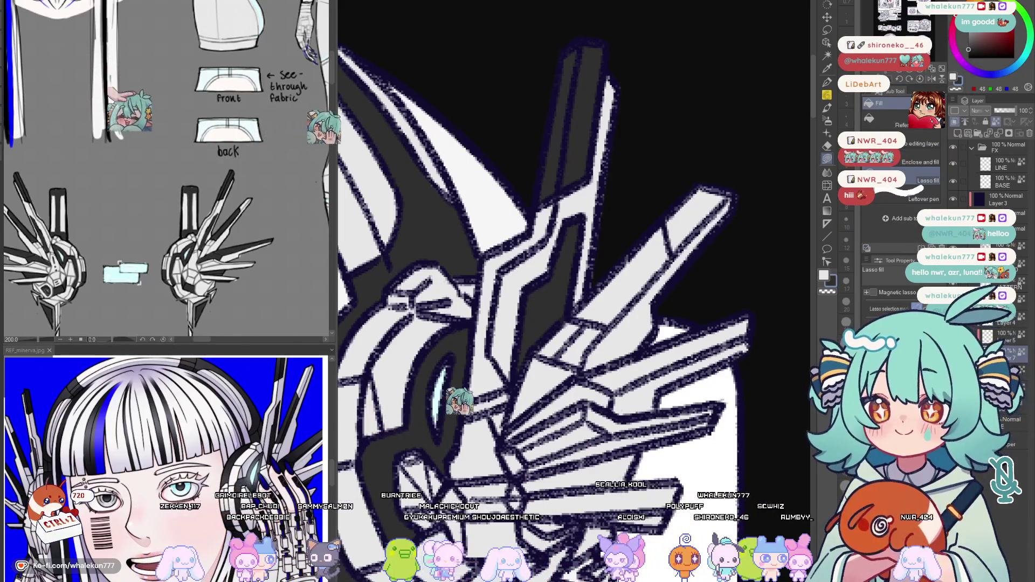
scroll(528, 323, right, 2)
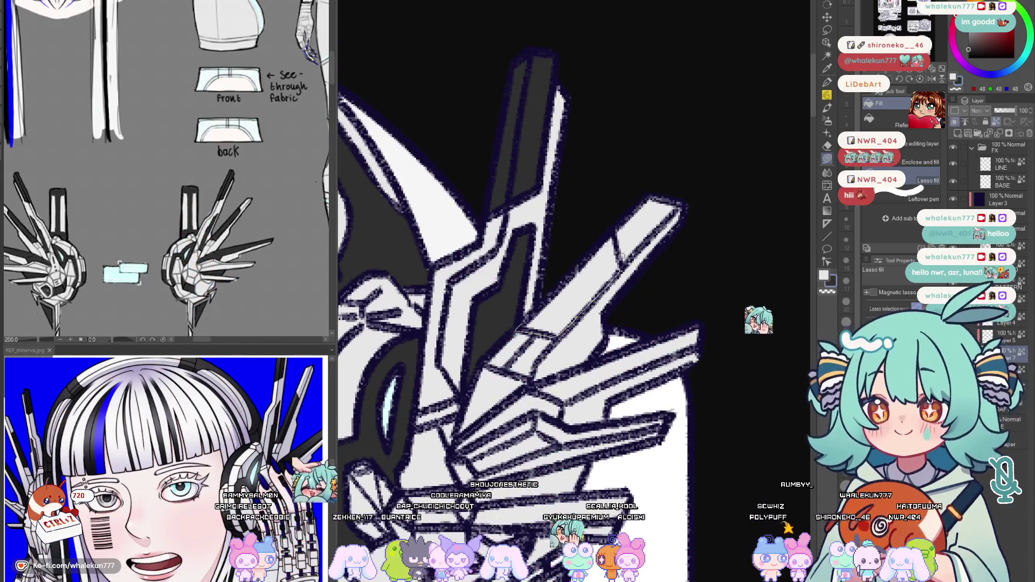
Shade under the upper-right diagonal bar and the right-hand spike sections dark grey
drag(526, 324, 628, 229)
scroll(590, 275, down, 1)
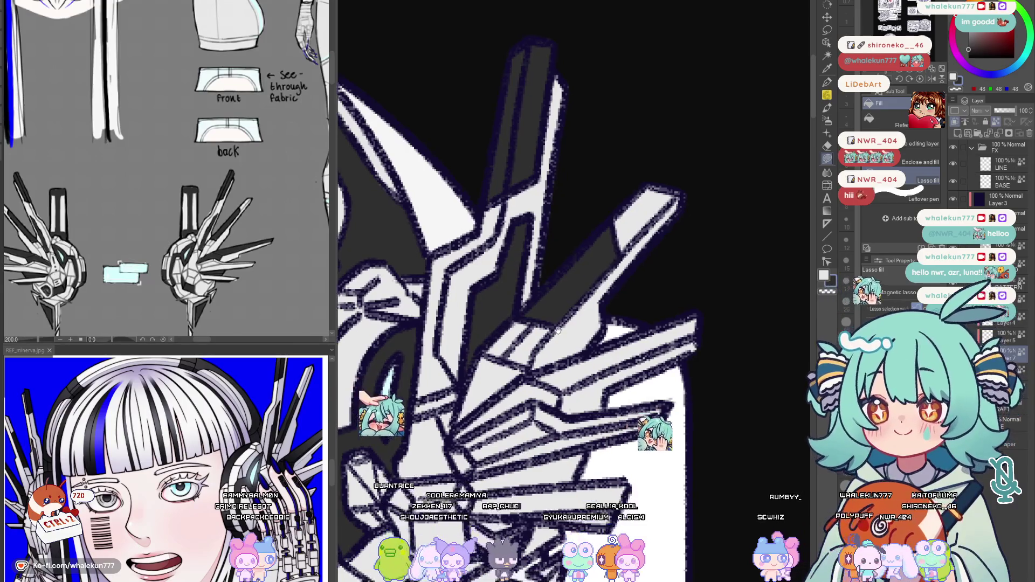
scroll(577, 287, down, 2)
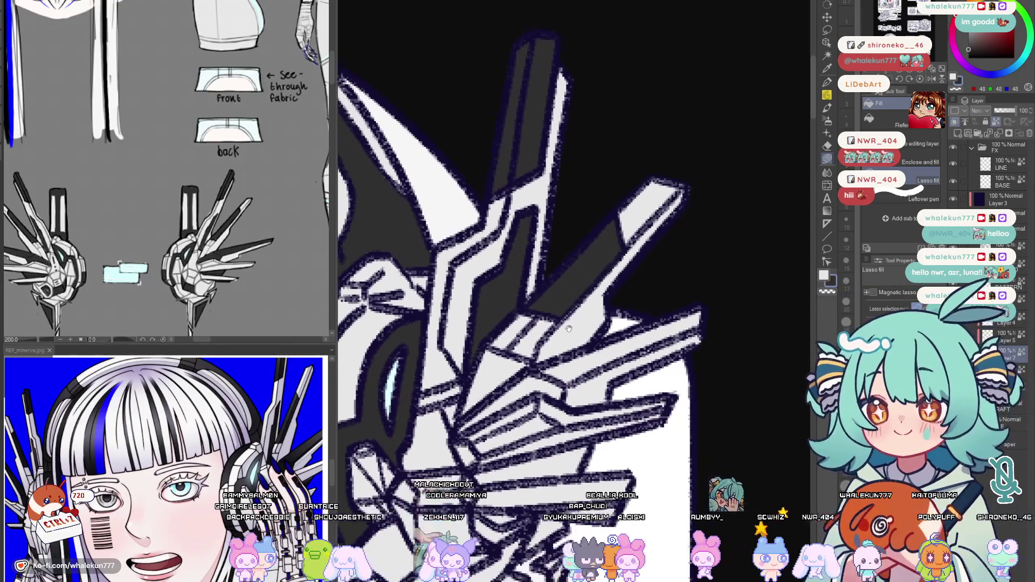
drag(594, 233, 567, 260)
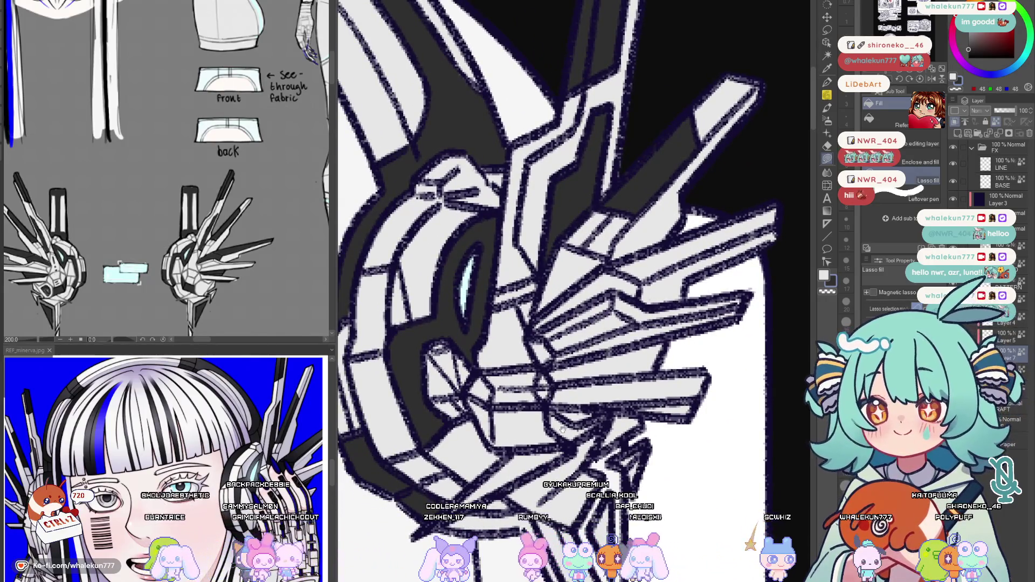
mouse_move(505, 423)
mouse_down()
mouse_move(521, 367)
mouse_move(566, 393)
mouse_up()
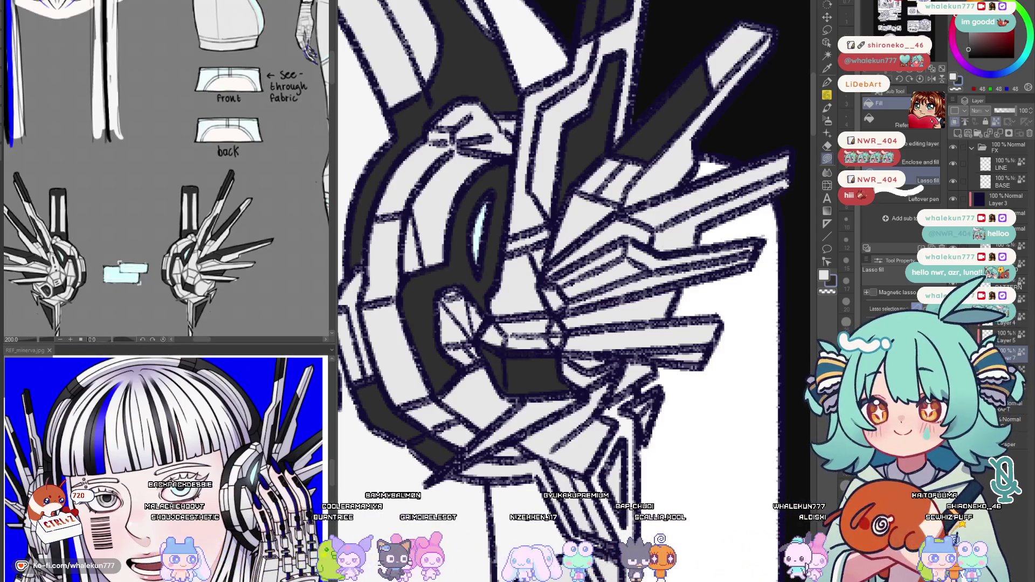
mouse_move(515, 345)
mouse_down()
mouse_move(567, 385)
mouse_move(580, 363)
mouse_up()
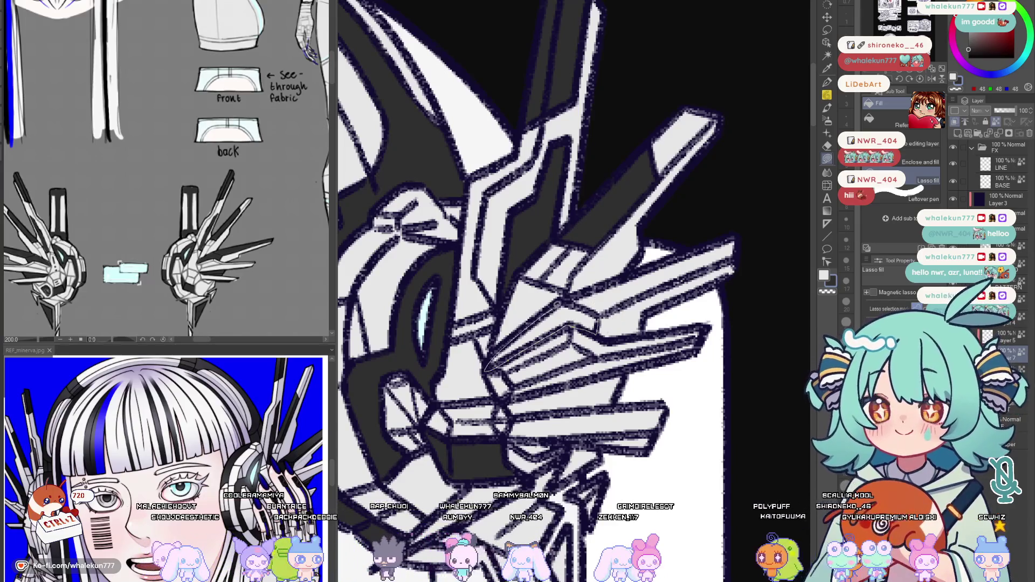
drag(743, 243, 720, 263)
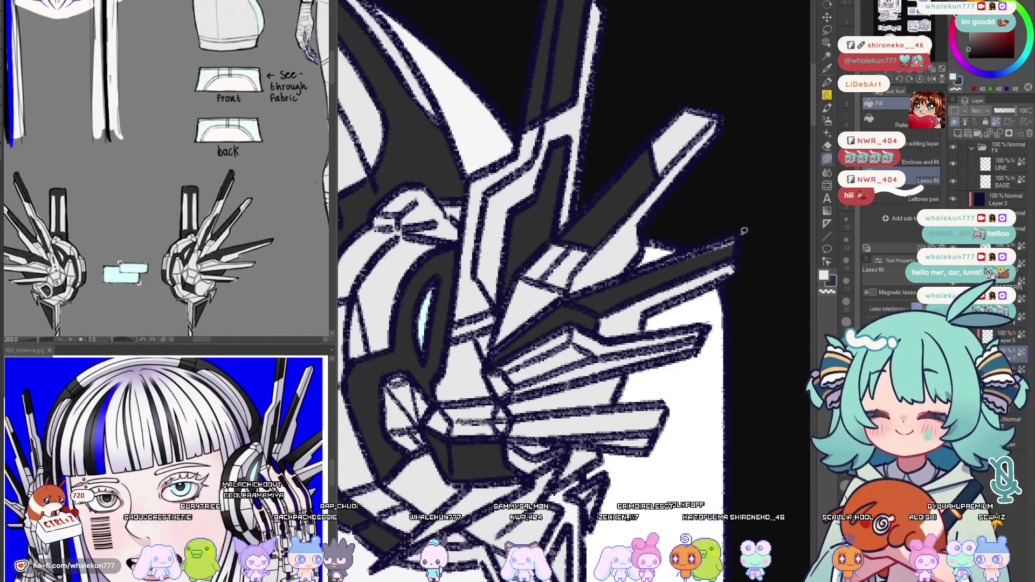
drag(627, 272, 733, 253)
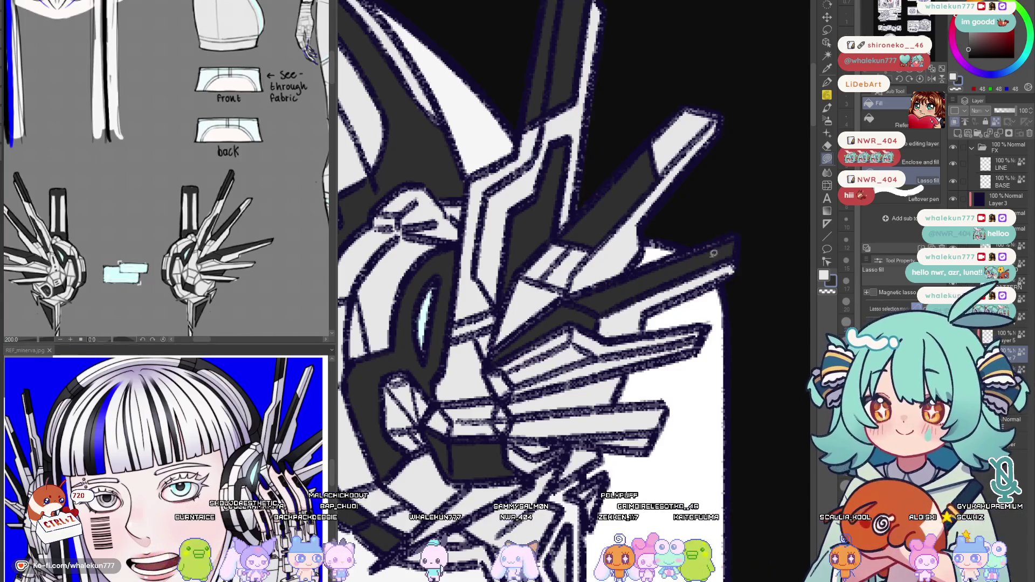
Pan across the headphone to bring the lower spike sections into view
drag(645, 334, 644, 324)
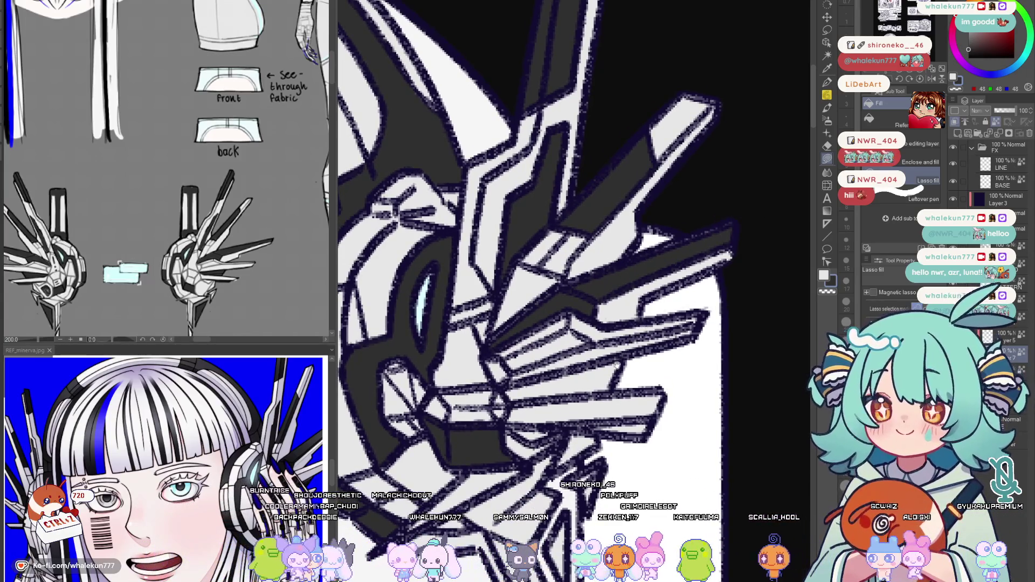
drag(617, 365, 648, 338)
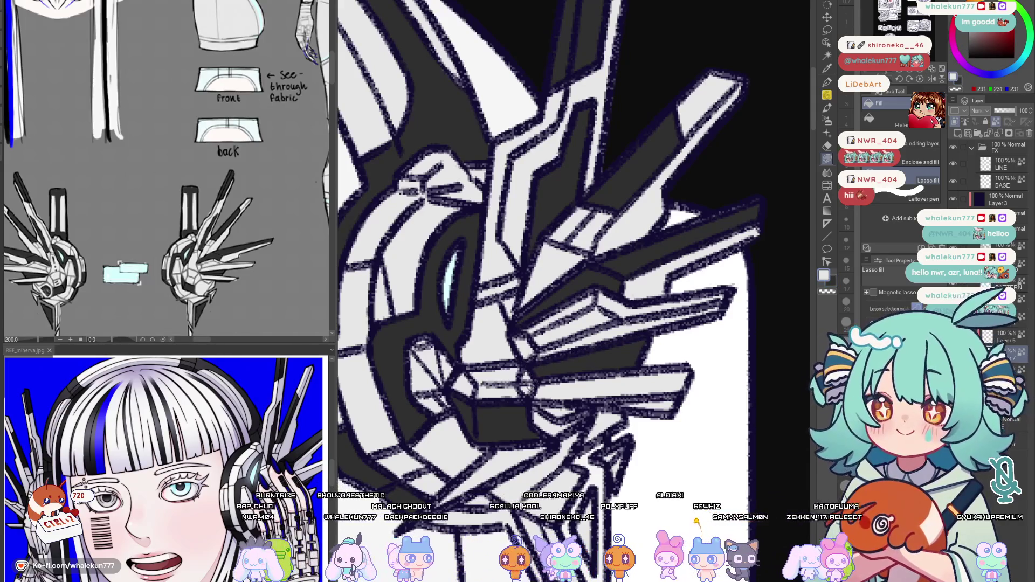
drag(592, 370, 590, 341)
drag(645, 372, 607, 352)
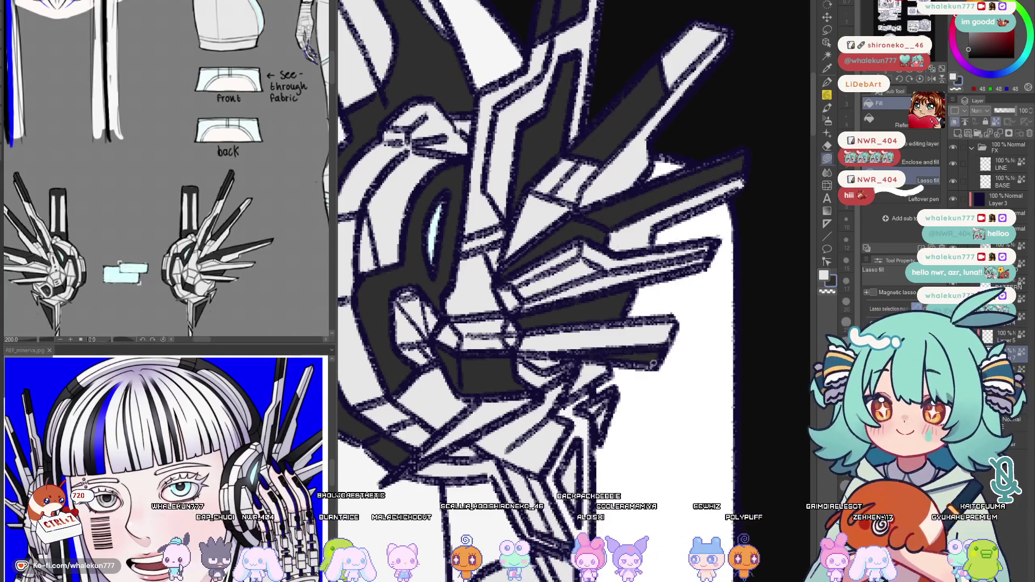
drag(606, 388, 631, 353)
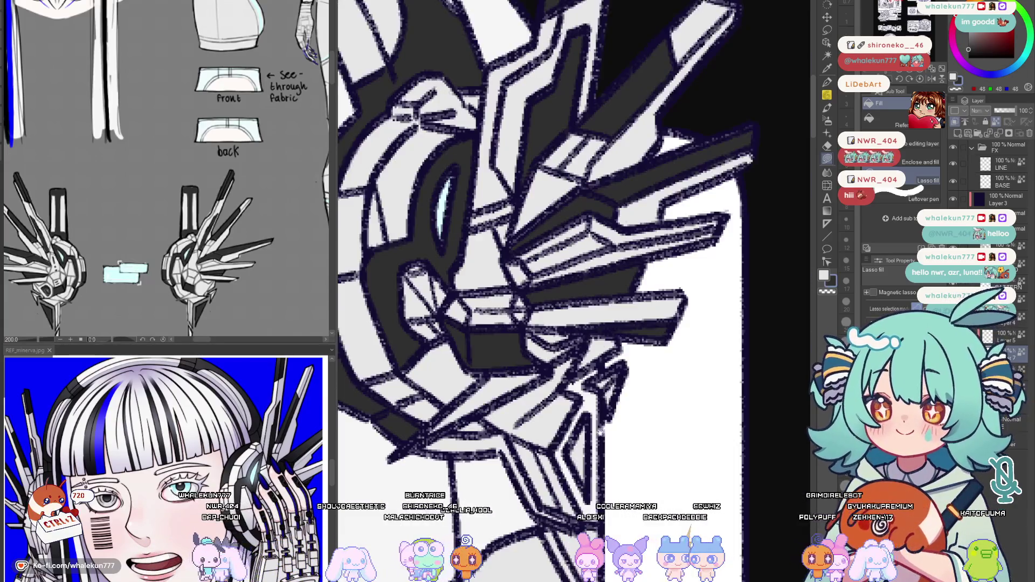
drag(566, 364, 566, 303)
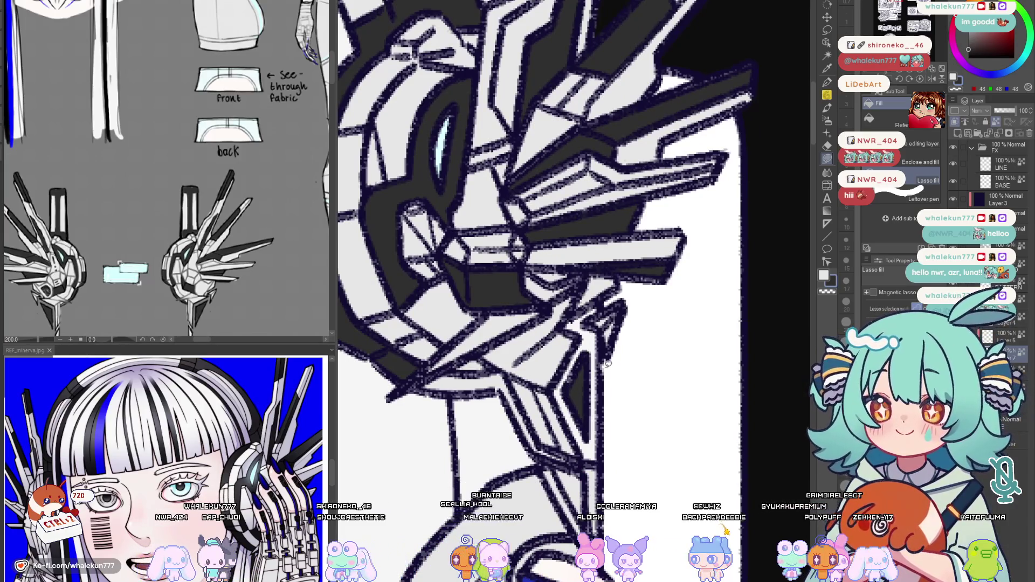
scroll(275, 319, up, 2)
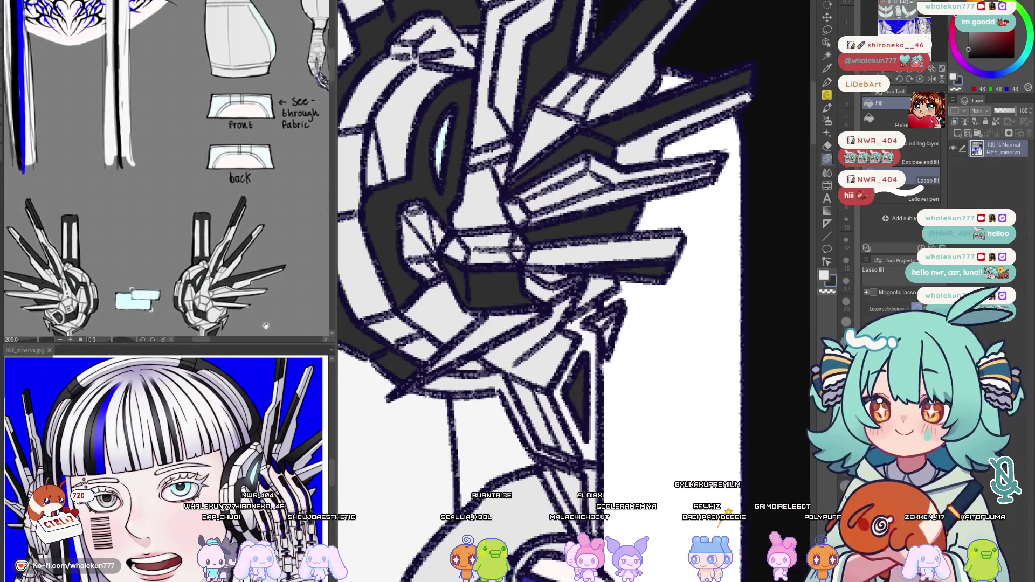
scroll(279, 344, up, 3)
scroll(281, 327, down, 2)
scroll(280, 327, down, 2)
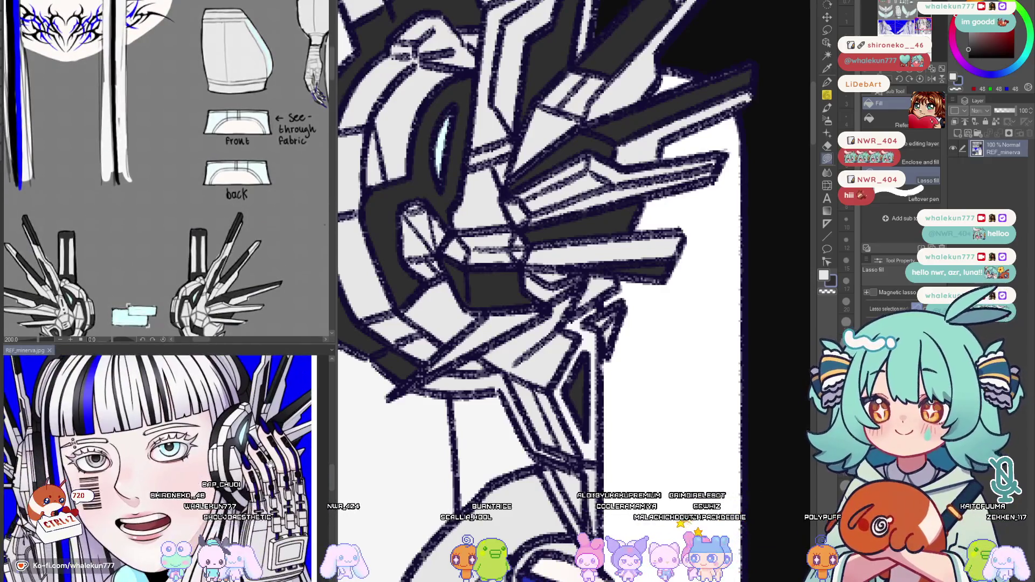
scroll(307, 372, down, 2)
scroll(623, 384, down, 5)
scroll(627, 373, up, 1)
scroll(631, 364, up, 1)
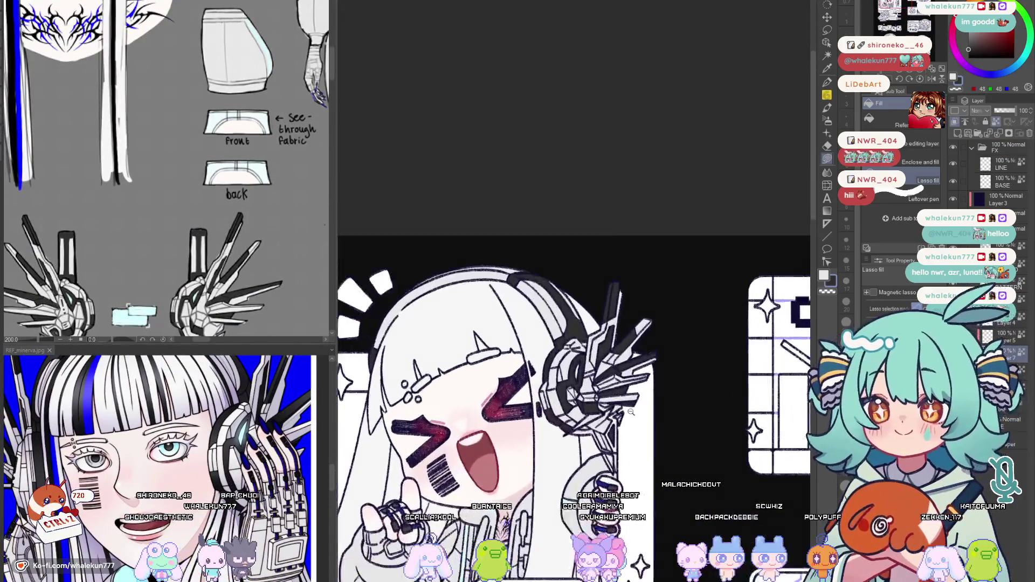
scroll(634, 359, up, 1)
scroll(633, 359, down, 2)
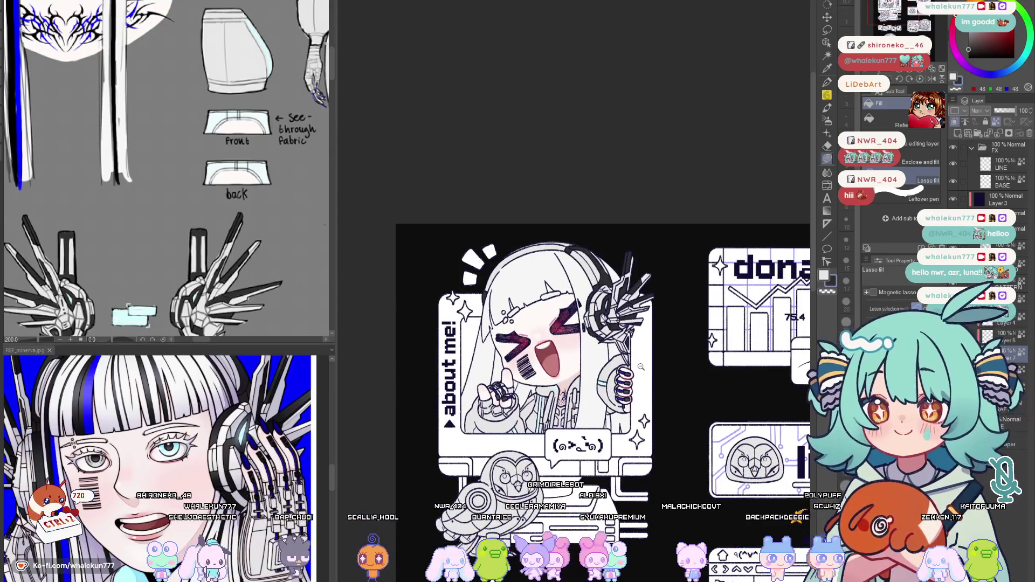
scroll(636, 364, up, 1)
scroll(635, 381, up, 1)
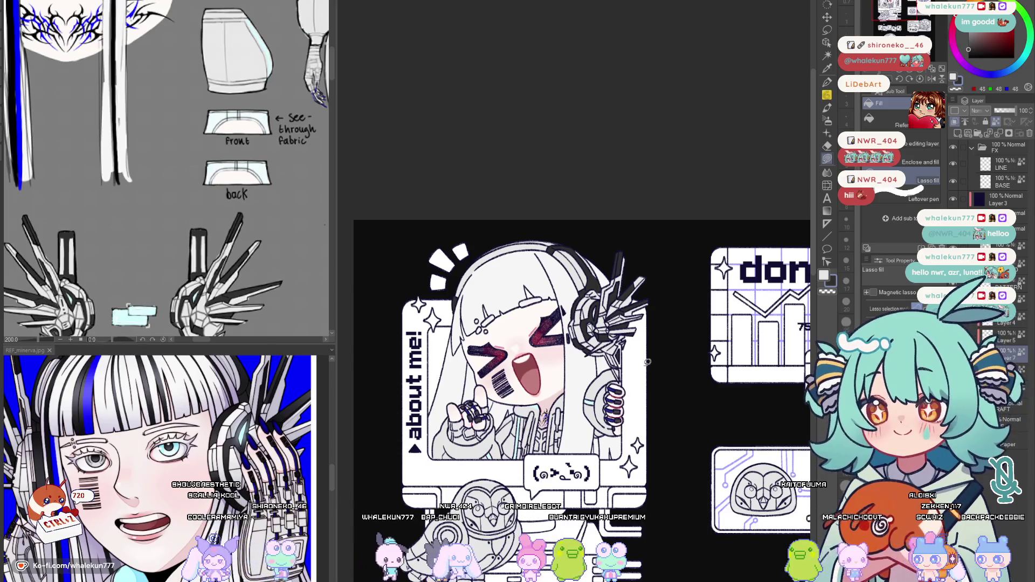
Centre the panel layout and begin outlining a shading area on the credits headphone
drag(687, 365, 643, 300)
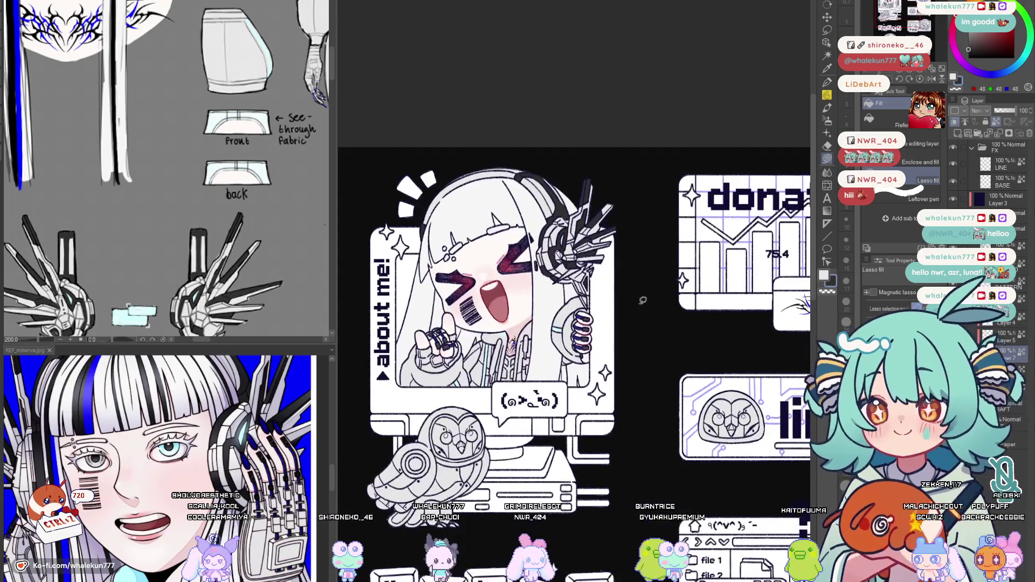
scroll(637, 344, up, 2)
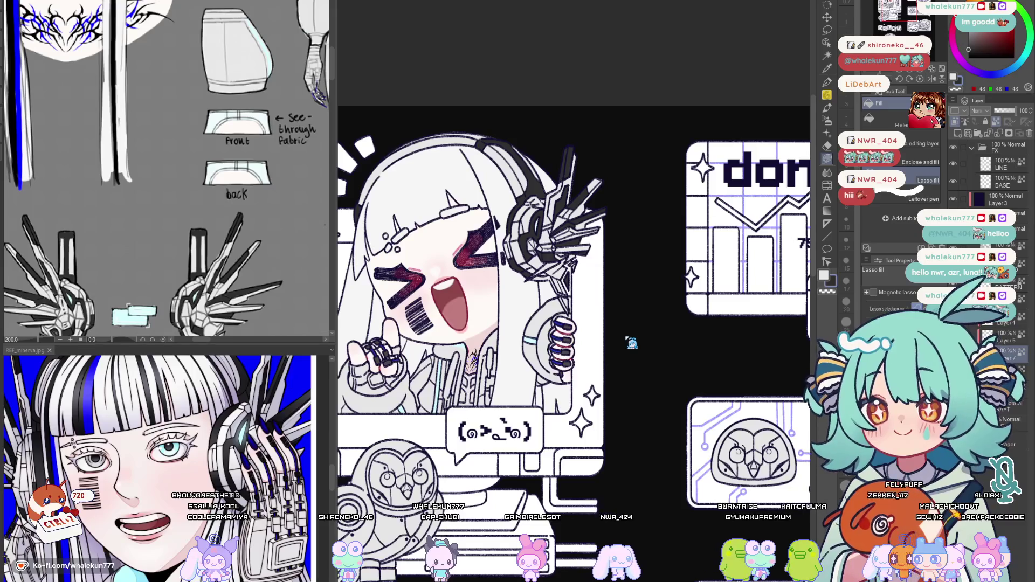
scroll(626, 465, down, 3)
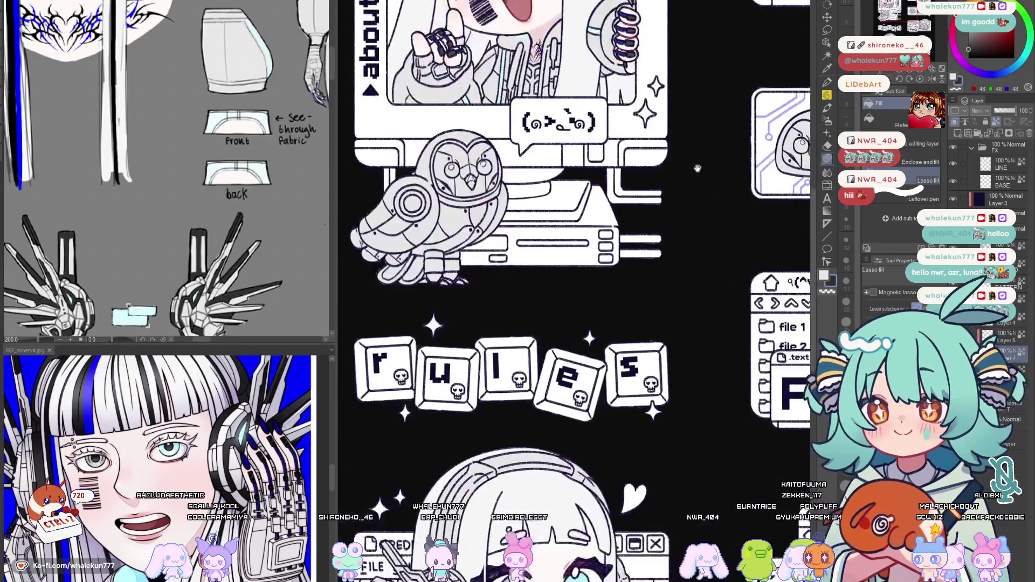
scroll(629, 389, down, 3)
scroll(635, 297, down, 1)
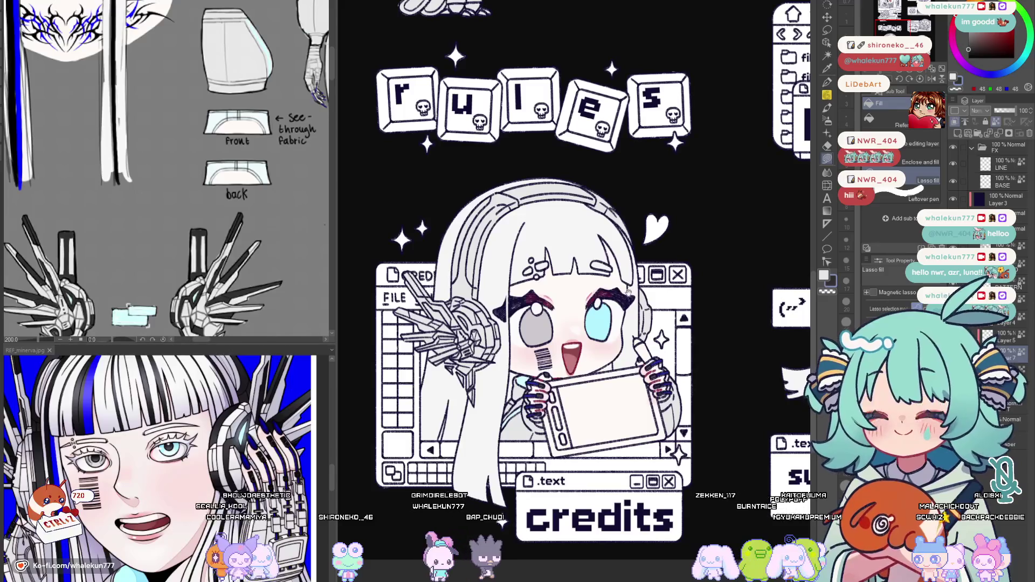
scroll(629, 294, up, 2)
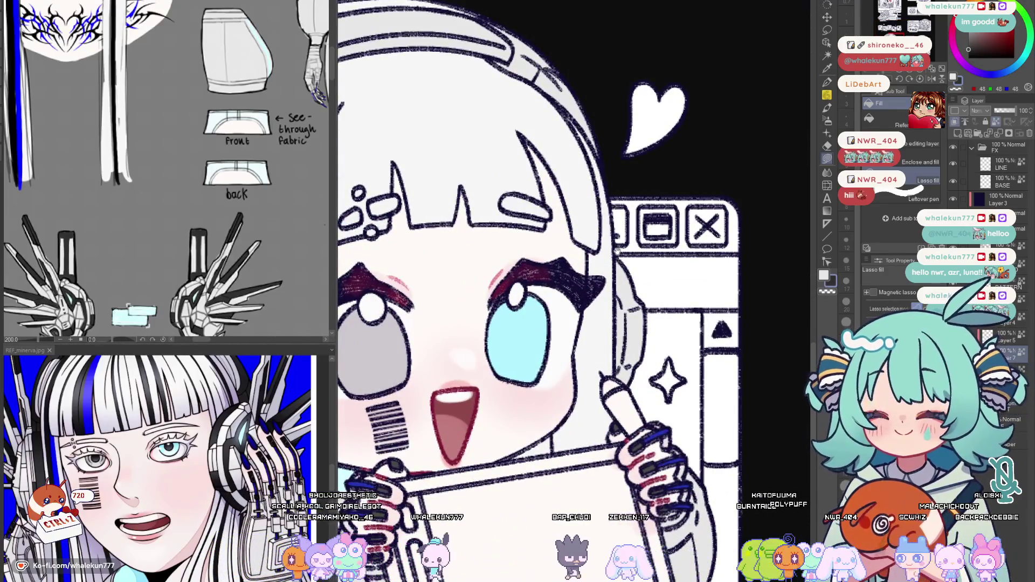
scroll(617, 252, down, 1)
scroll(616, 258, up, 1)
scroll(614, 271, up, 3)
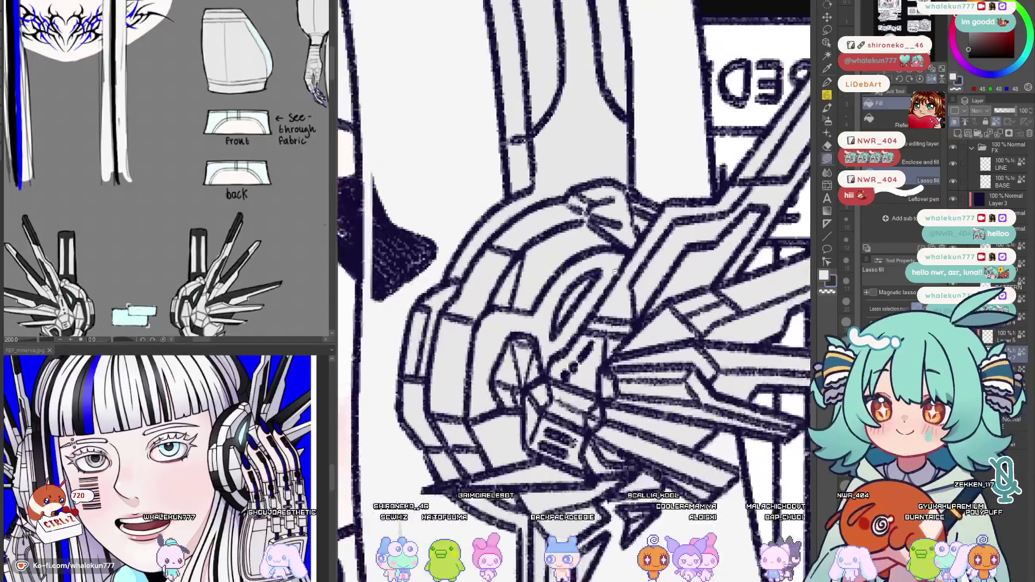
scroll(615, 271, up, 1)
mouse_move(530, 400)
mouse_down()
mouse_move(637, 254)
mouse_move(537, 317)
mouse_move(579, 210)
mouse_up()
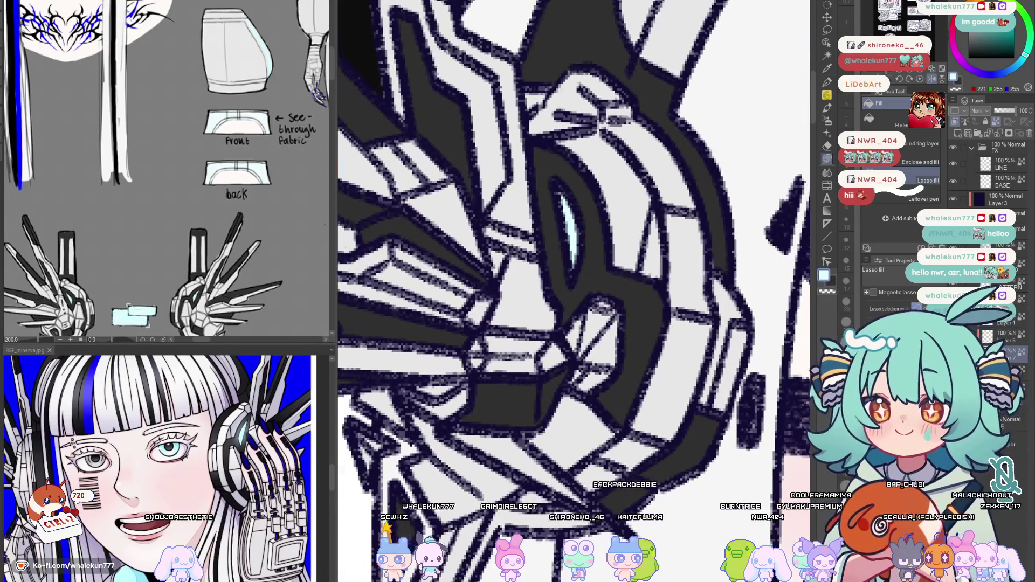
scroll(656, 348, down, 3)
scroll(656, 349, up, 2)
Fill the area around the headphone visor dark grey
mouse_move(669, 319)
mouse_down()
mouse_move(677, 205)
mouse_move(647, 215)
mouse_up()
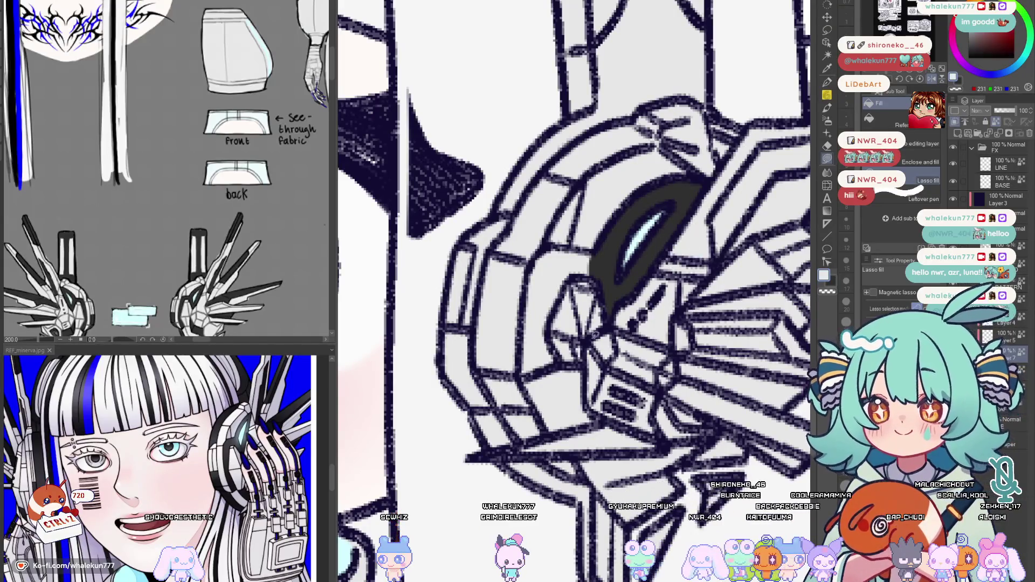
drag(587, 350, 610, 327)
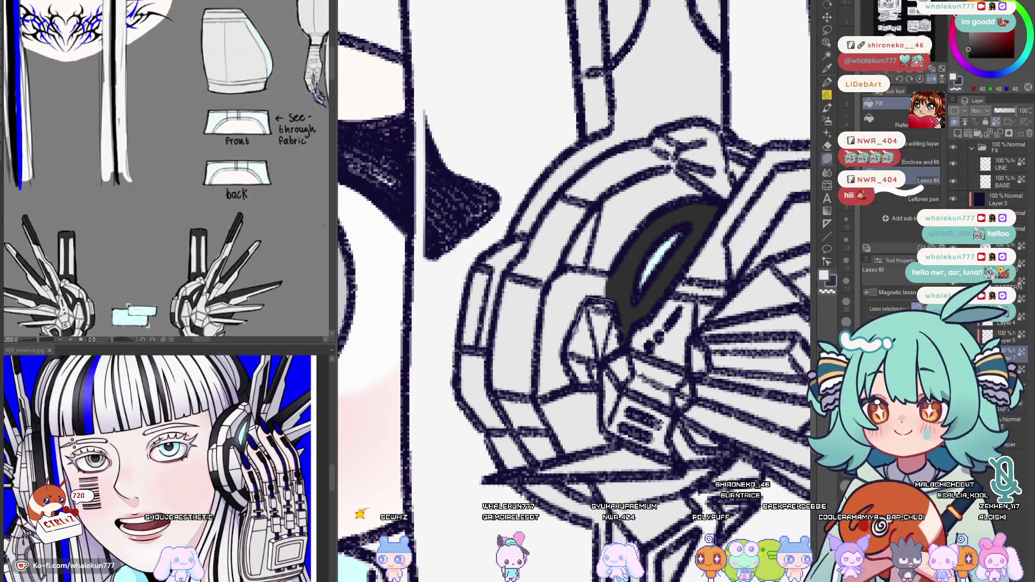
mouse_move(608, 301)
mouse_down()
mouse_move(560, 272)
mouse_move(598, 401)
mouse_up()
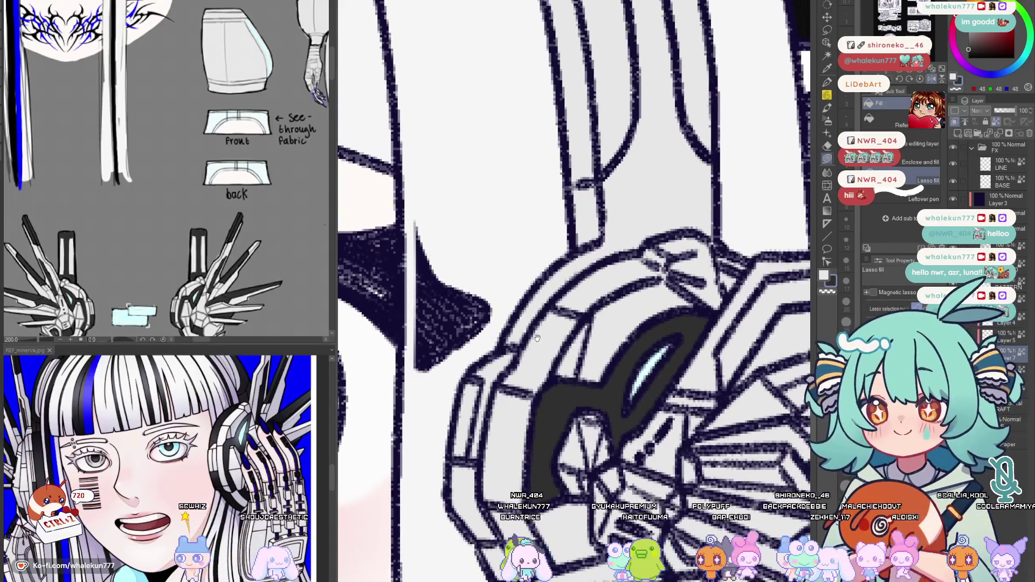
drag(527, 344, 518, 373)
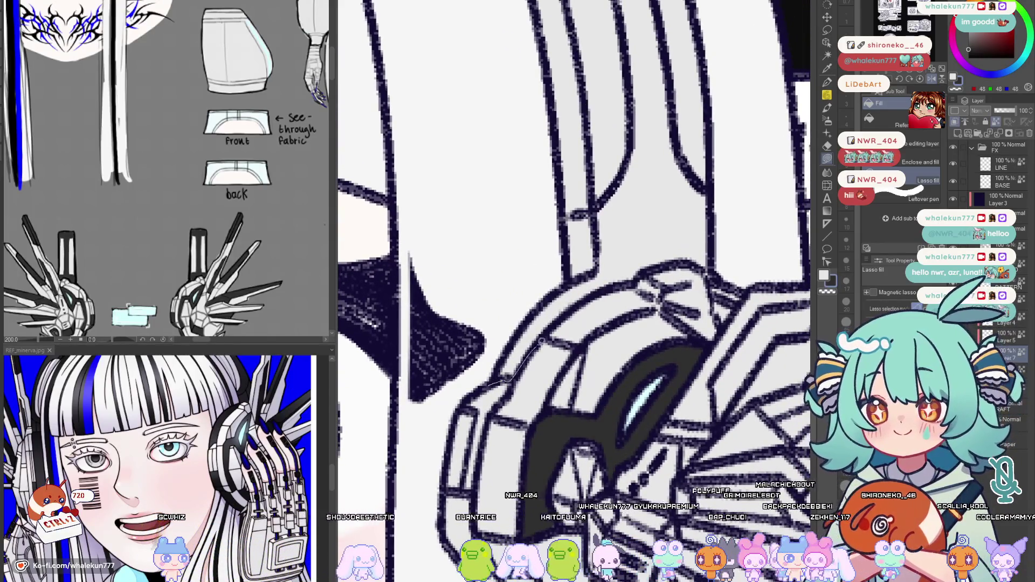
Fill the arc band above the visor and the lower headphone section dark grey
drag(600, 268, 487, 387)
drag(487, 387, 531, 309)
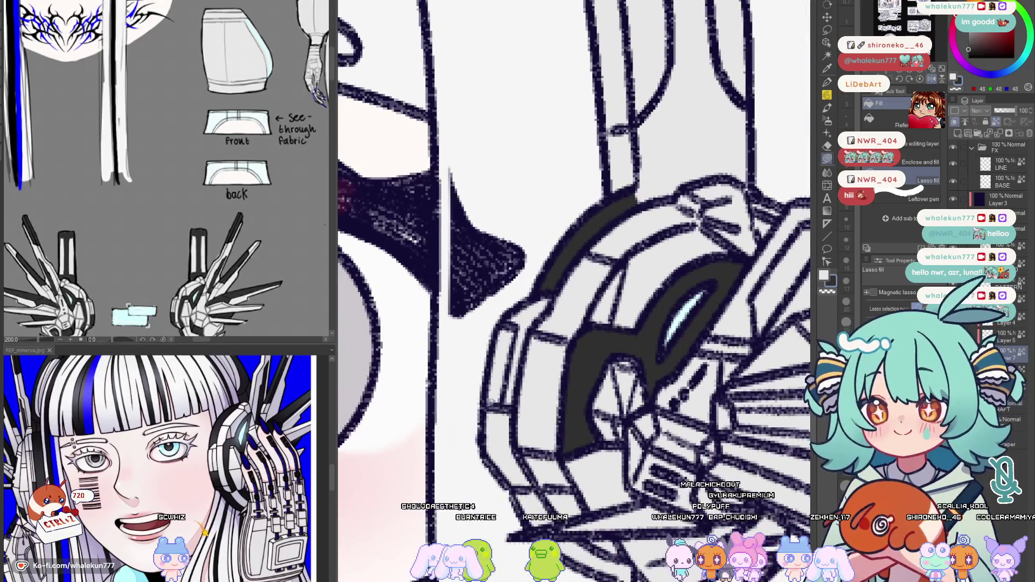
mouse_move(487, 400)
mouse_down()
mouse_move(449, 384)
mouse_move(485, 449)
mouse_move(510, 441)
mouse_up()
mouse_move(606, 389)
mouse_down()
mouse_move(587, 401)
mouse_move(530, 343)
mouse_move(515, 306)
mouse_move(496, 364)
mouse_up()
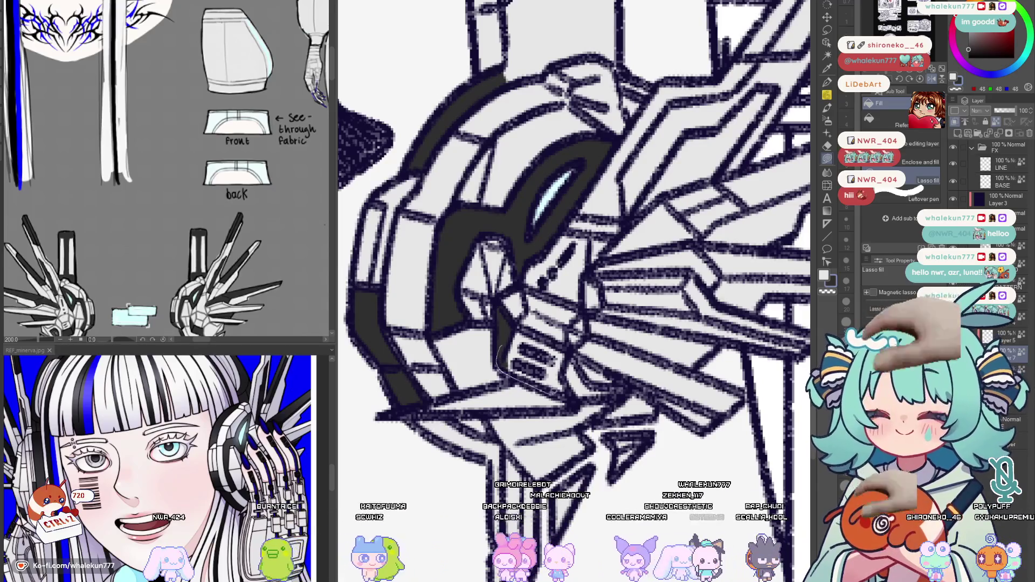
drag(564, 338, 558, 333)
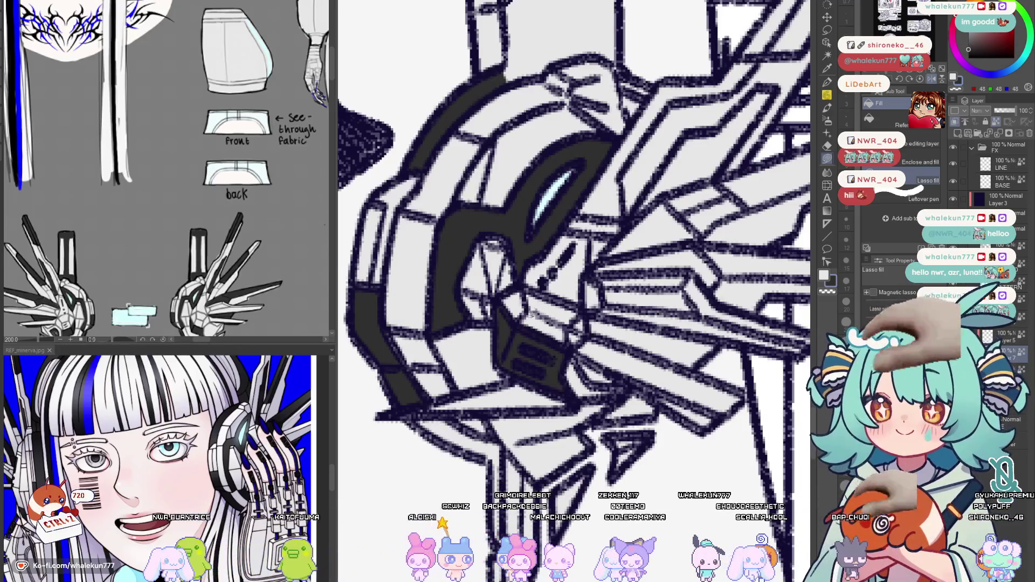
scroll(617, 307, down, 3)
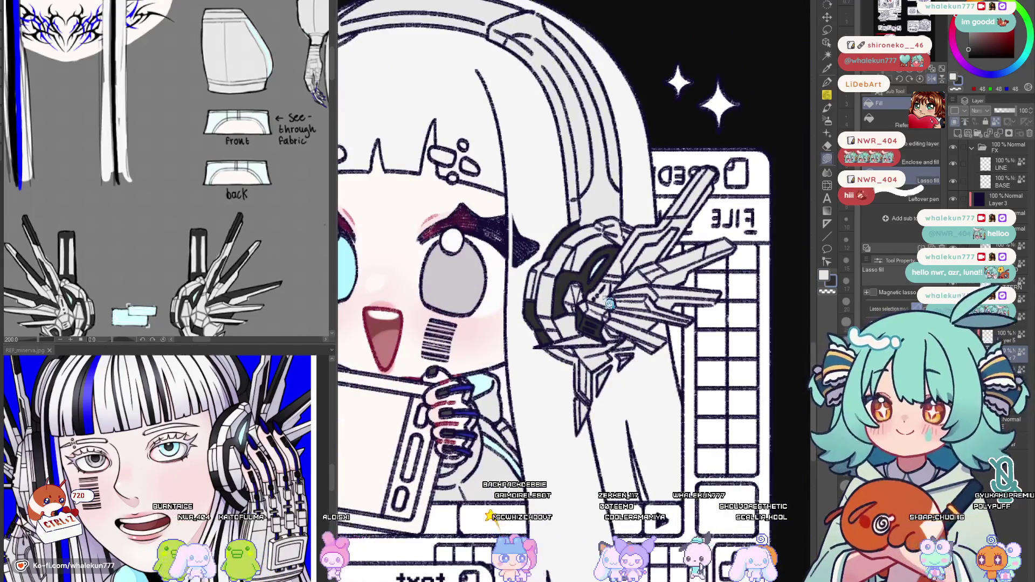
scroll(607, 298, up, 1)
scroll(607, 299, up, 2)
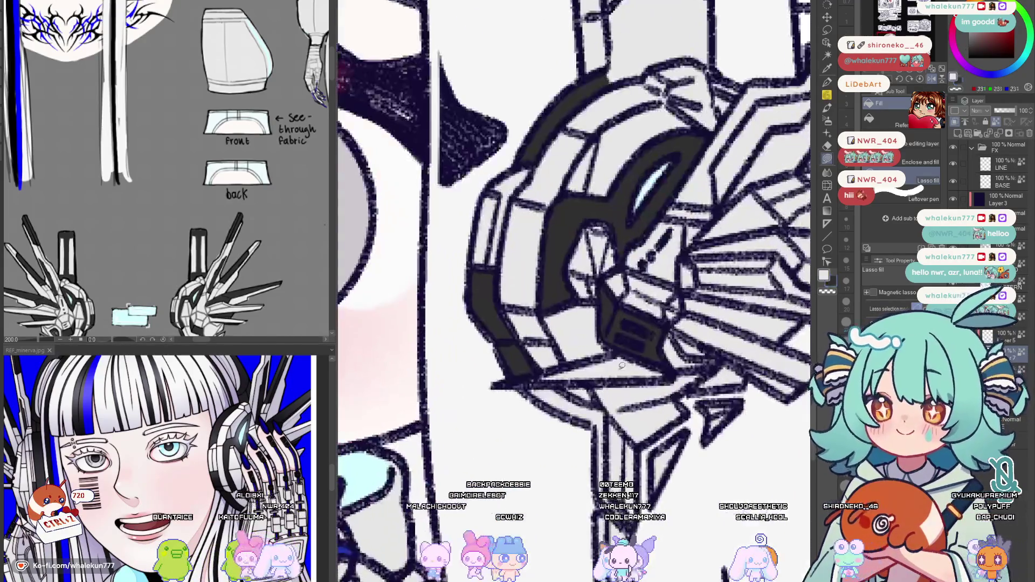
scroll(608, 390, up, 2)
scroll(609, 388, up, 1)
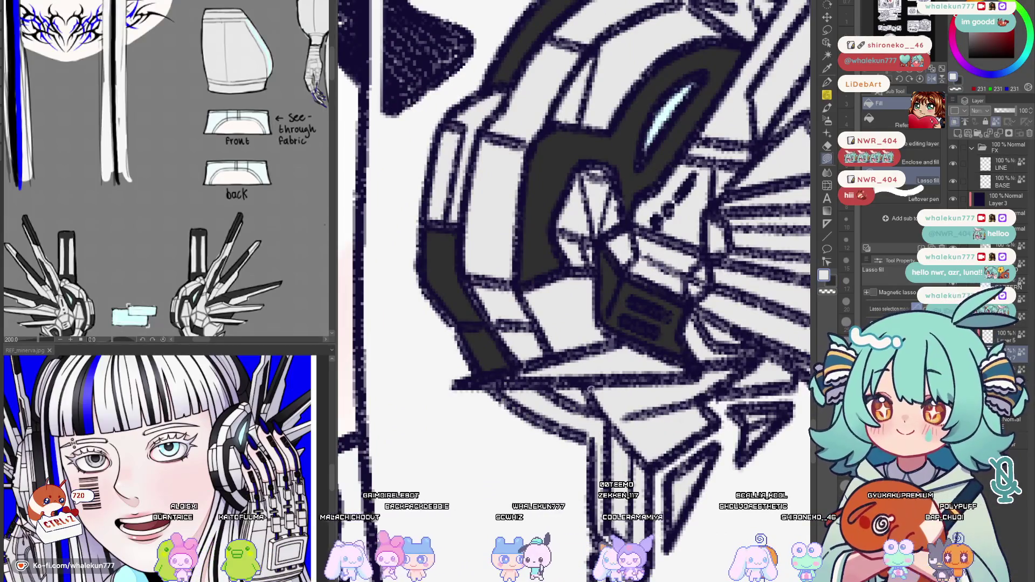
scroll(633, 408, down, 3)
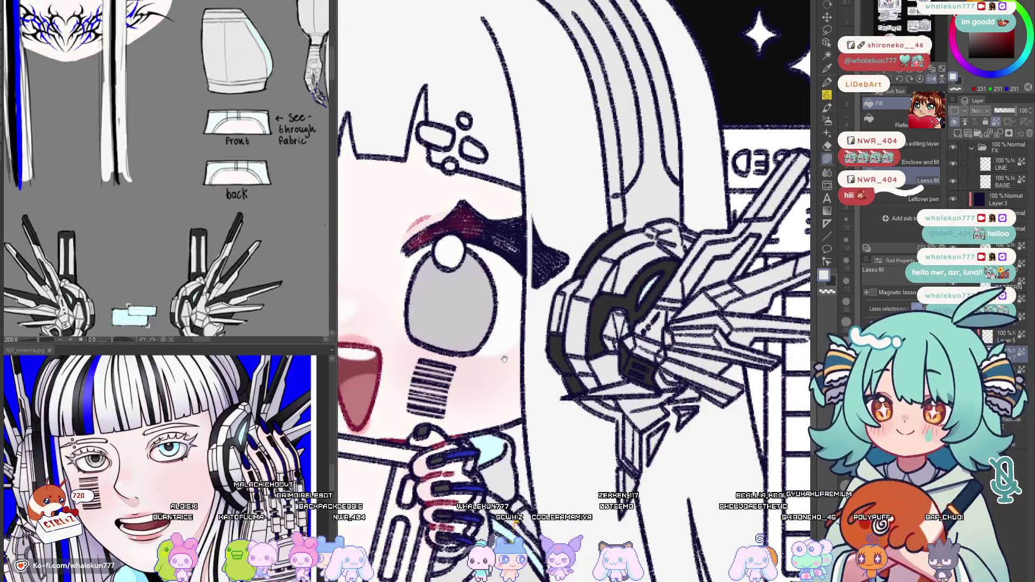
scroll(504, 357, down, 1)
scroll(585, 303, up, 3)
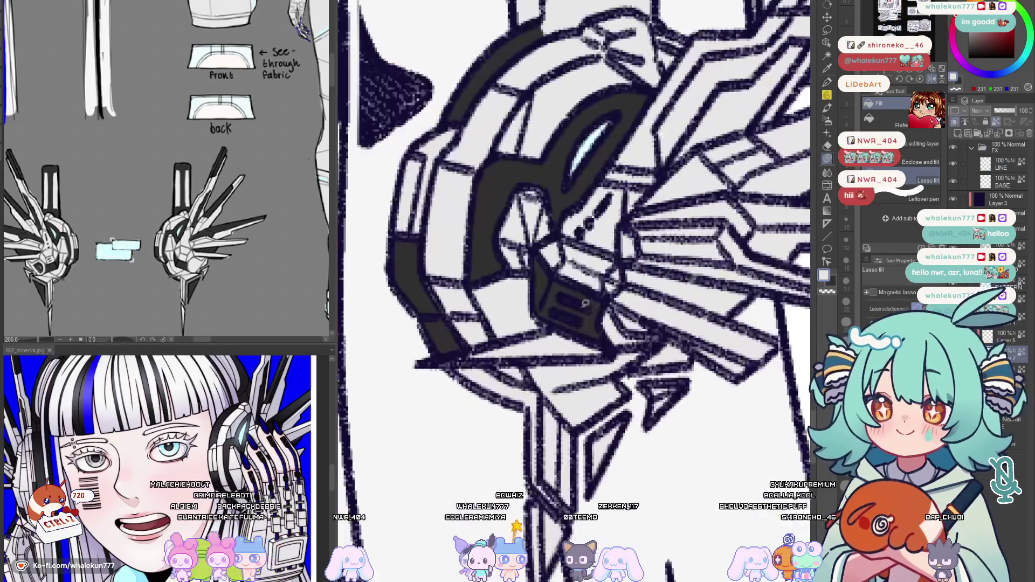
scroll(510, 321, up, 1)
scroll(483, 331, up, 1)
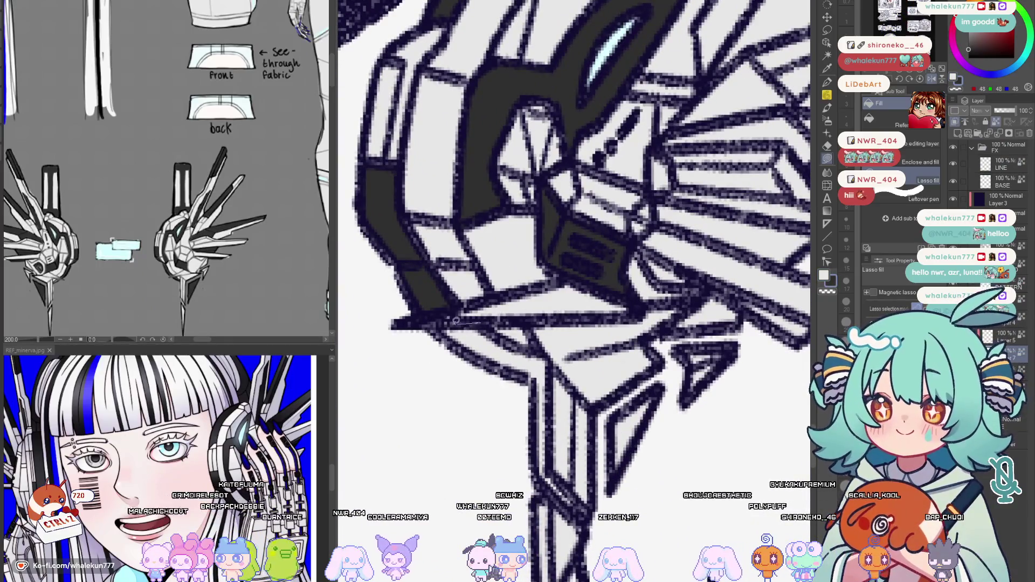
Lasso-fill the lower headphone band of the rules chibi with solid dark grey
drag(454, 320, 530, 395)
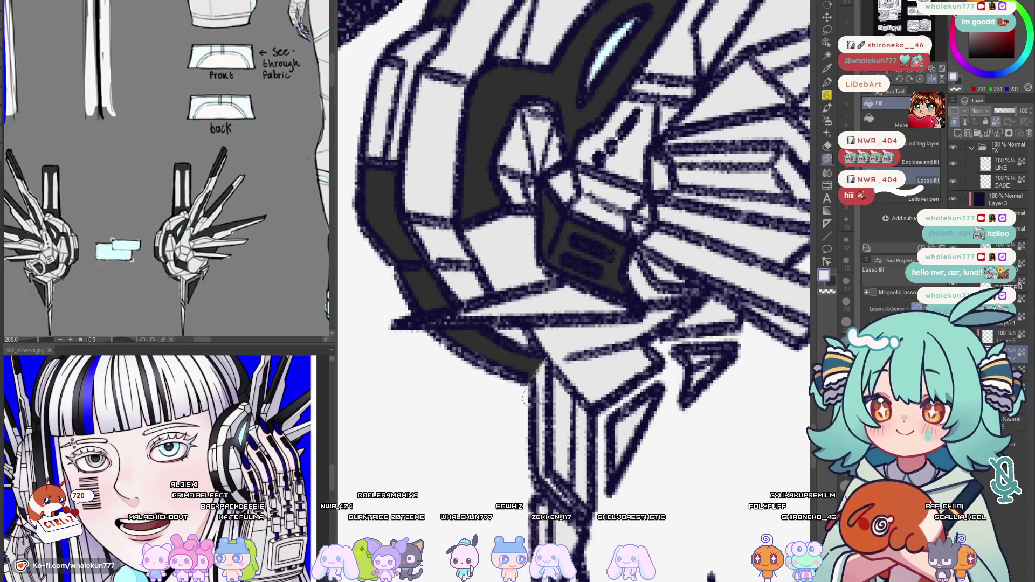
scroll(556, 379, up, 1)
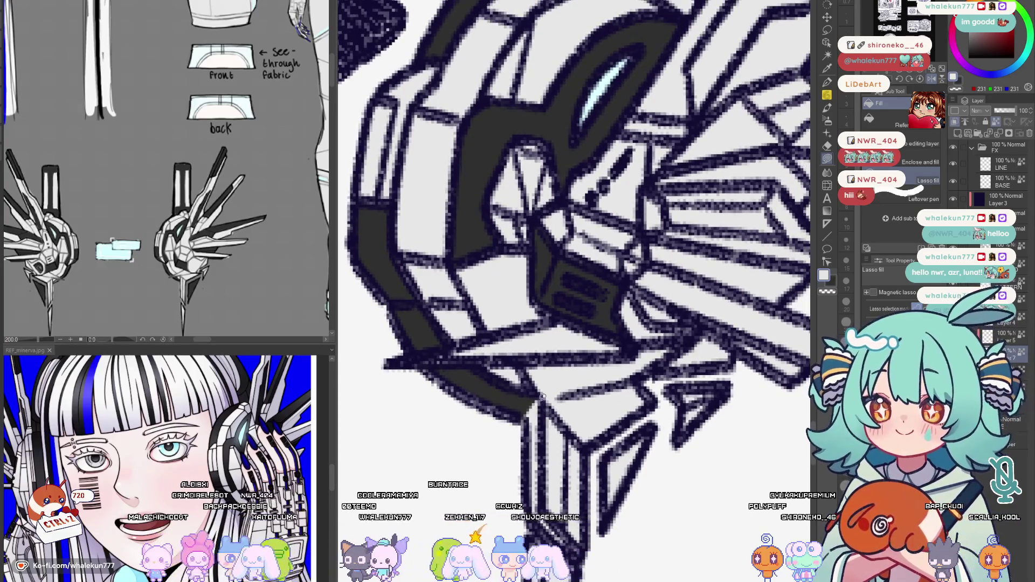
scroll(561, 378, down, 1)
scroll(648, 396, up, 1)
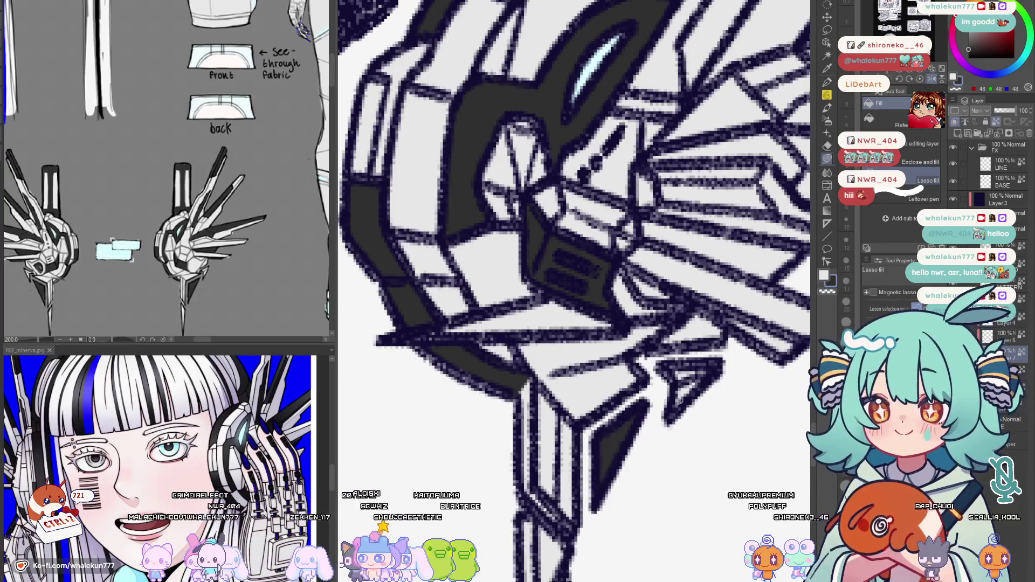
scroll(658, 406, down, 1)
scroll(658, 405, down, 2)
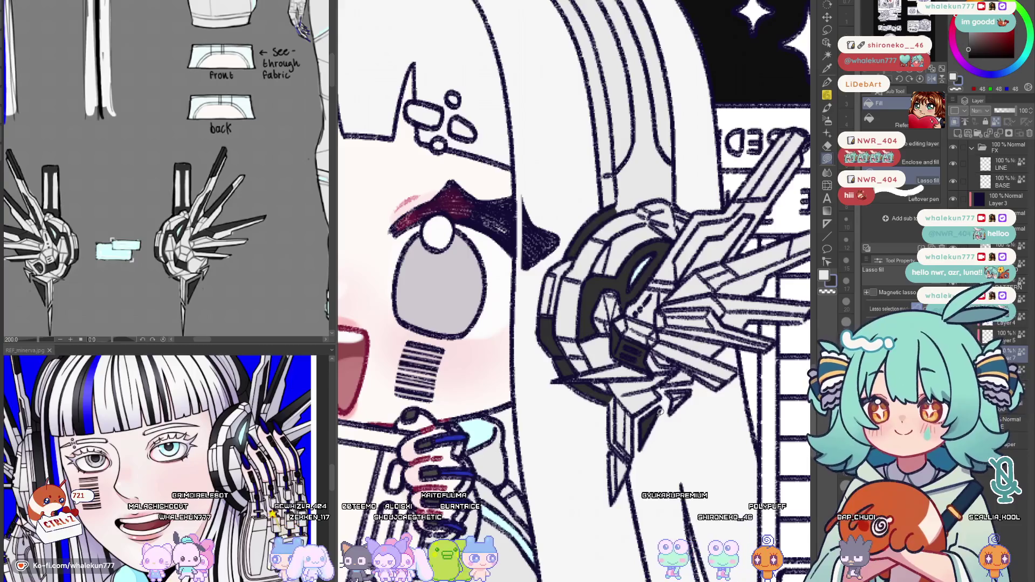
drag(660, 411, 603, 422)
key(h)
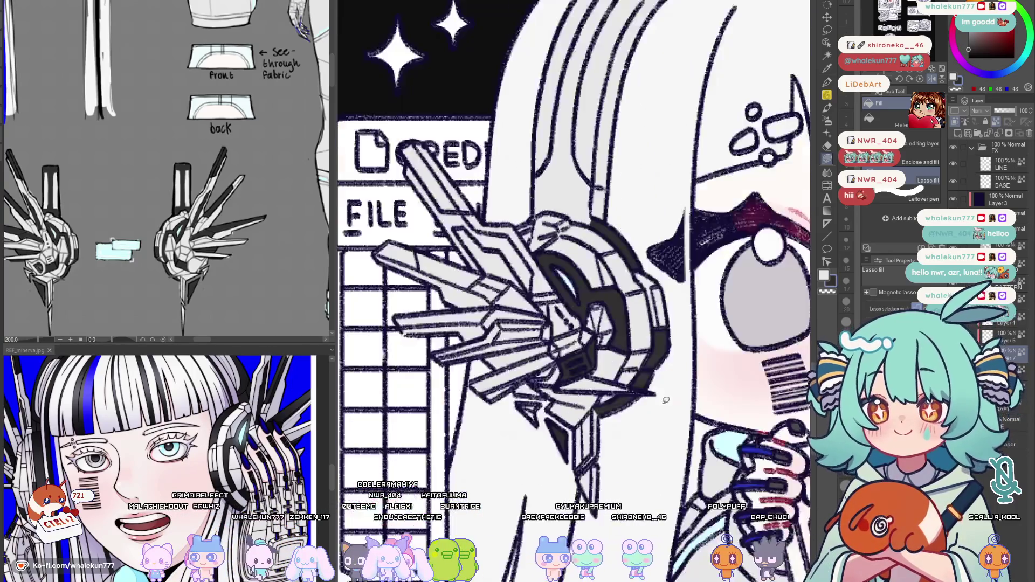
key(h)
scroll(656, 383, up, 2)
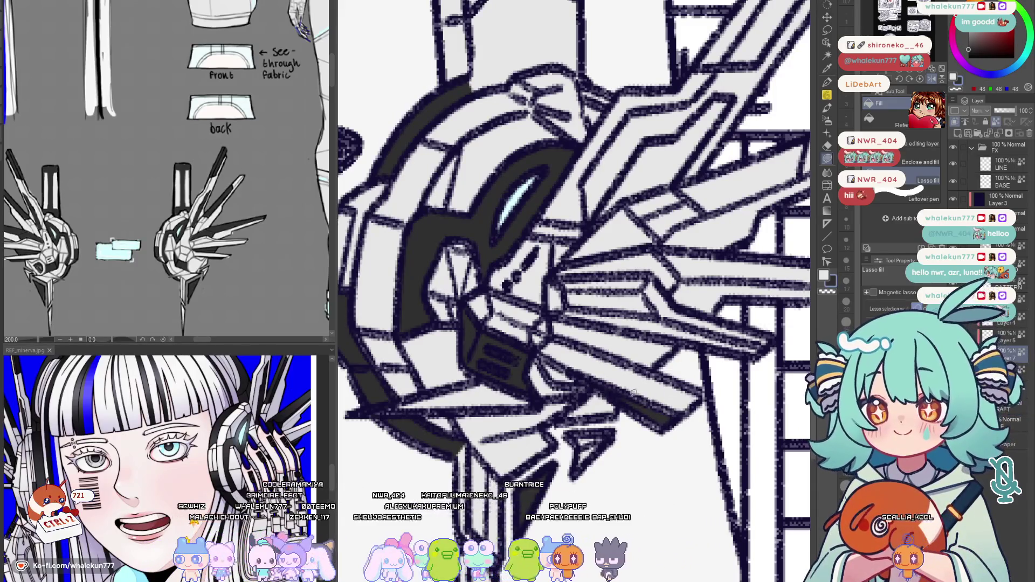
drag(634, 392, 613, 359)
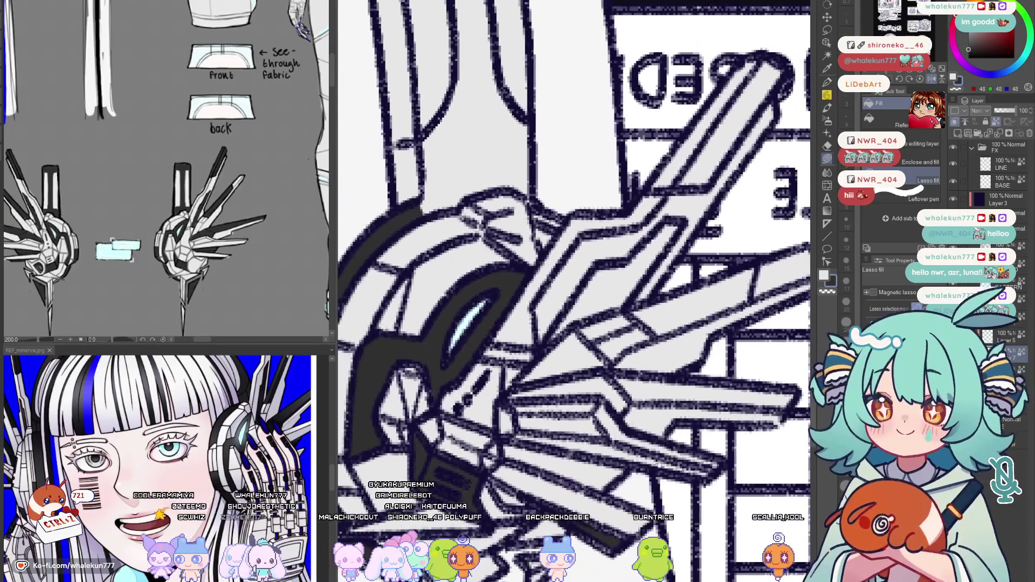
drag(640, 390, 582, 368)
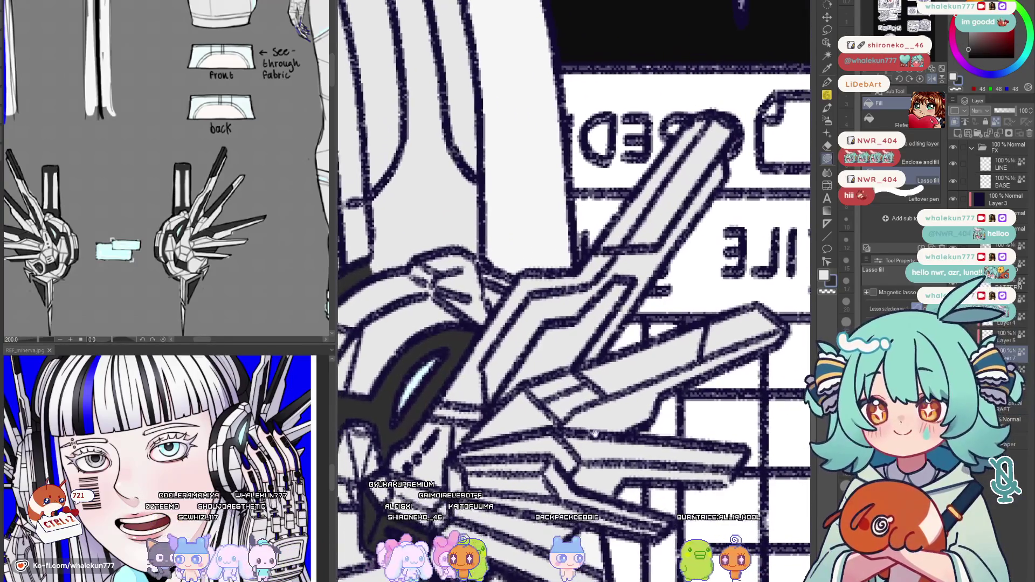
mouse_move(713, 300)
mouse_down()
mouse_move(598, 377)
mouse_move(642, 327)
mouse_up()
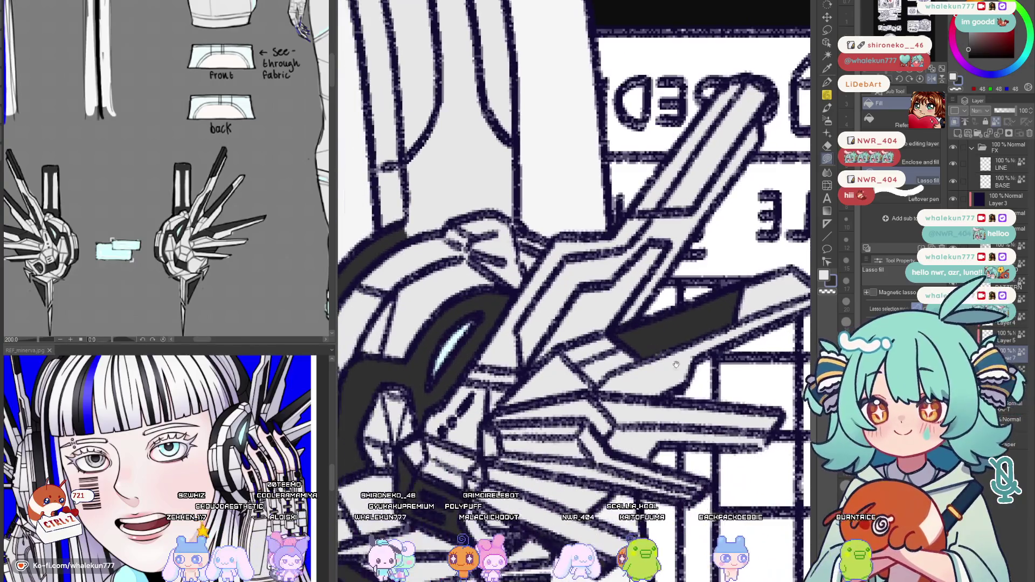
drag(654, 429, 669, 412)
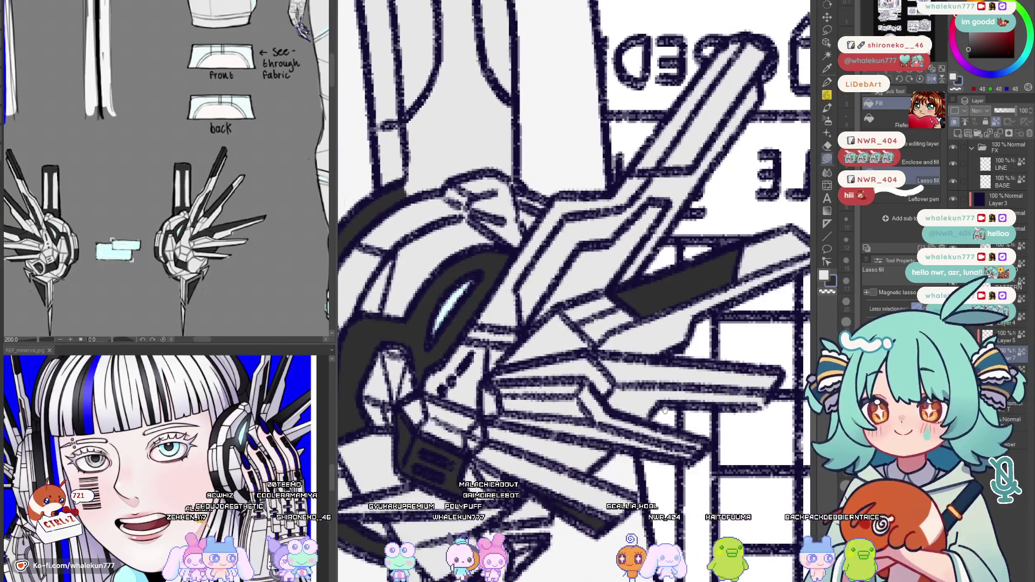
drag(606, 393, 776, 372)
drag(543, 377, 517, 380)
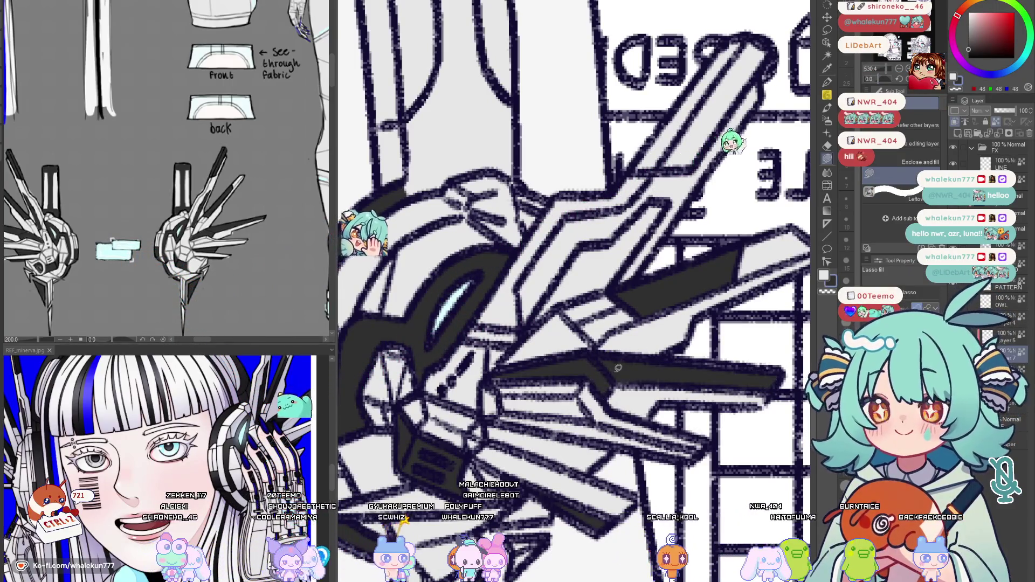
drag(750, 358, 741, 377)
scroll(741, 378, down, 5)
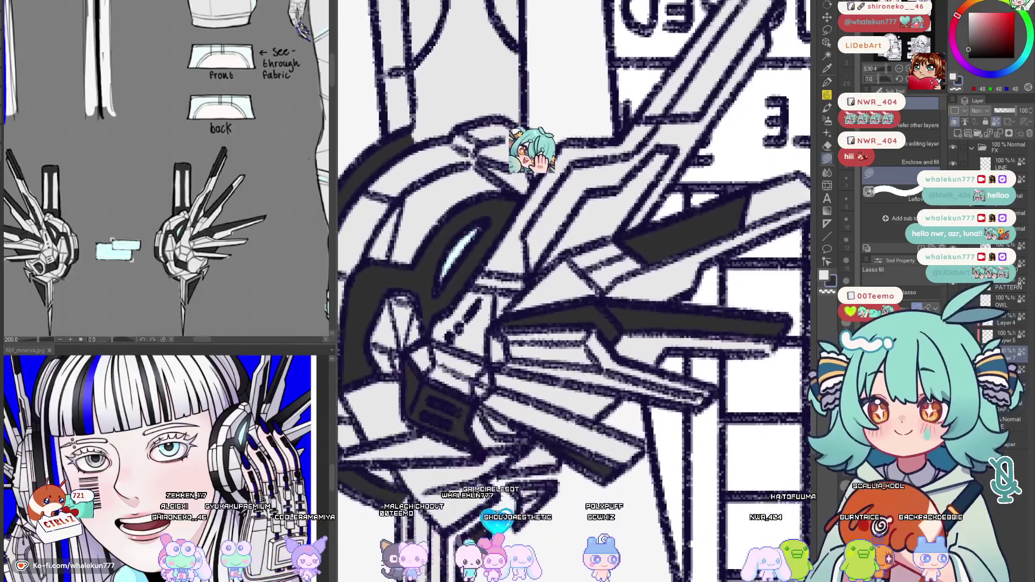
scroll(700, 400, down, 3)
mouse_move(641, 373)
mouse_down()
mouse_move(521, 344)
mouse_move(622, 401)
mouse_up()
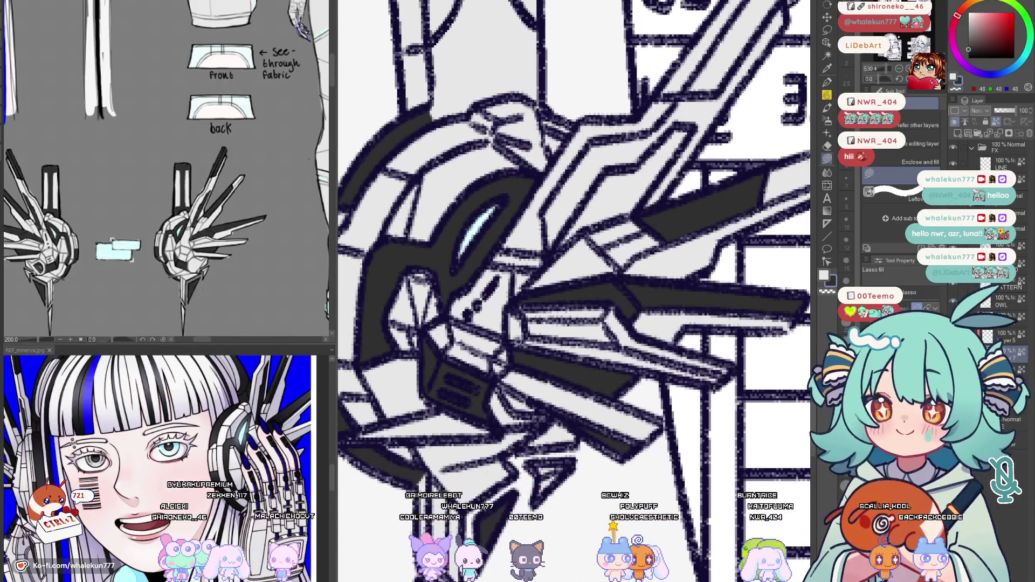
scroll(655, 373, up, 3)
scroll(585, 387, up, 3)
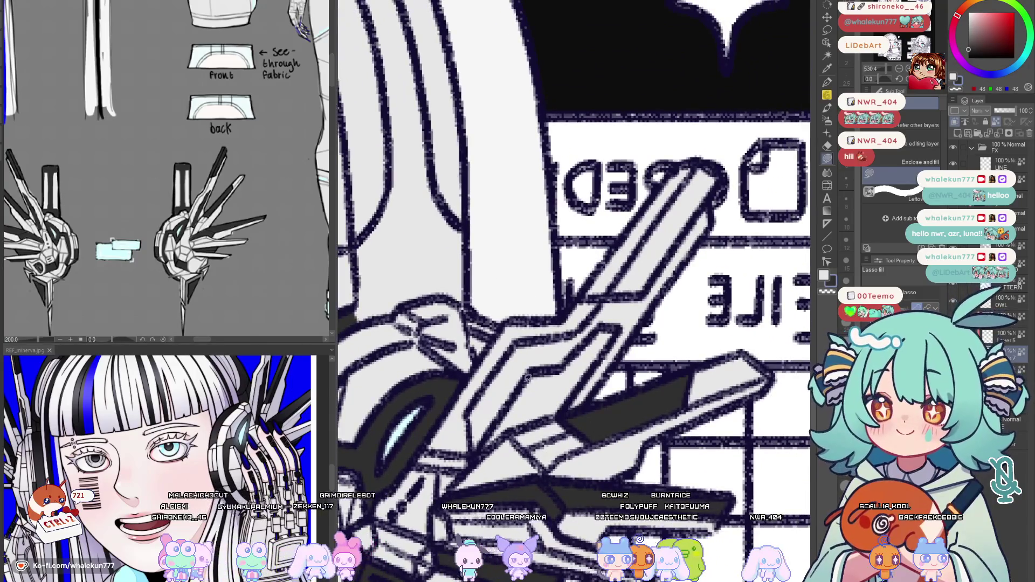
drag(562, 414, 596, 361)
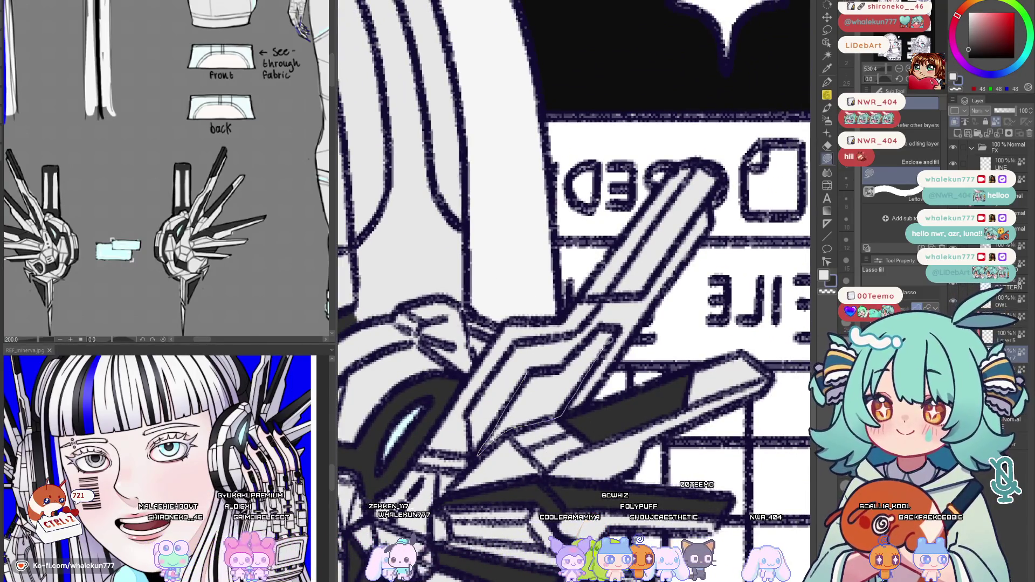
drag(599, 326, 563, 352)
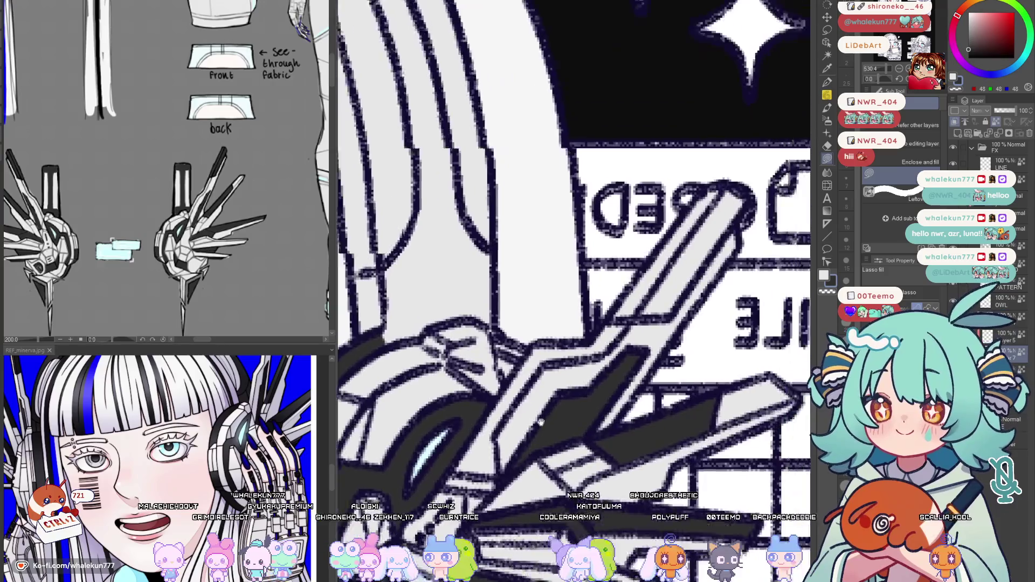
drag(492, 434, 590, 379)
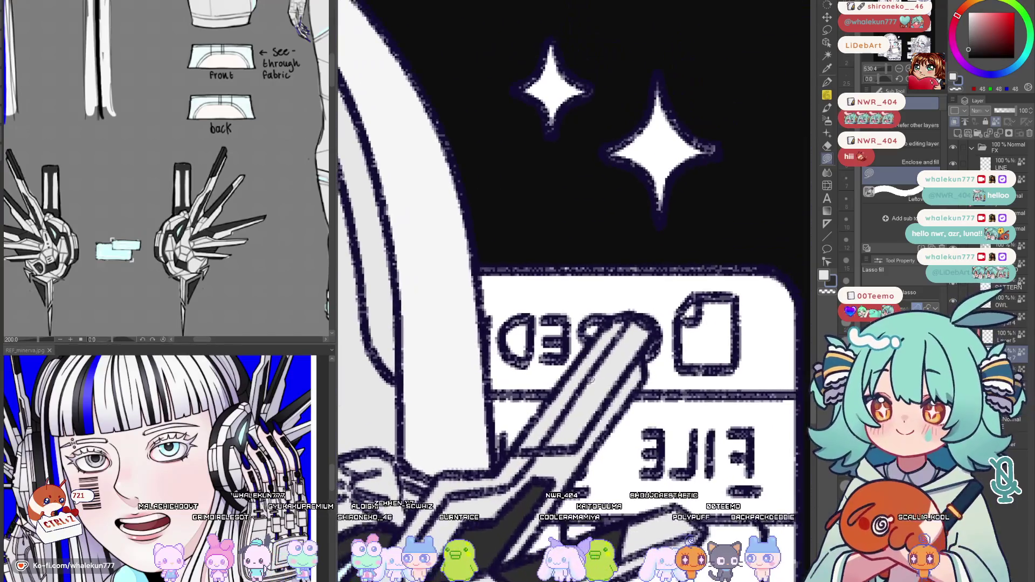
drag(650, 339, 651, 324)
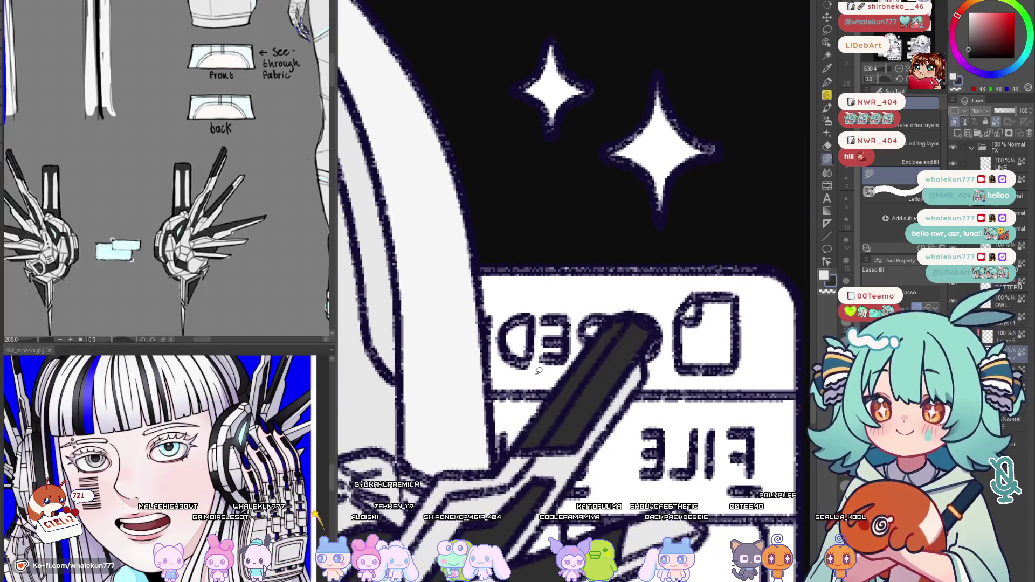
drag(518, 517, 595, 324)
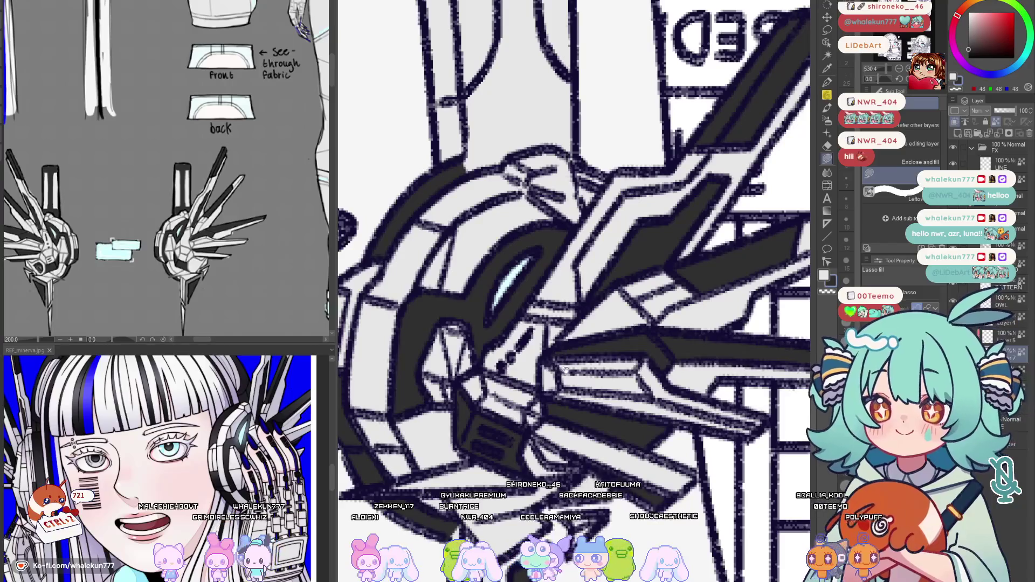
drag(565, 369, 566, 566)
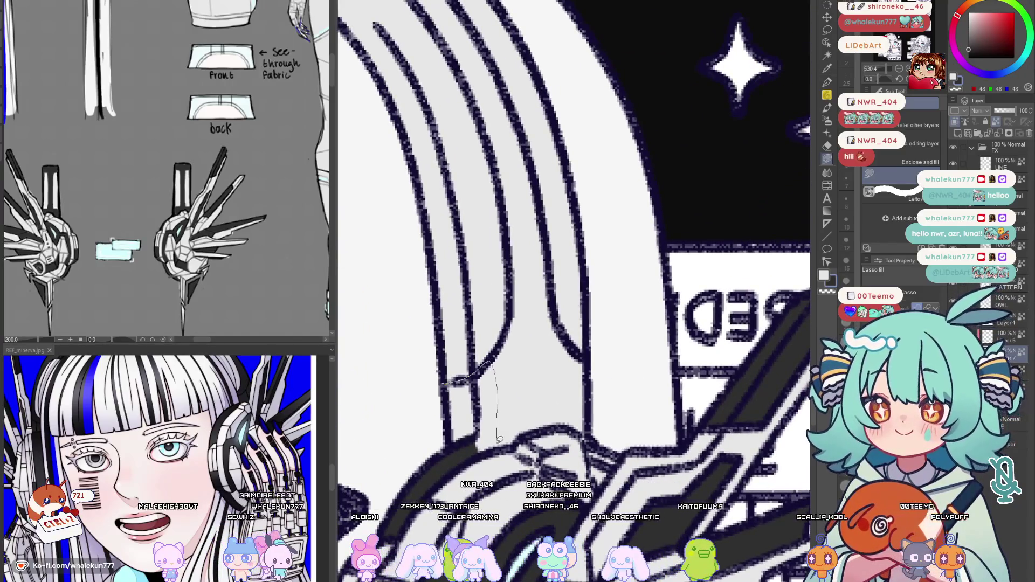
drag(429, 441, 488, 452)
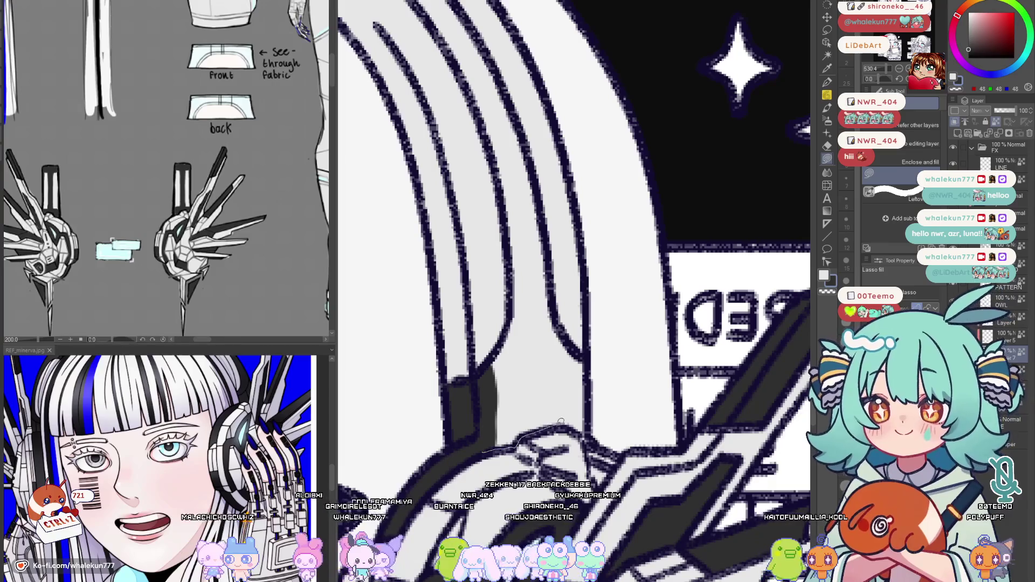
drag(498, 348, 513, 314)
scroll(566, 323, down, 2)
scroll(566, 323, up, 3)
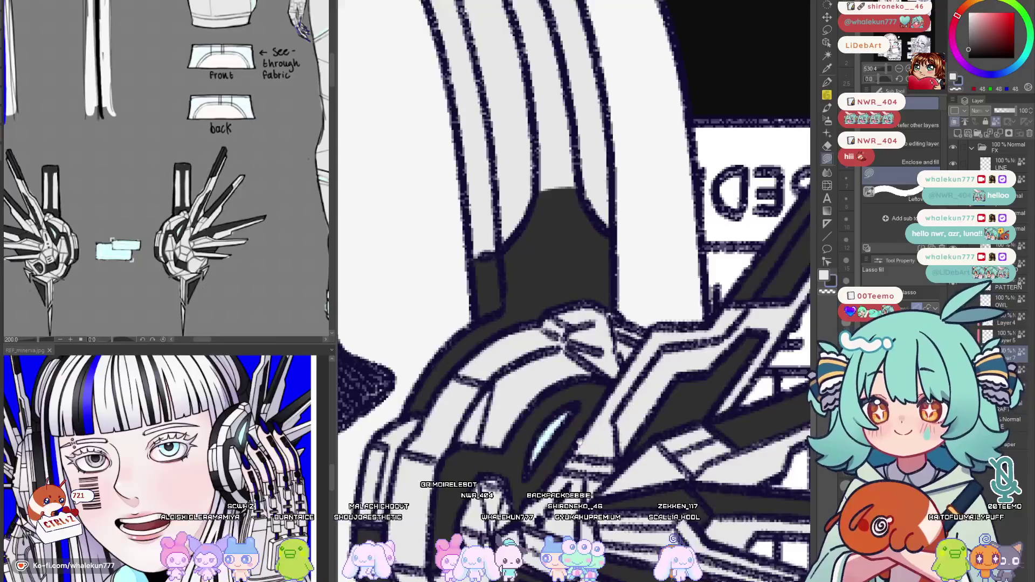
drag(582, 450, 598, 321)
drag(583, 457, 588, 355)
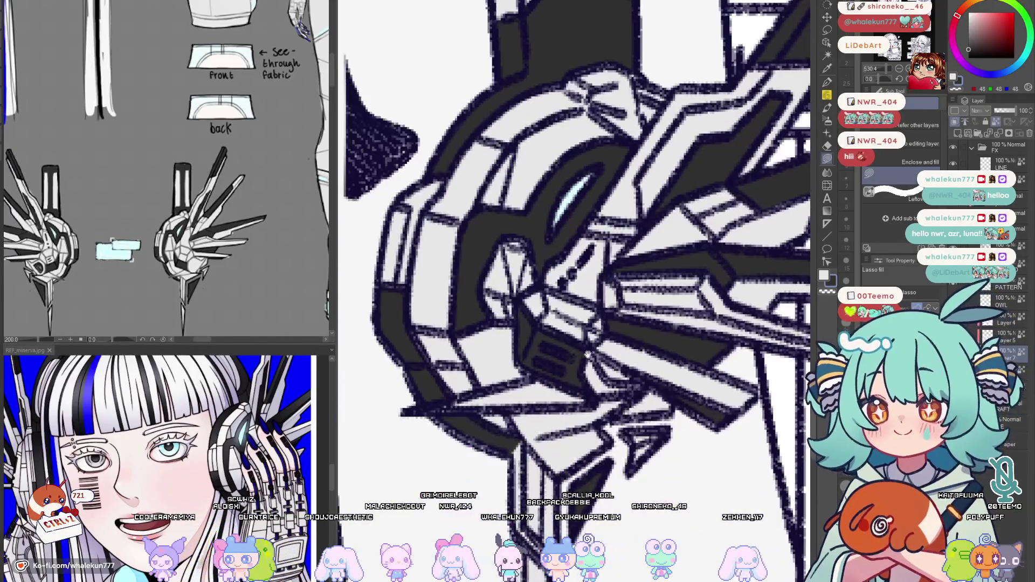
scroll(578, 405, down, 2)
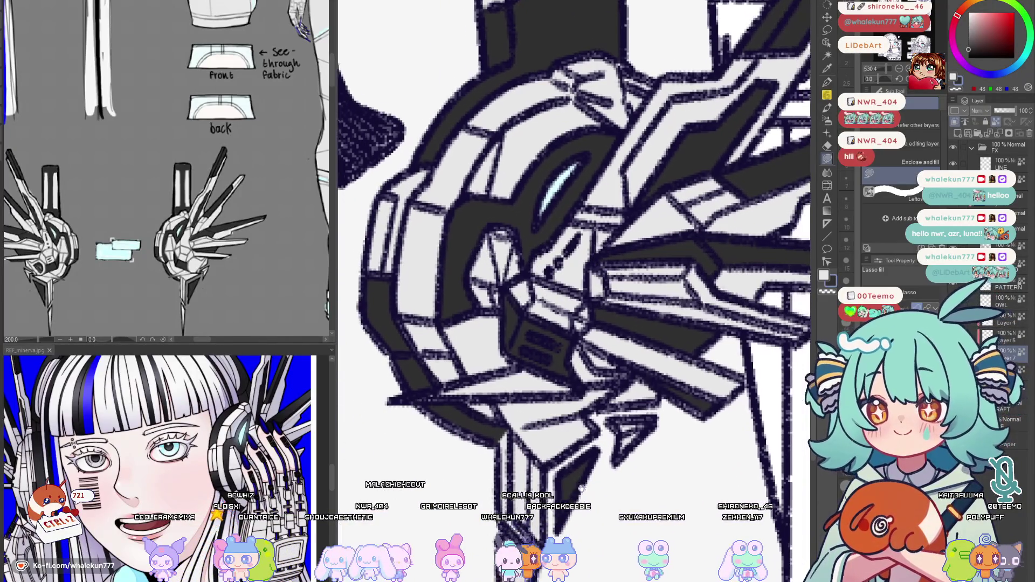
scroll(578, 405, down, 2)
scroll(578, 405, down, 2)
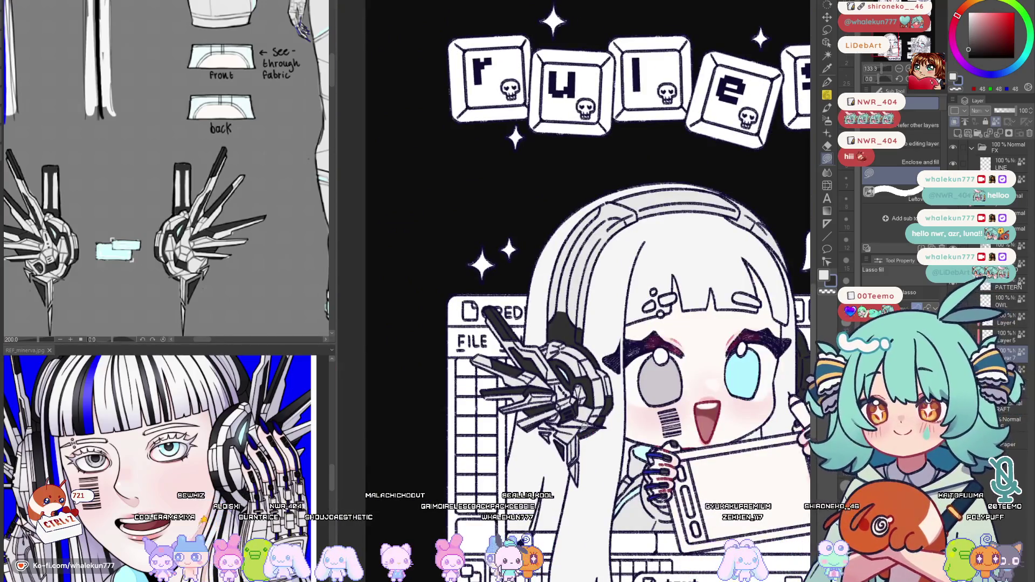
scroll(547, 281, down, 1)
scroll(547, 282, up, 3)
scroll(547, 282, up, 1)
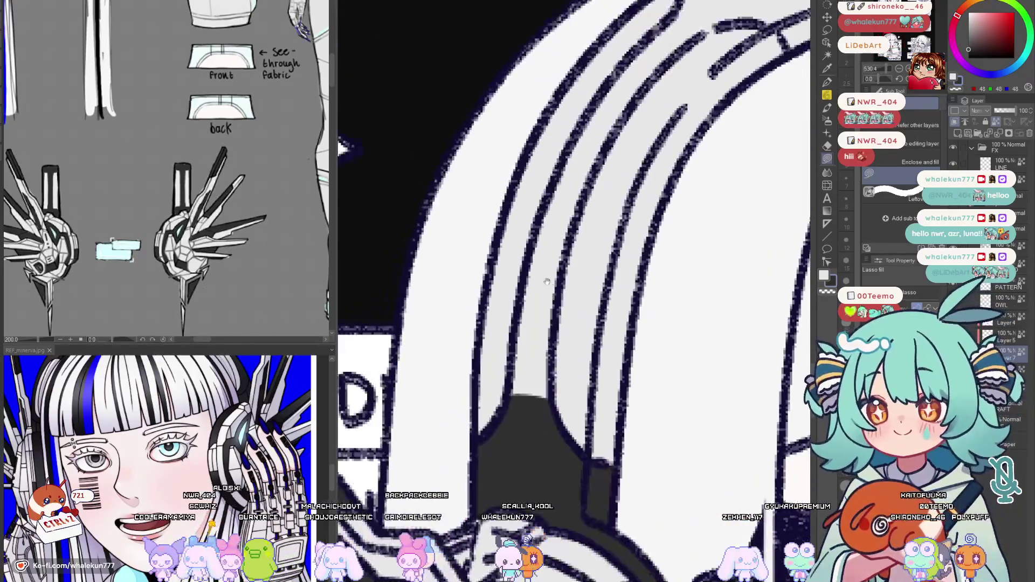
Lasso-fill dark grey strips along the inner edge of the rules chibi's headphone band
drag(571, 227, 540, 256)
mouse_move(499, 323)
mouse_down()
mouse_move(529, 360)
mouse_move(518, 368)
mouse_move(535, 323)
mouse_up()
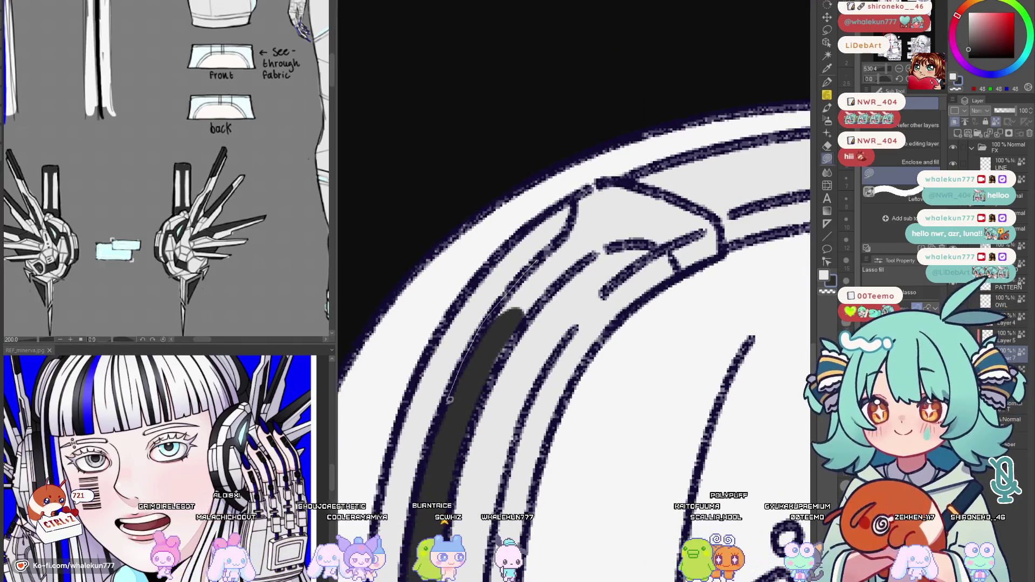
drag(600, 248, 535, 260)
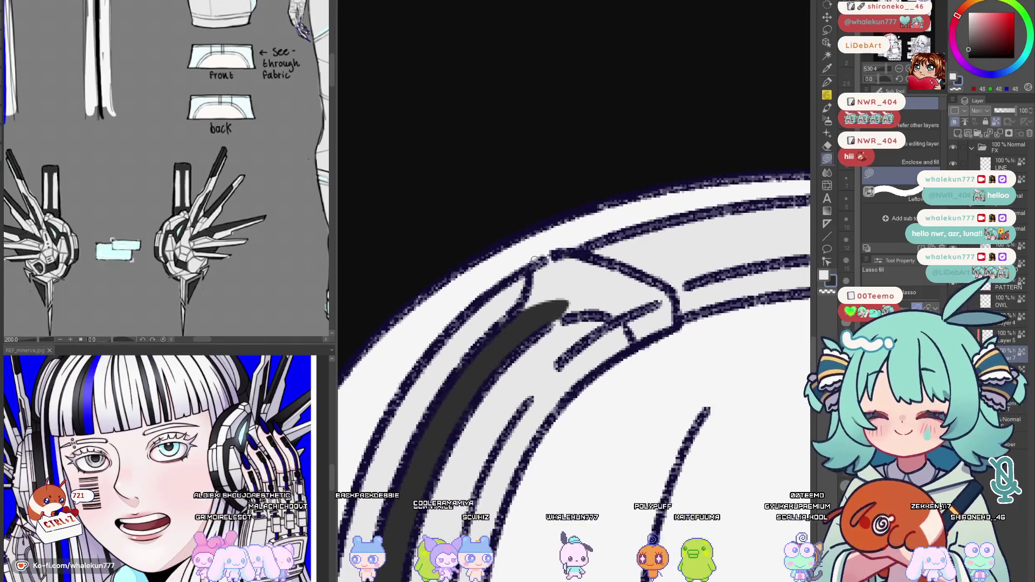
drag(524, 336, 550, 260)
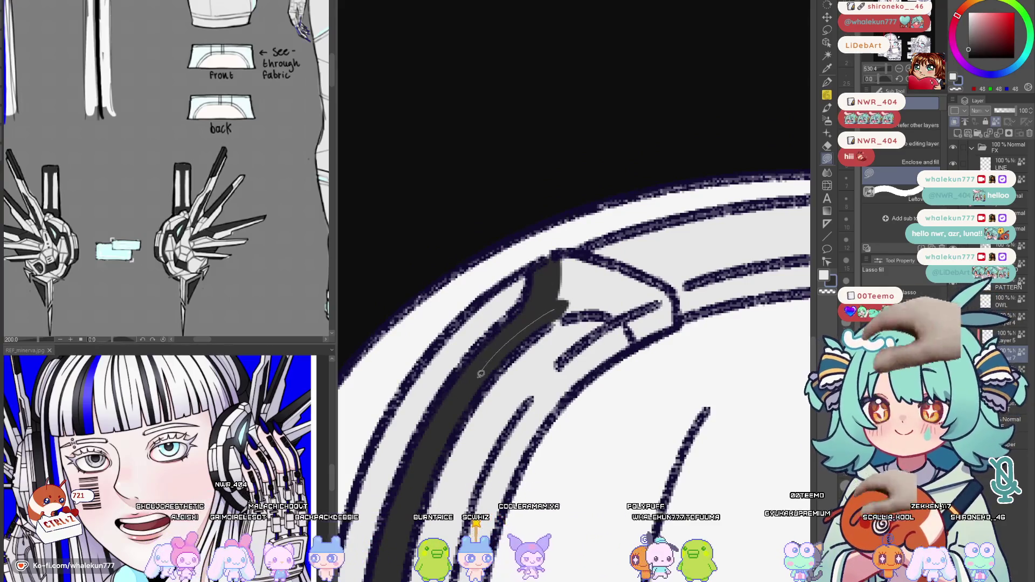
mouse_move(585, 298)
mouse_down()
mouse_move(567, 280)
mouse_move(593, 308)
mouse_up()
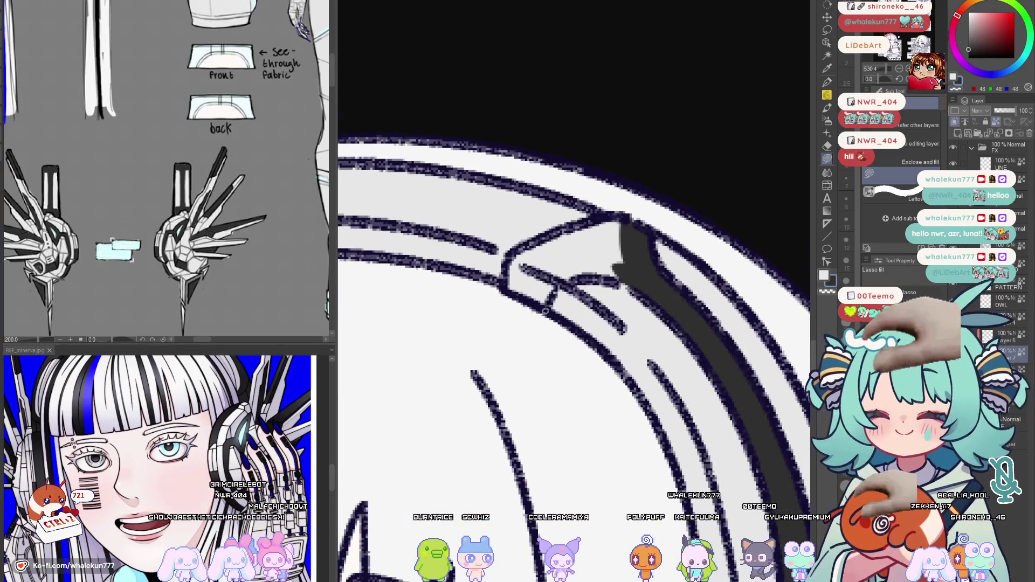
drag(518, 267, 509, 299)
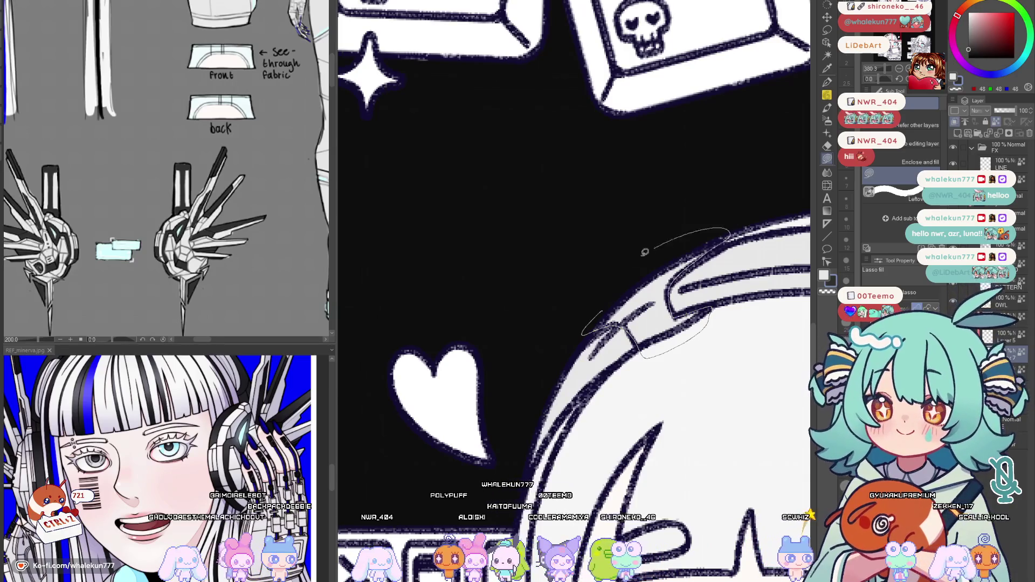
drag(644, 252, 648, 251)
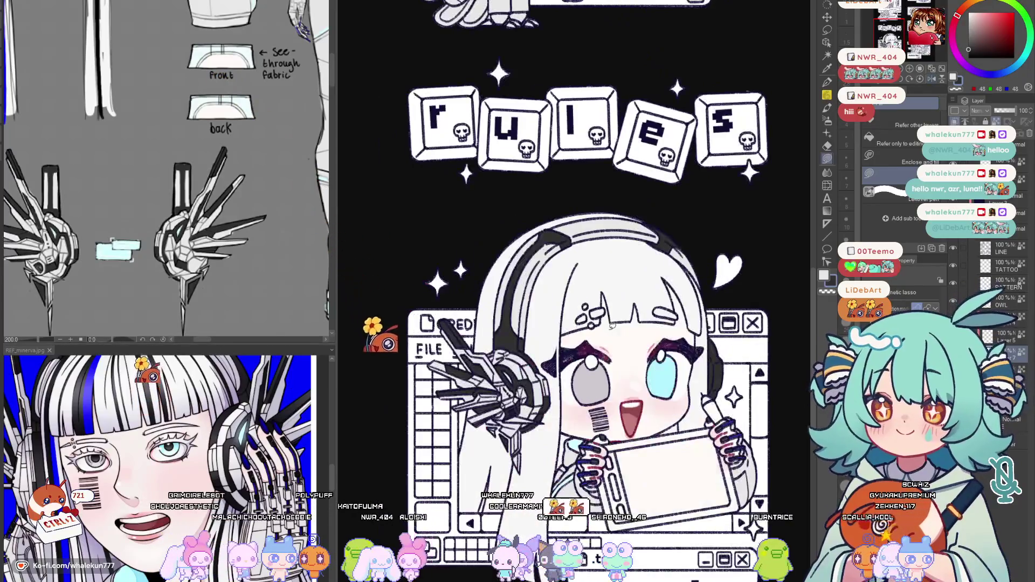
scroll(610, 327, down, 1)
scroll(615, 344, down, 2)
scroll(621, 364, down, 2)
scroll(630, 401, down, 1)
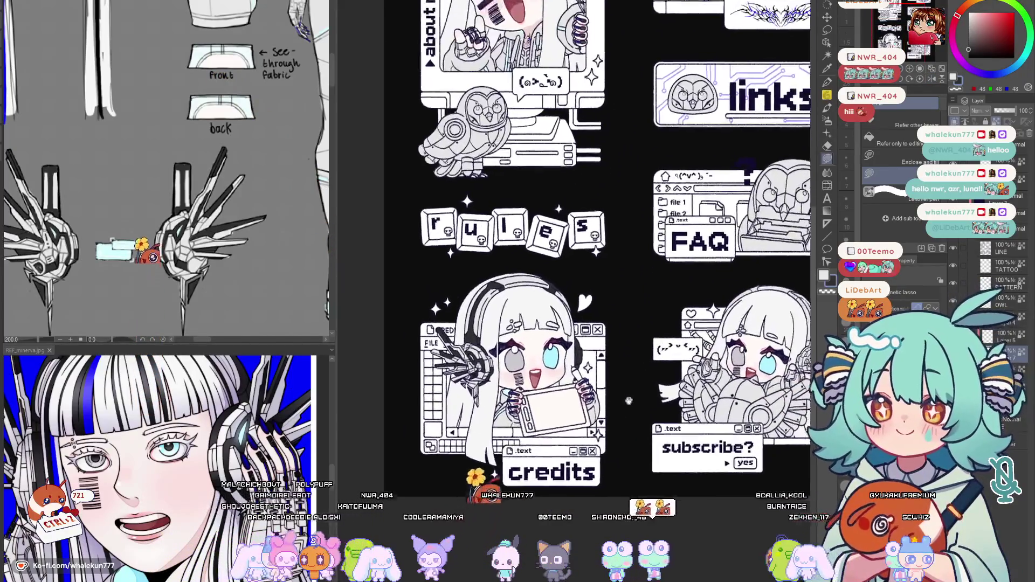
key(ctrl+0)
key(h)
key(h)
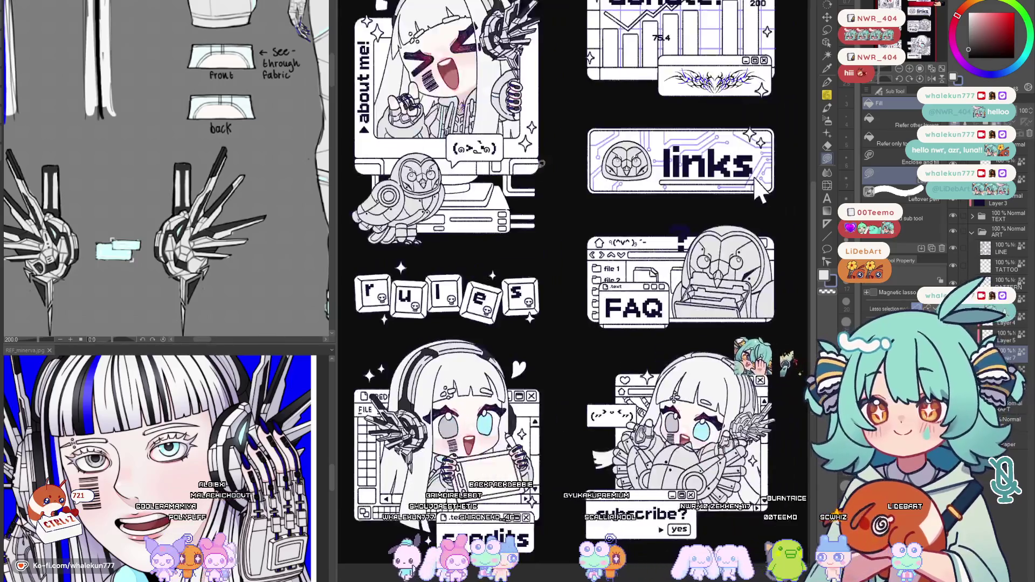
mouse_move(760, 190)
mouse_down()
mouse_move(772, 247)
mouse_move(764, 255)
mouse_up()
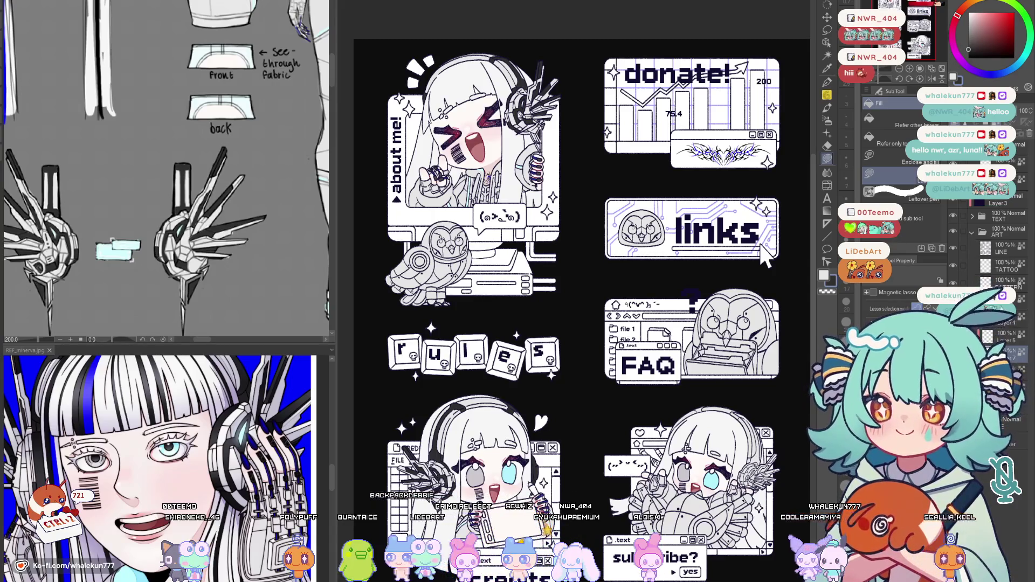
key(h)
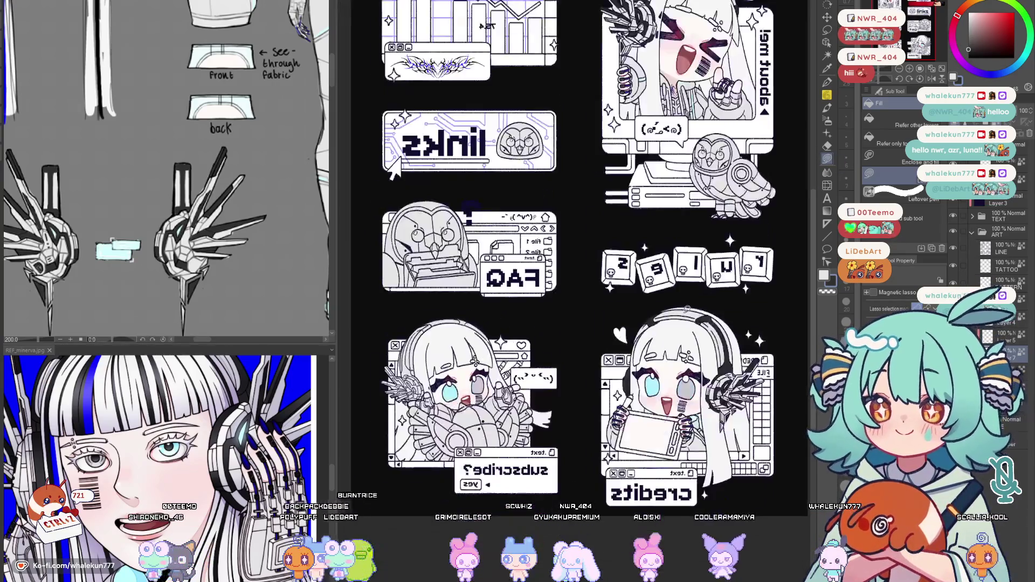
Unflip the canvas and bring the subscribe girl's face and headphones into close view
key(h)
scroll(566, 404, up, 3)
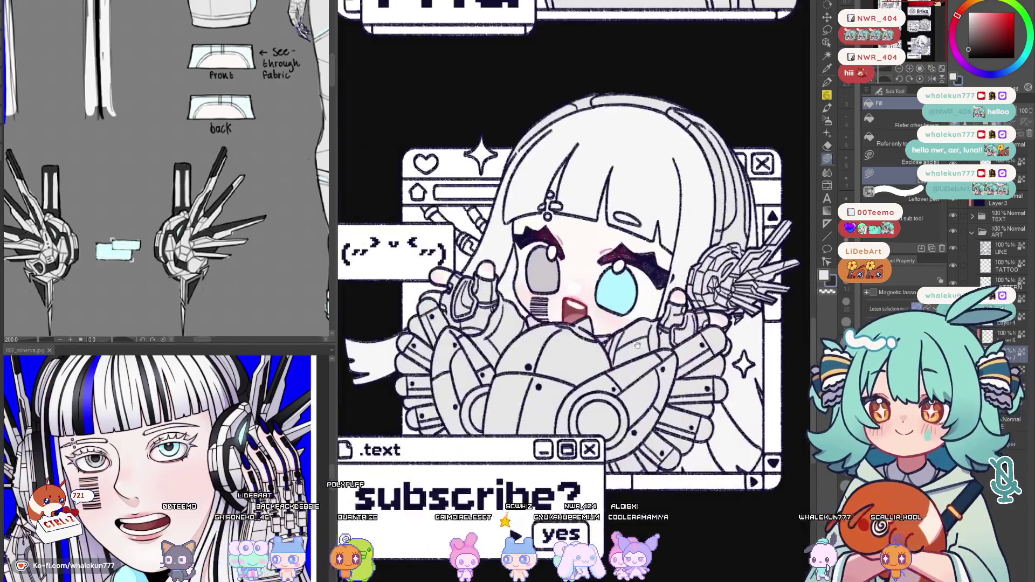
drag(675, 457, 681, 349)
drag(627, 234, 604, 326)
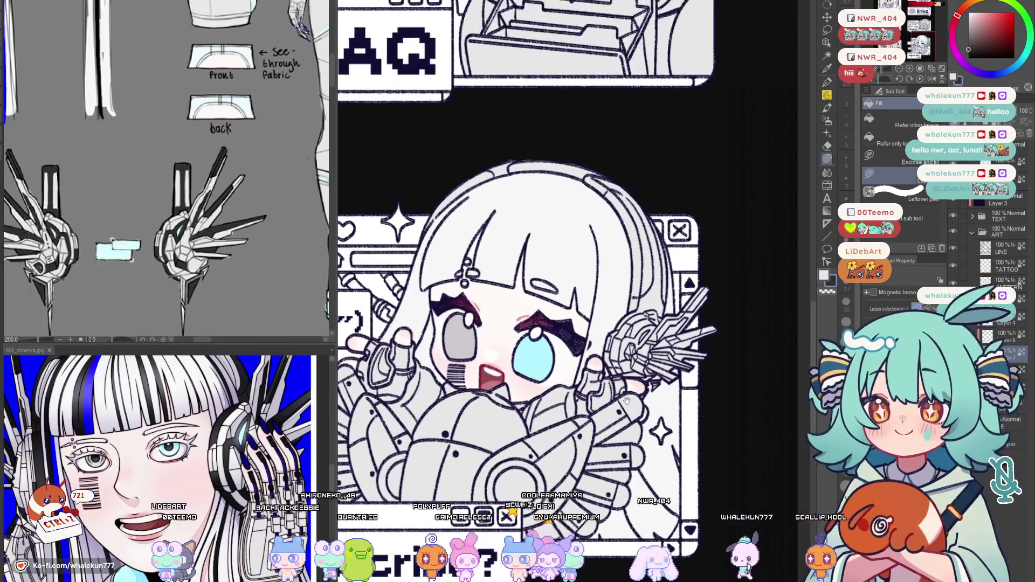
scroll(614, 340, up, 2)
scroll(639, 359, up, 2)
drag(638, 360, 716, 368)
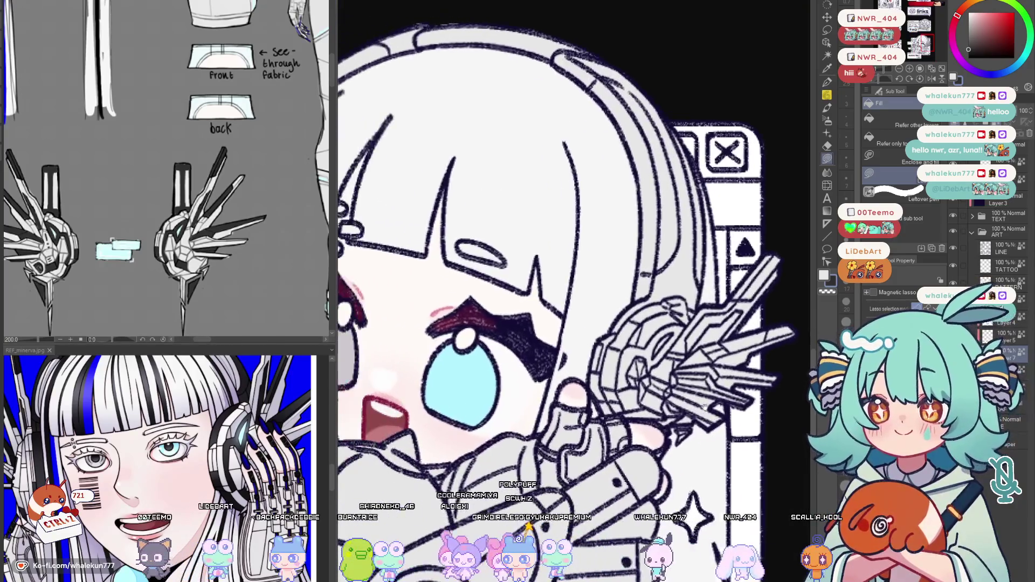
drag(618, 366, 590, 405)
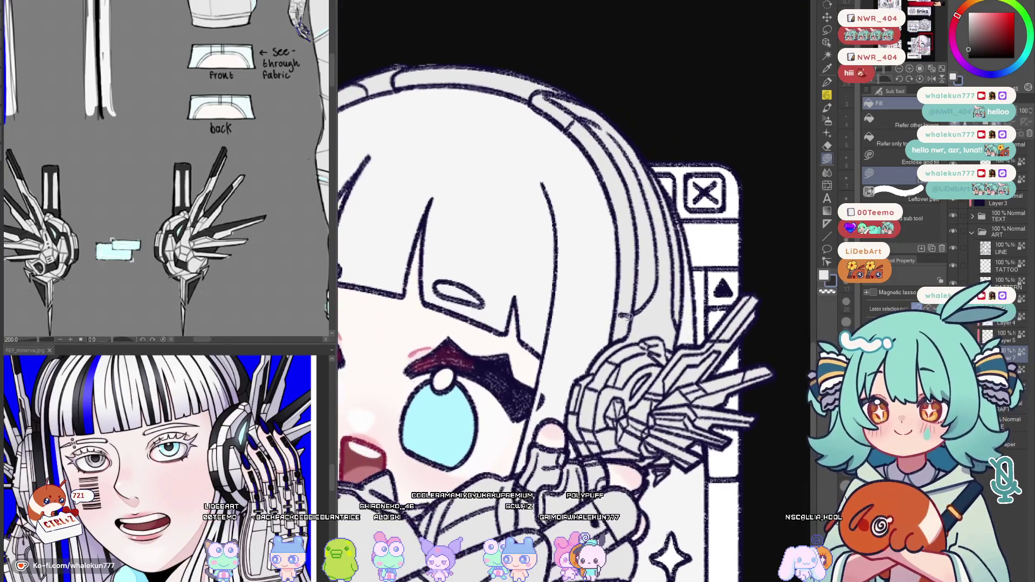
scroll(627, 316, up, 2)
Lasso-fill the areas under the subscribe girl's headphone band with dark grey
mouse_move(664, 322)
mouse_down()
mouse_move(596, 389)
mouse_move(627, 344)
mouse_up()
mouse_move(647, 346)
mouse_down()
mouse_move(624, 358)
mouse_move(663, 323)
mouse_up()
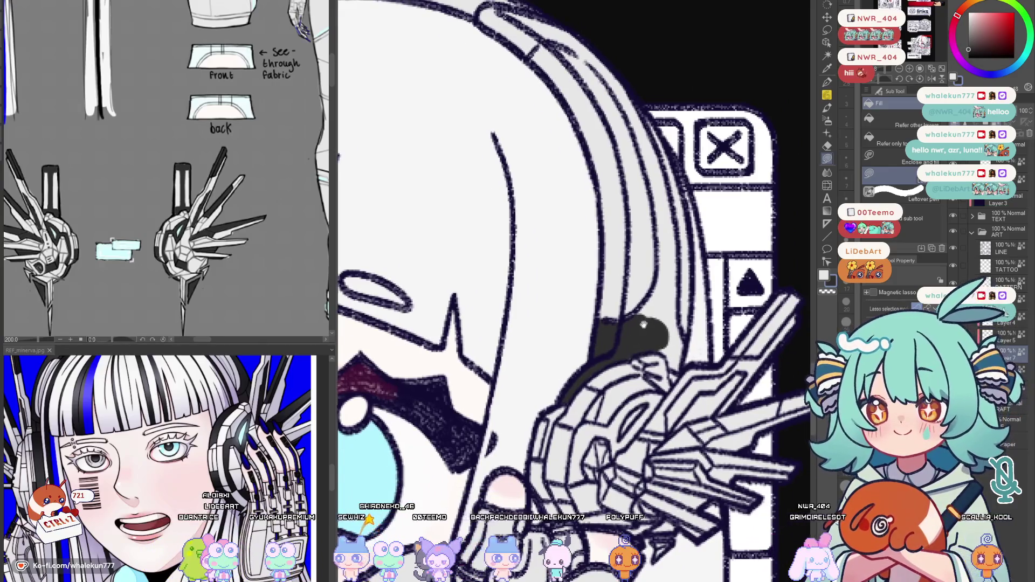
drag(655, 284, 634, 328)
drag(627, 375, 625, 378)
drag(625, 376, 616, 385)
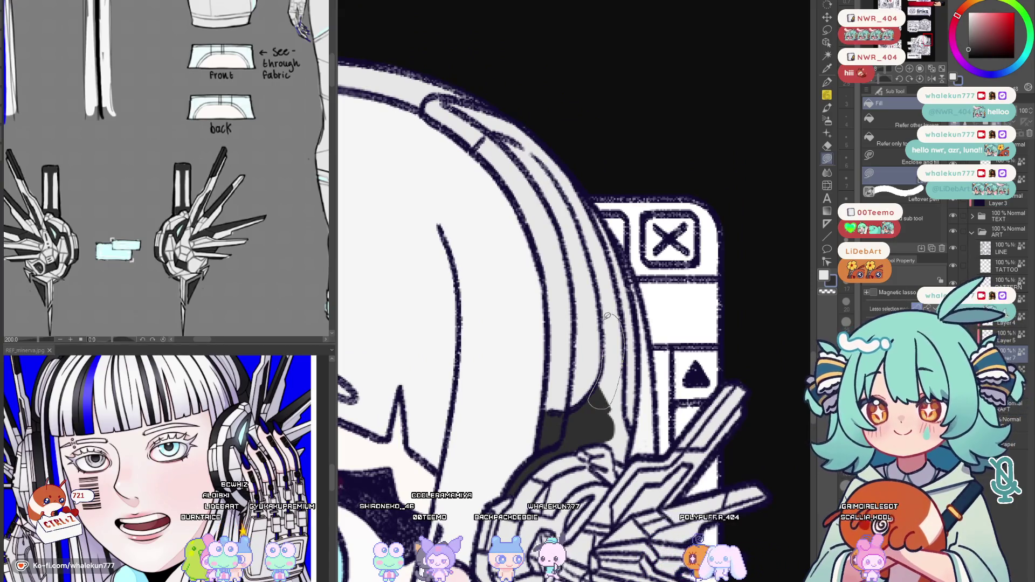
drag(606, 346, 617, 353)
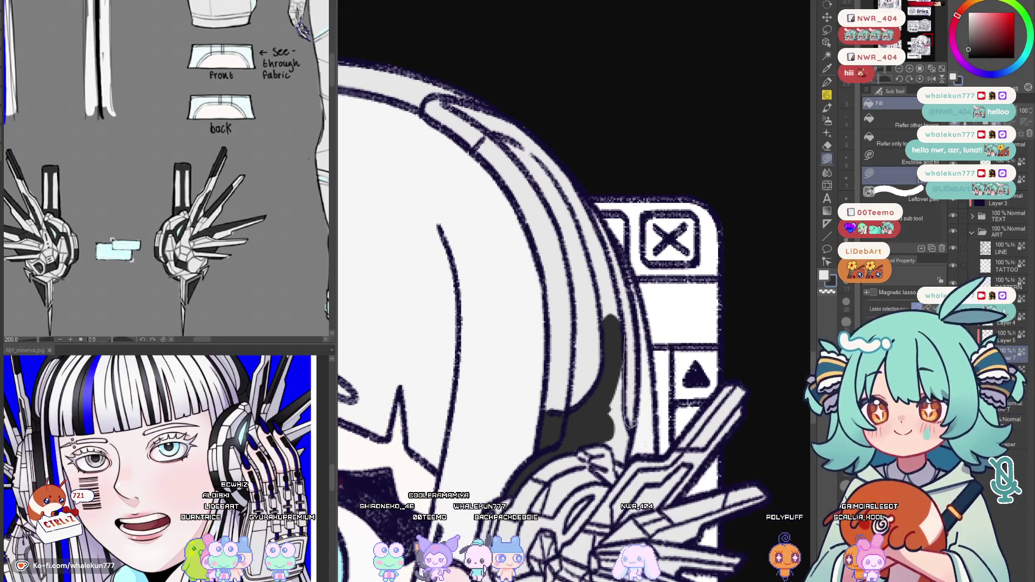
mouse_move(608, 438)
mouse_down()
mouse_move(623, 348)
mouse_move(636, 414)
mouse_move(584, 536)
mouse_up()
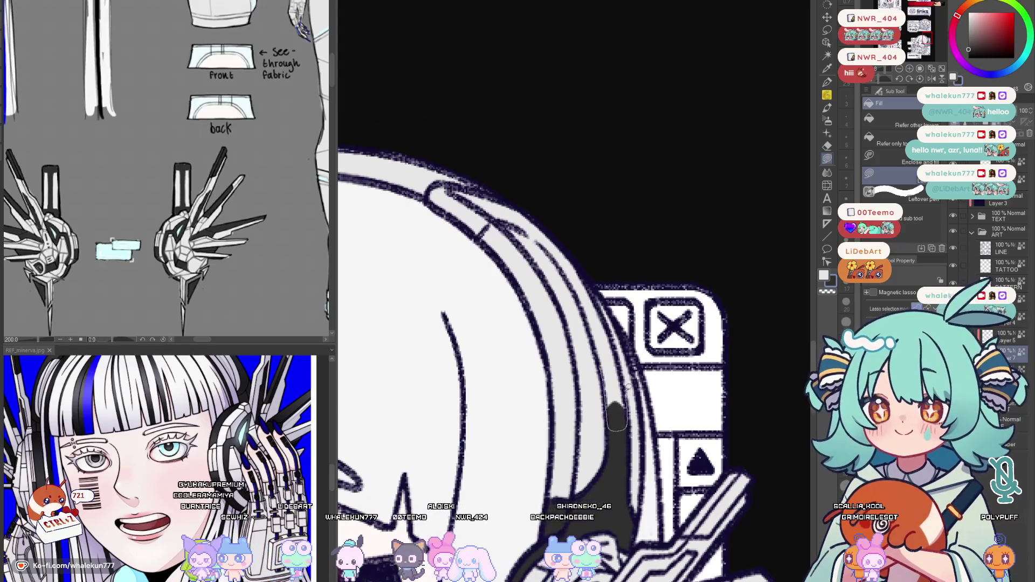
drag(629, 387, 604, 396)
Shade a dark grey stripe along the top of the headphone band, checking it mirrored
key(h)
drag(612, 304, 577, 357)
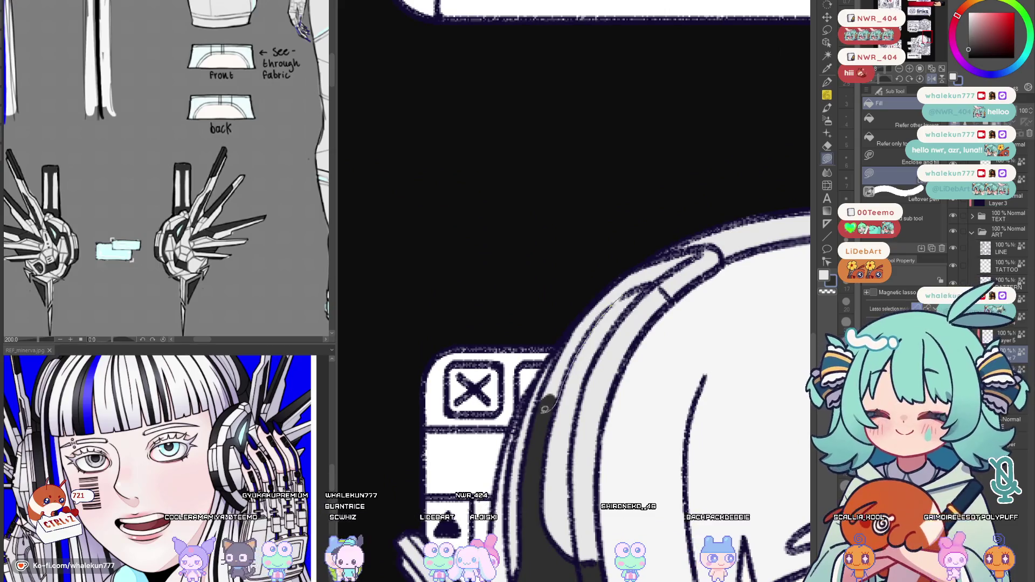
drag(623, 272, 607, 295)
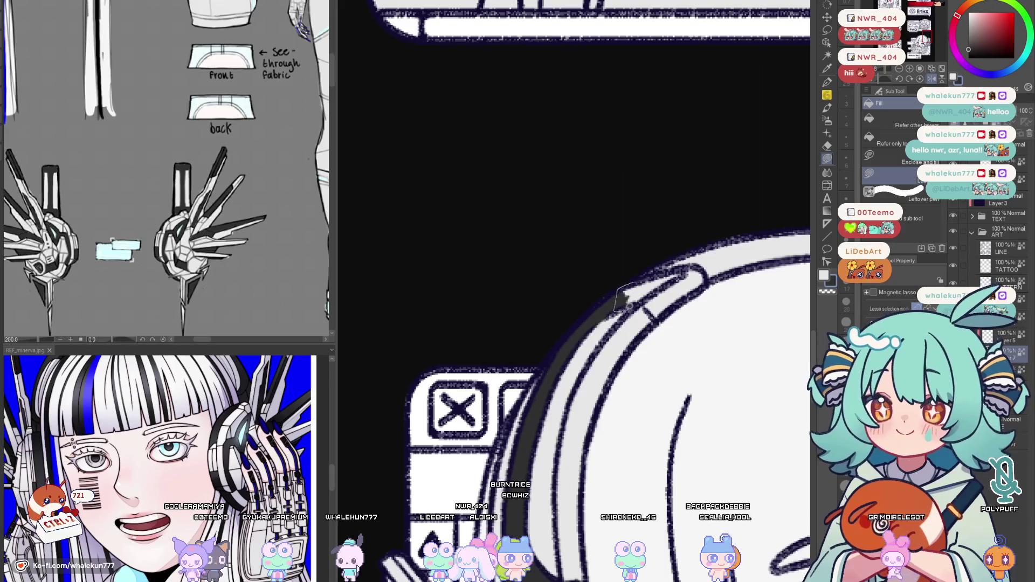
drag(676, 271, 635, 300)
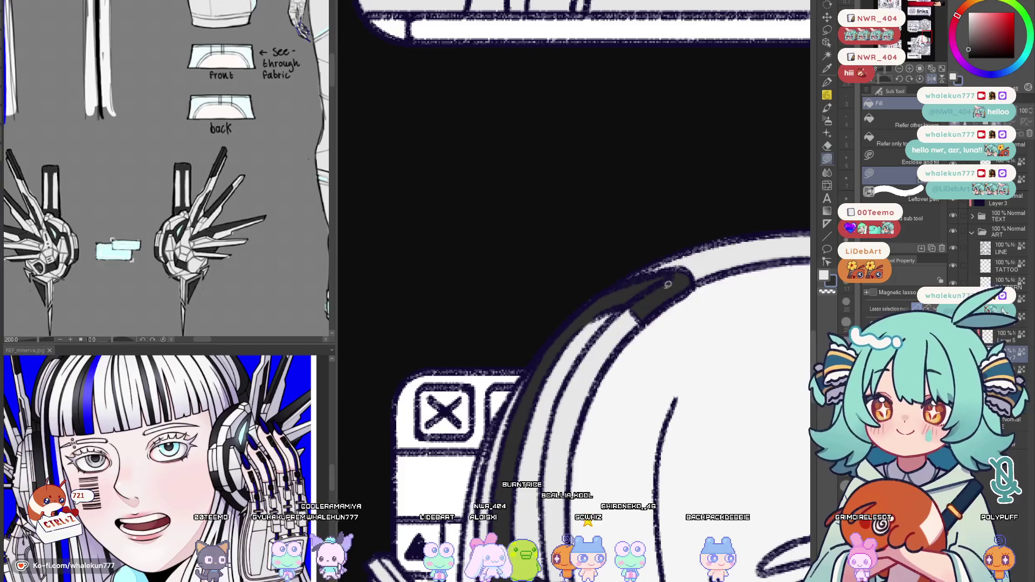
key(h)
scroll(690, 282, down, 3)
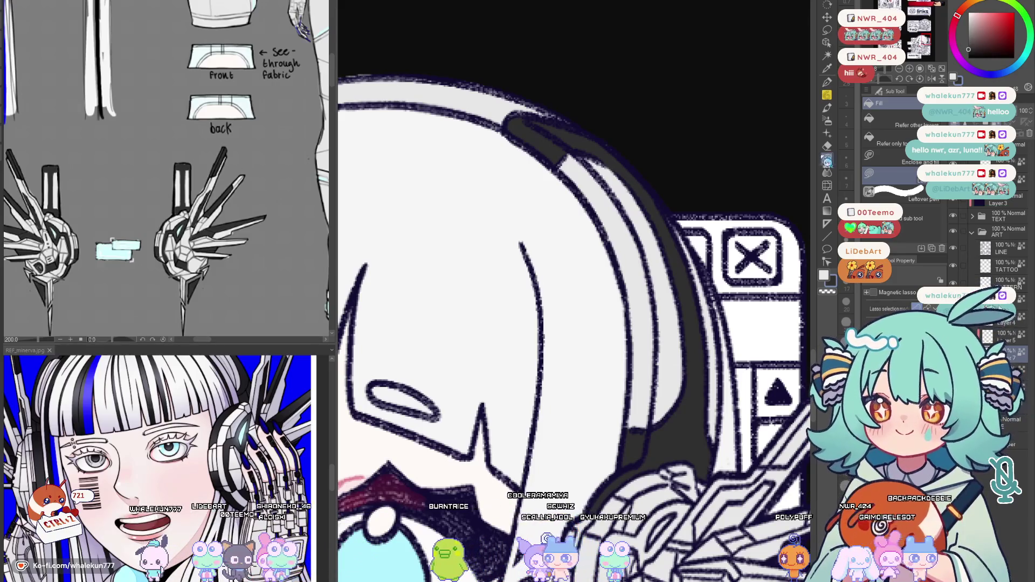
scroll(574, 291, down, 5)
scroll(574, 291, down, 1)
scroll(573, 291, down, 1)
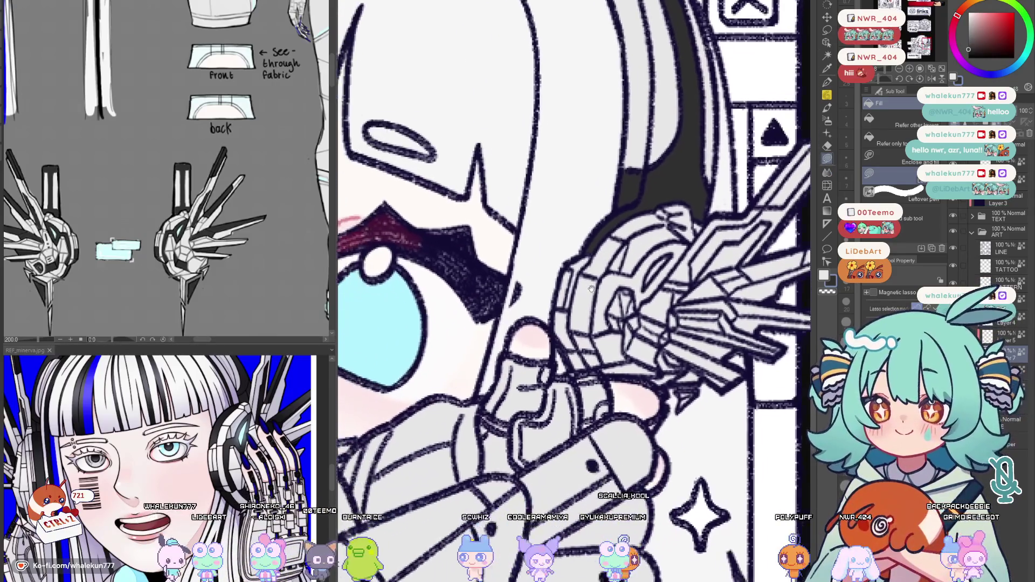
scroll(574, 291, down, 1)
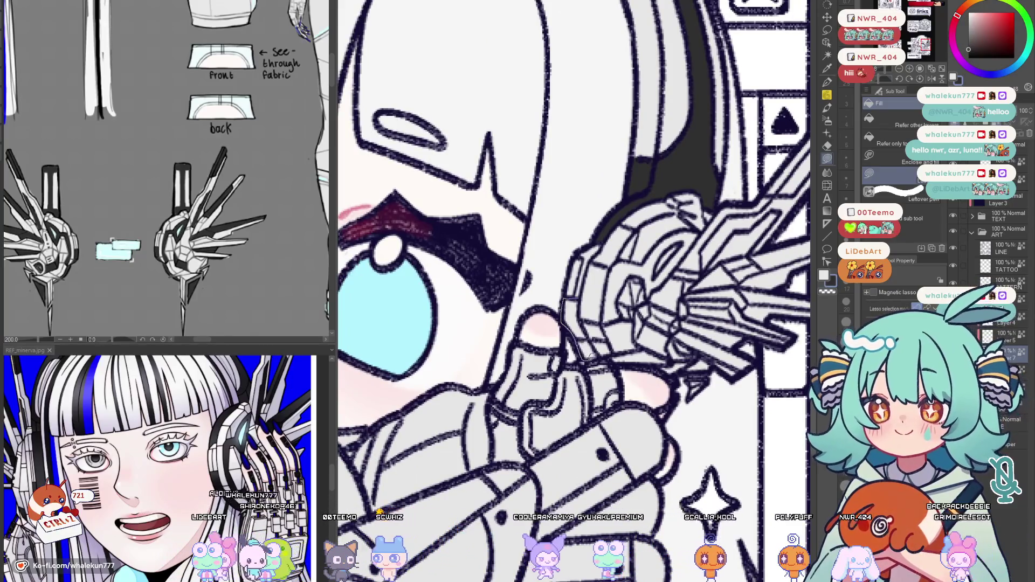
Fill the inside of the headphone ring dark grey, undoing once to compare before keeping it
drag(570, 356, 568, 349)
scroll(569, 347, up, 1)
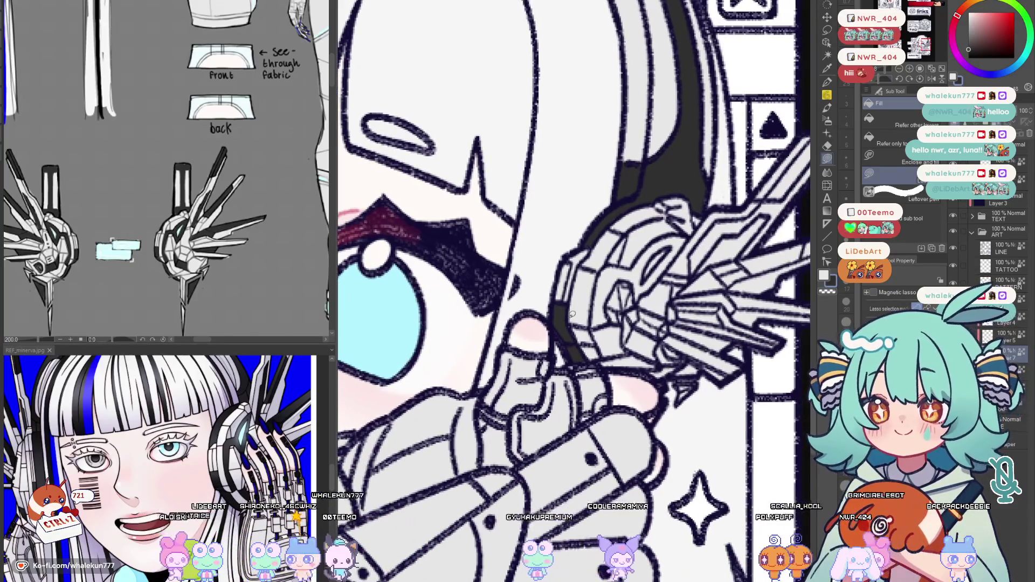
scroll(569, 348, right, 1)
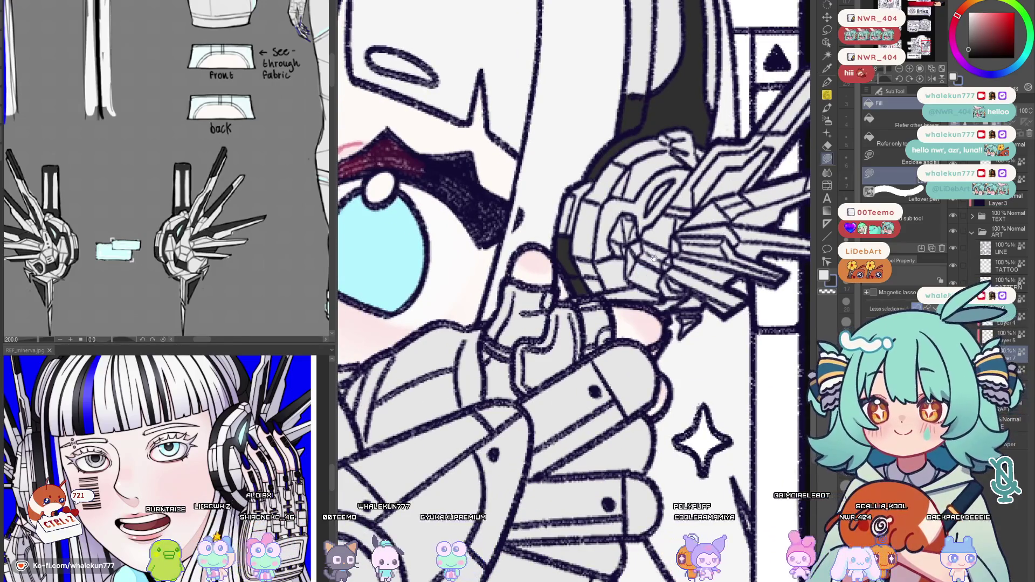
scroll(584, 290, right, 1)
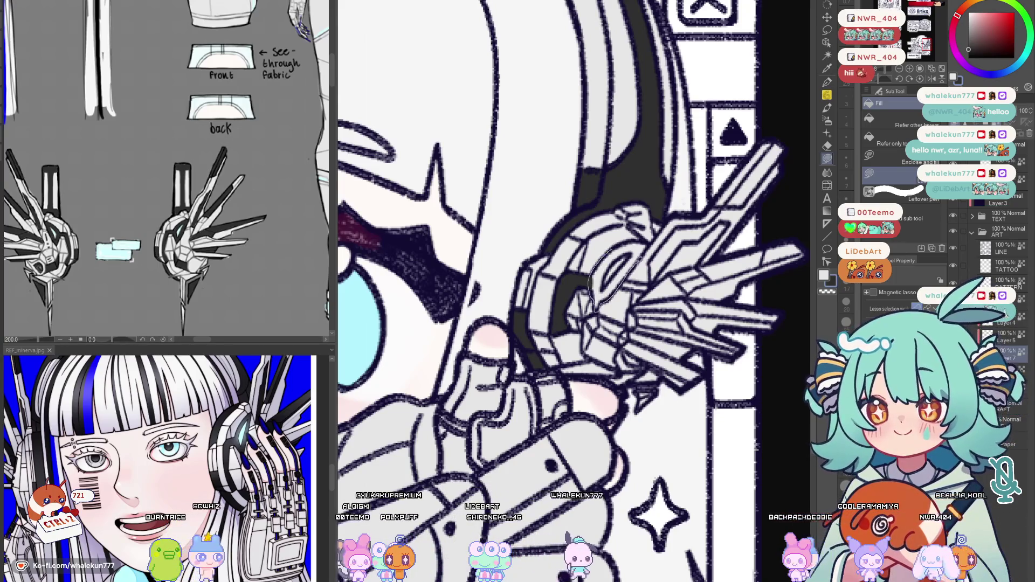
click(598, 283)
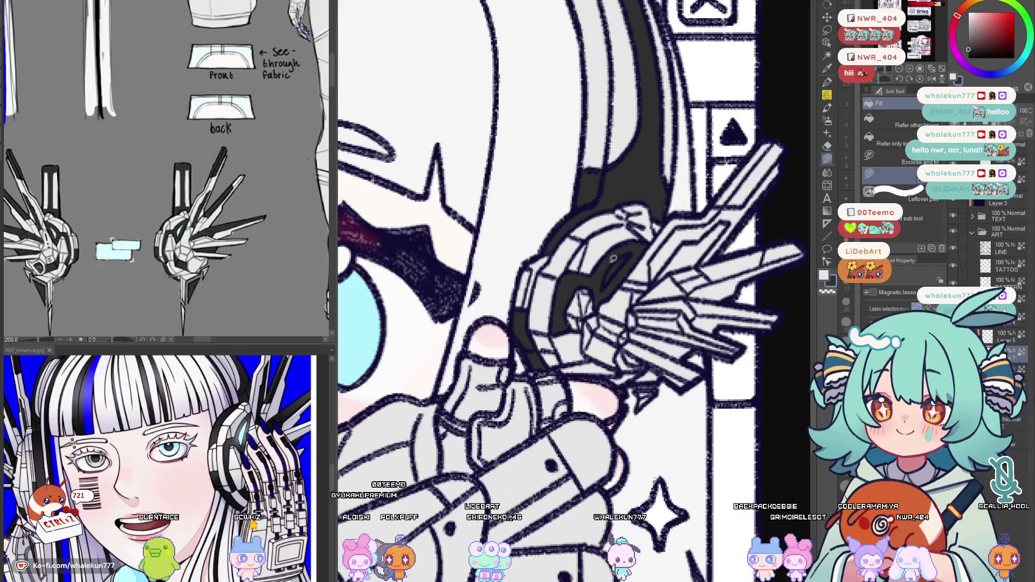
key(ctrl+z)
click(614, 289)
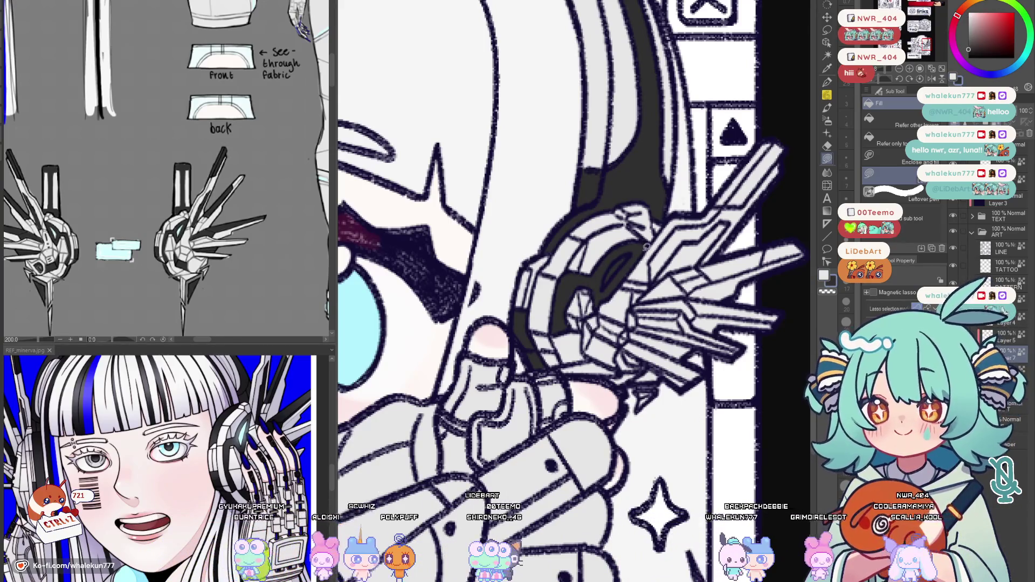
scroll(614, 288, up, 3)
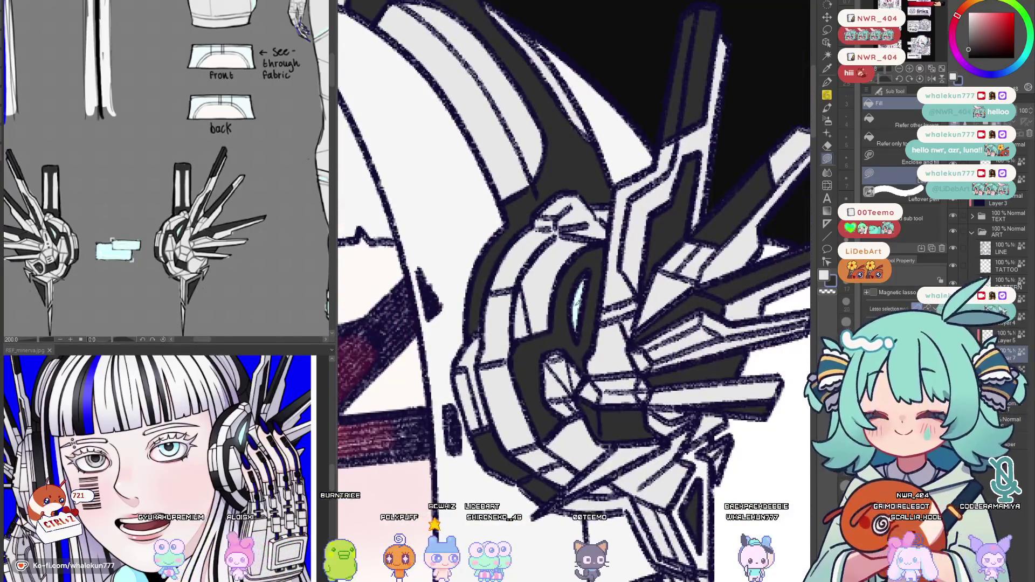
scroll(598, 298, down, 2)
scroll(597, 298, up, 2)
scroll(598, 297, down, 2)
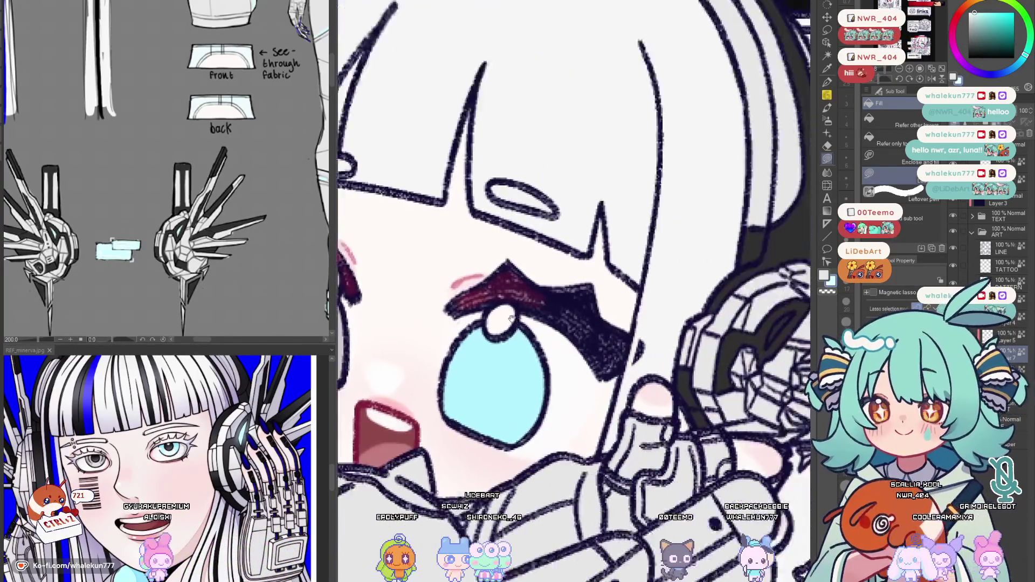
scroll(558, 346, up, 2)
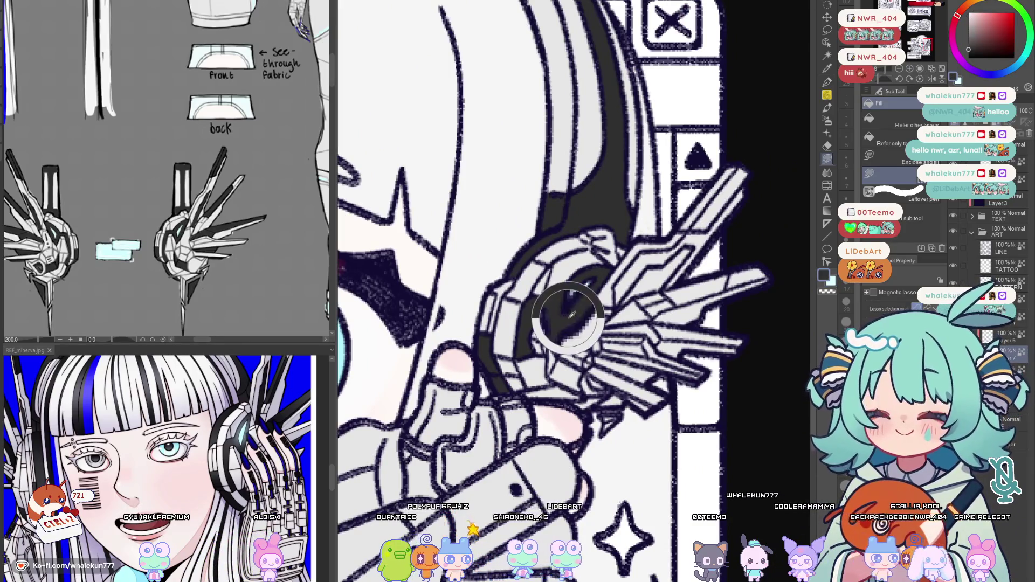
scroll(583, 294, down, 1)
scroll(565, 297, down, 1)
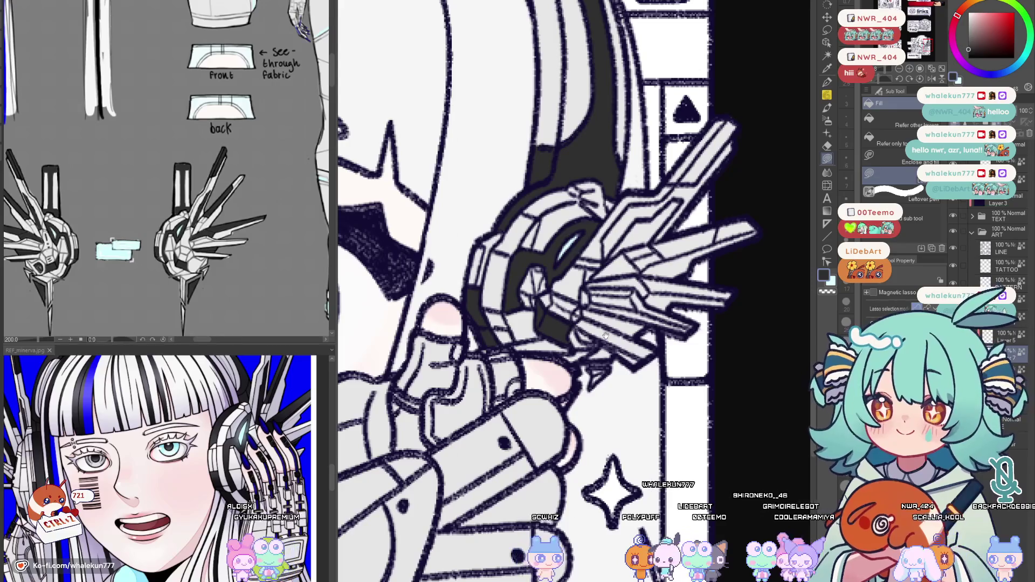
scroll(587, 336, down, 1)
scroll(600, 349, down, 1)
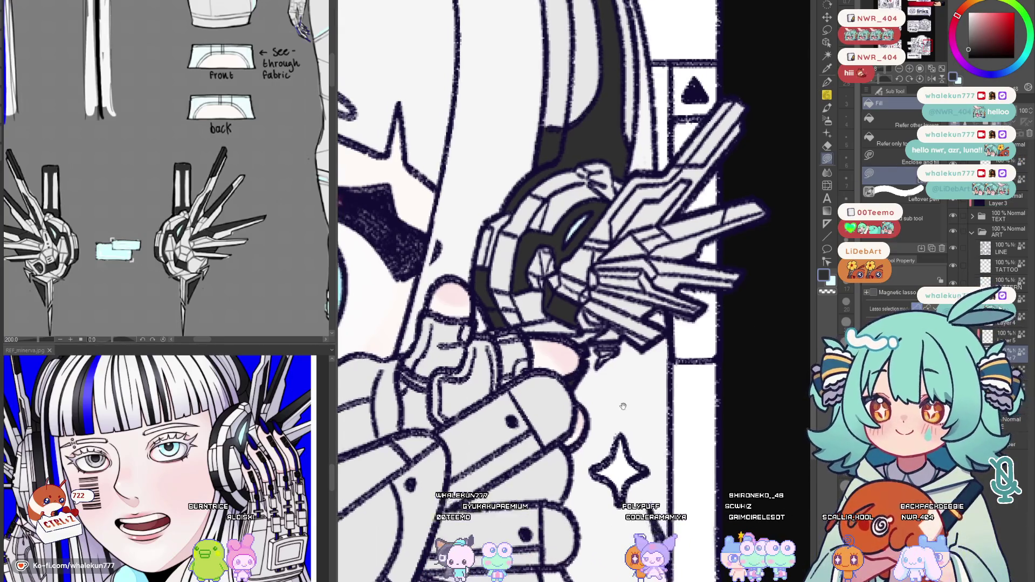
scroll(566, 292, up, 3)
Lasso-fill the remaining outlined headphone sections and fin with dark grey
drag(554, 367, 504, 390)
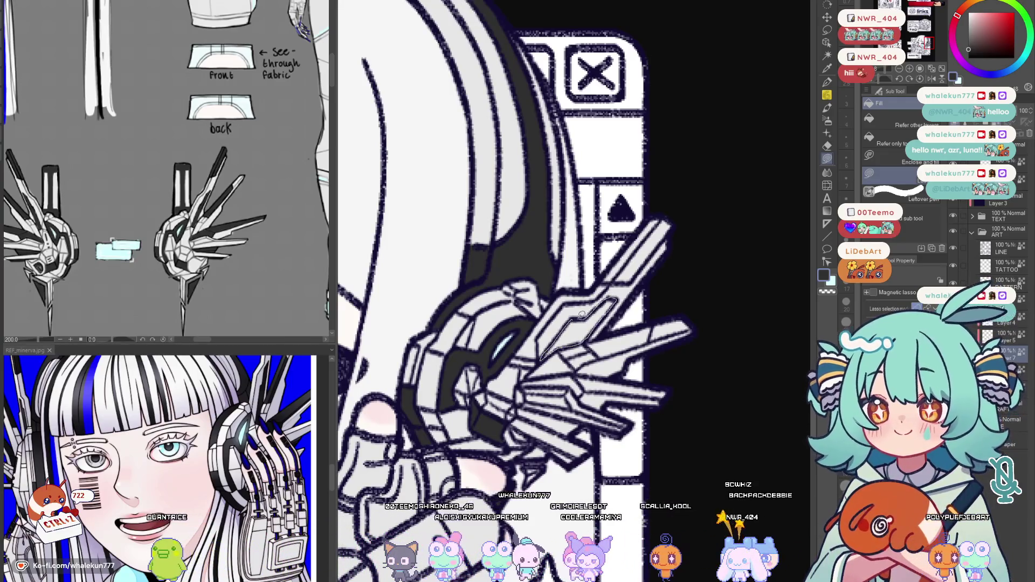
drag(582, 313, 584, 312)
drag(584, 312, 560, 350)
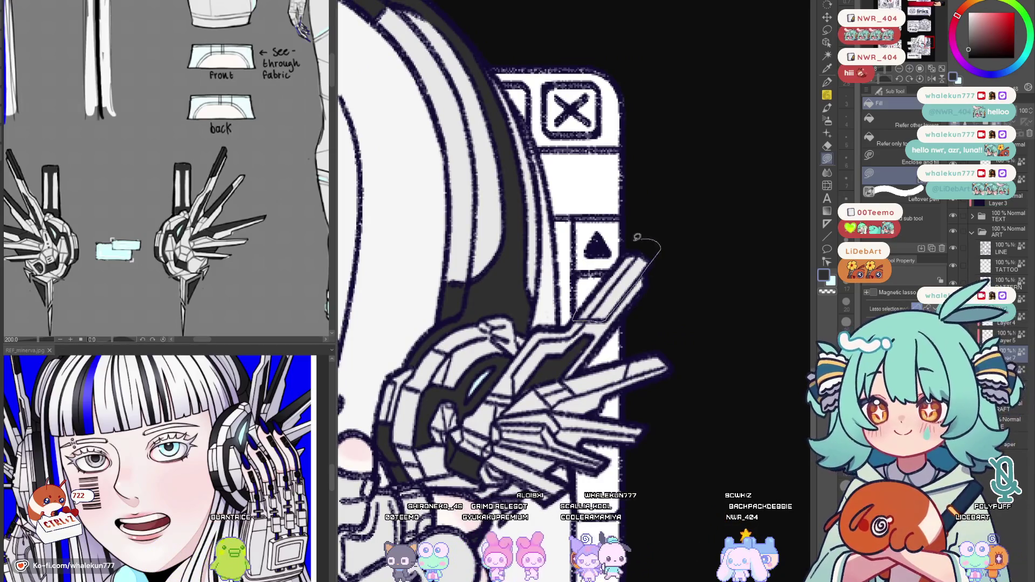
mouse_move(636, 239)
mouse_down()
mouse_move(578, 375)
mouse_move(630, 344)
mouse_up()
scroll(579, 374, down, 2)
scroll(630, 343, down, 3)
scroll(689, 356, up, 5)
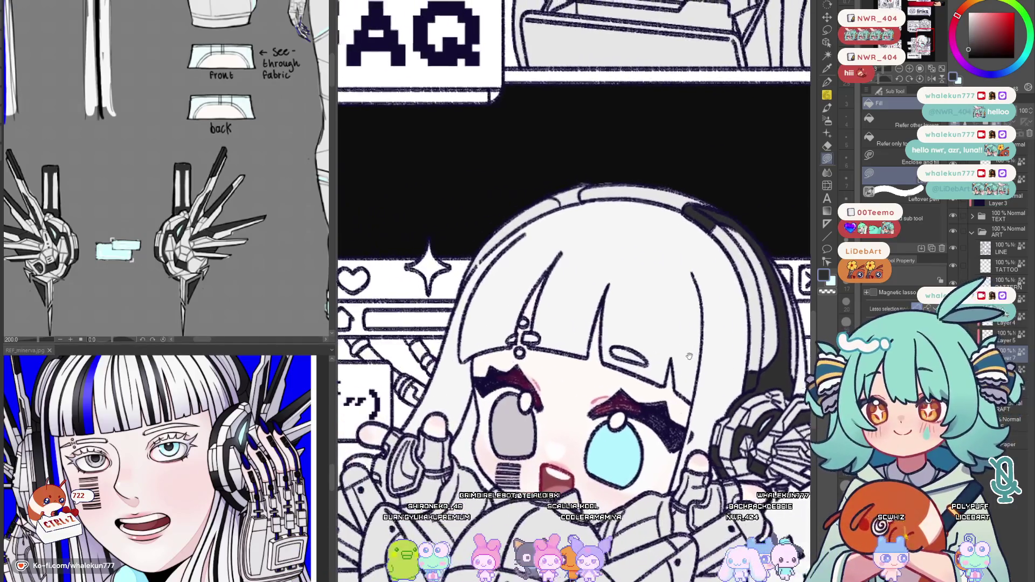
scroll(690, 356, up, 3)
scroll(593, 242, up, 2)
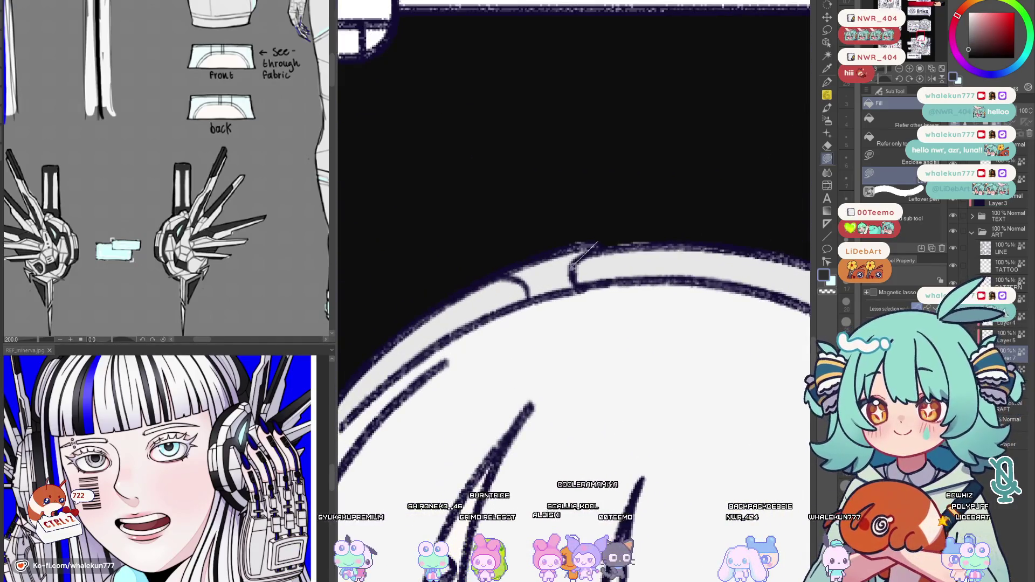
Fill the headband strip across the top of the chibi's head dark grey
drag(525, 278, 525, 284)
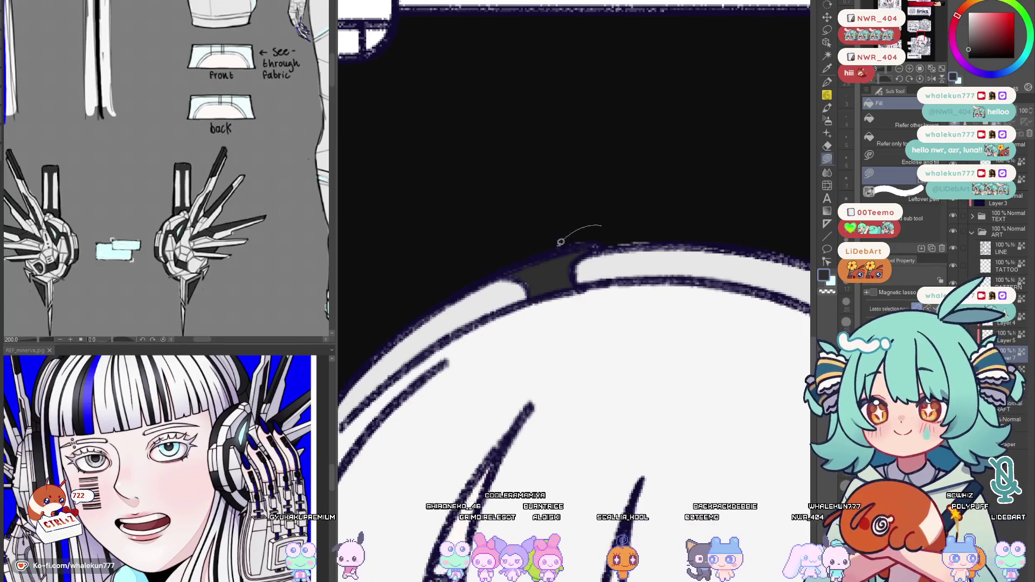
drag(616, 240, 585, 210)
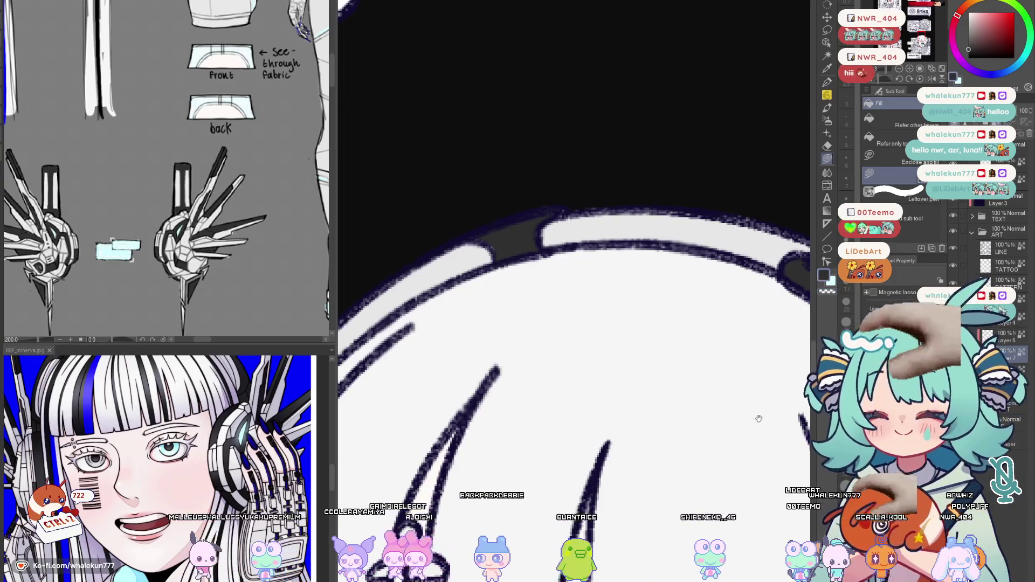
scroll(756, 418, down, 3)
scroll(658, 330, down, 3)
scroll(588, 285, up, 2)
scroll(589, 285, up, 1)
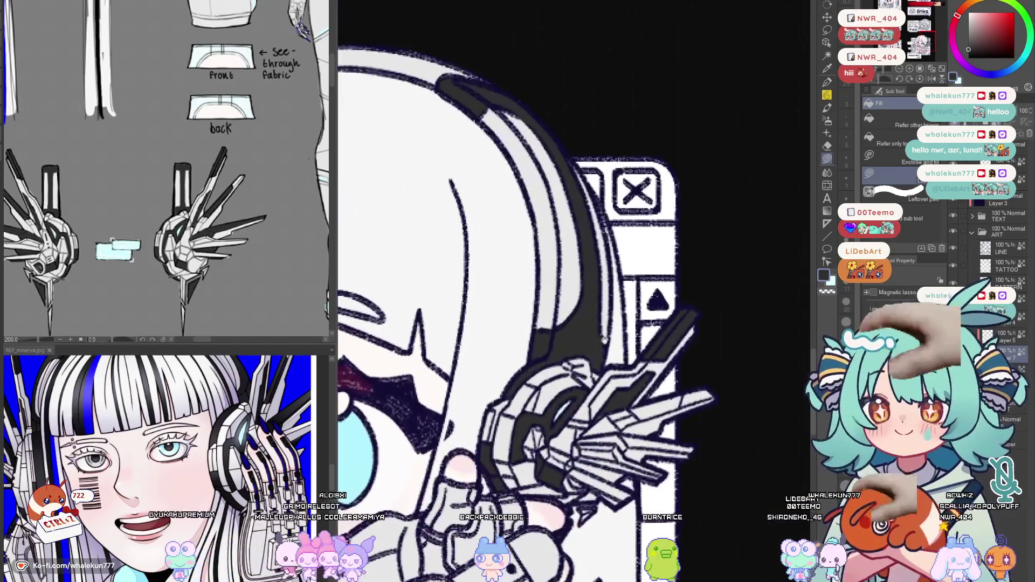
scroll(589, 350, down, 2)
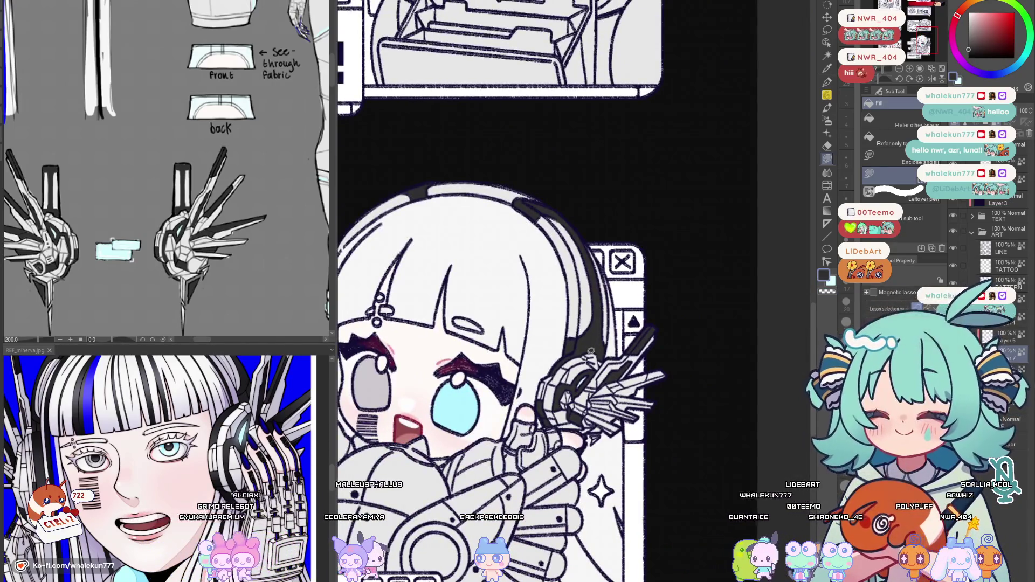
scroll(590, 350, down, 2)
scroll(587, 353, up, 2)
scroll(587, 355, down, 1)
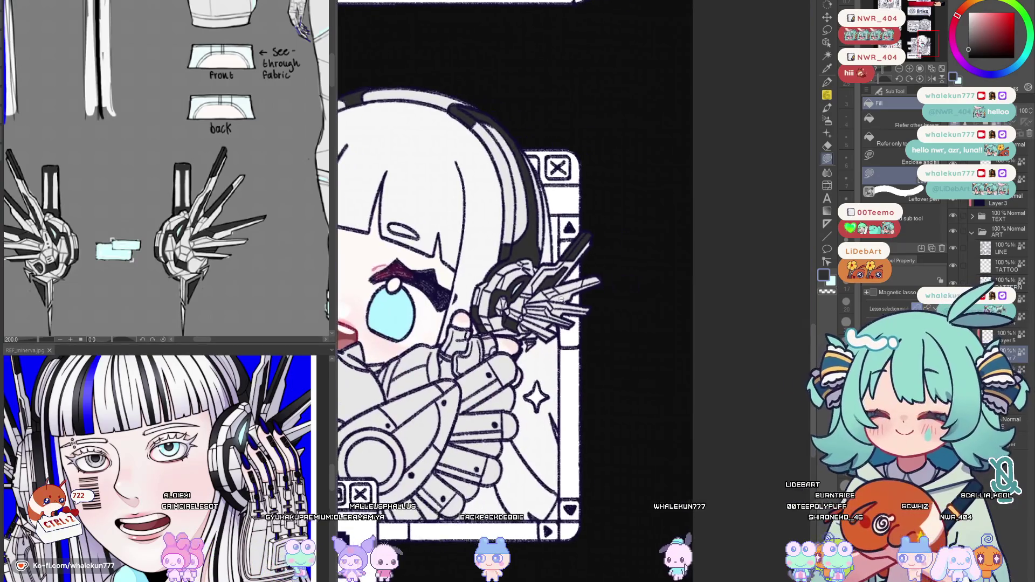
scroll(571, 344, up, 2)
scroll(559, 339, up, 1)
scroll(554, 337, up, 1)
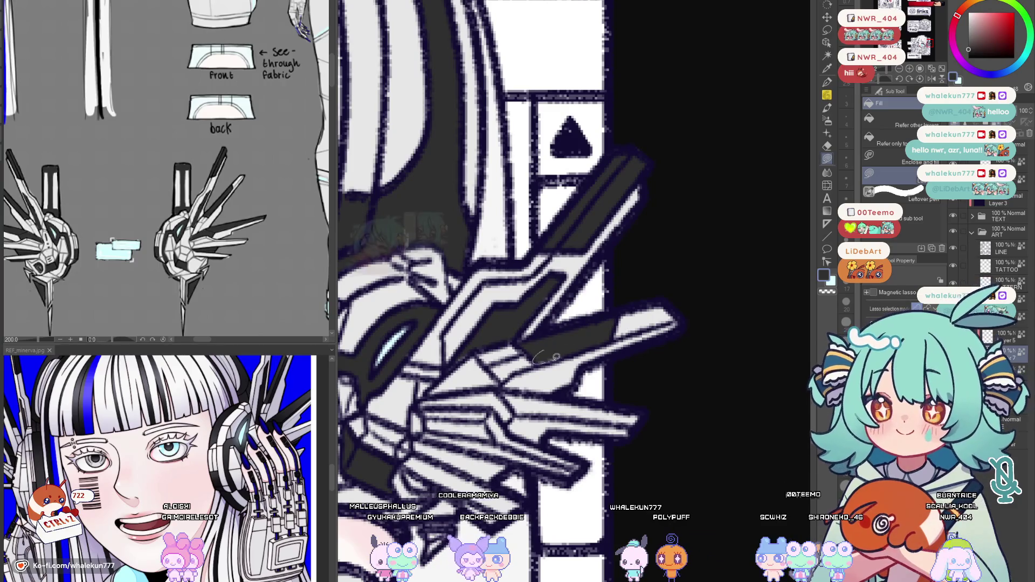
scroll(562, 366, down, 1)
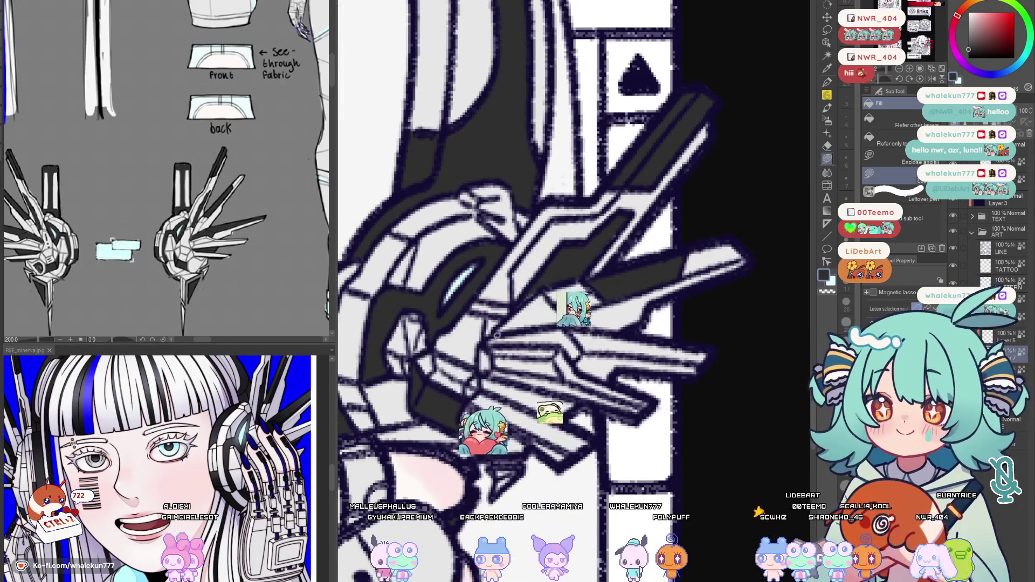
Lasso-fill a further dark grey area on the headphone gear beside her hand
drag(482, 344, 572, 349)
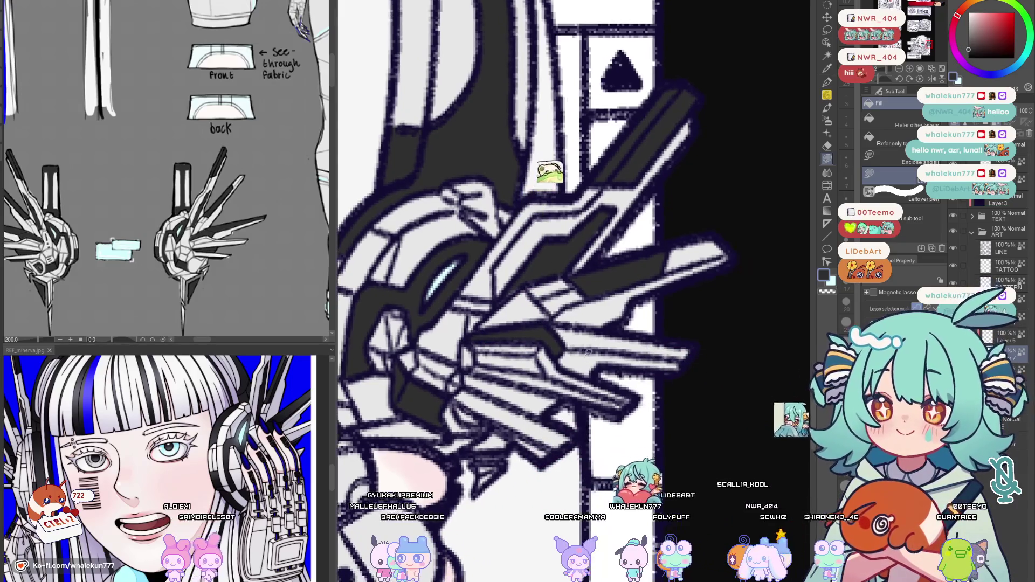
drag(574, 350, 544, 323)
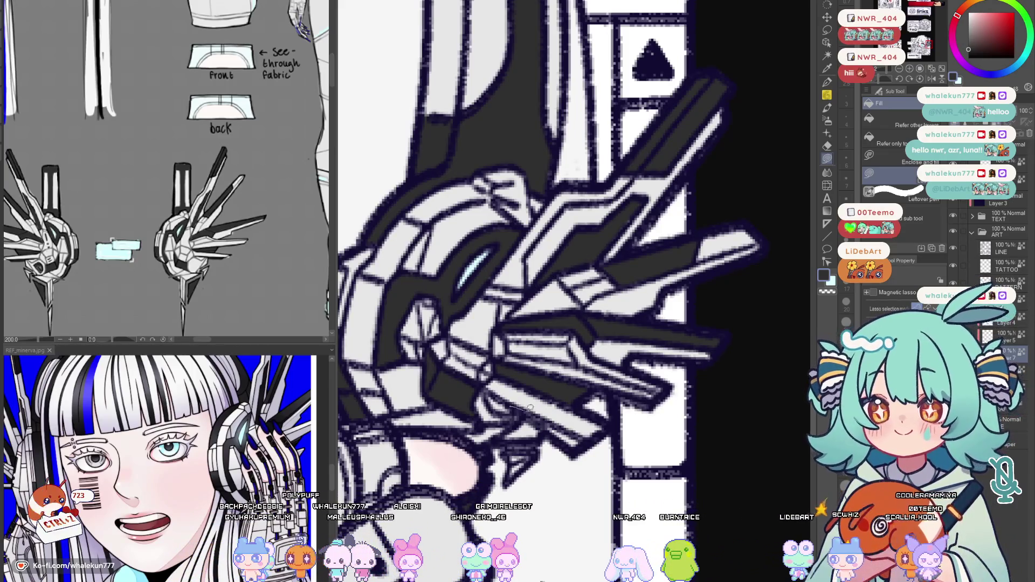
scroll(603, 432, down, 5)
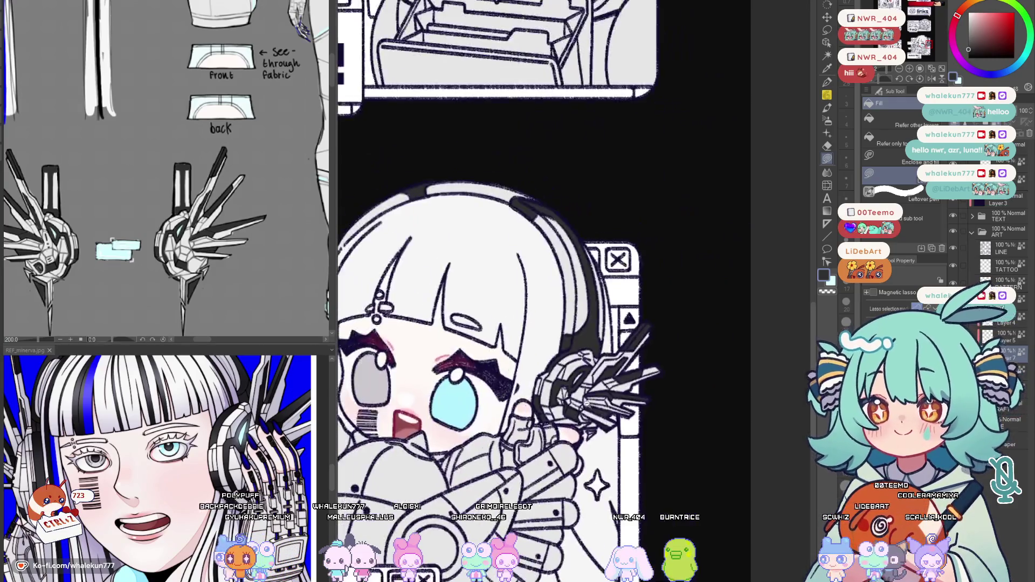
scroll(591, 445, down, 5)
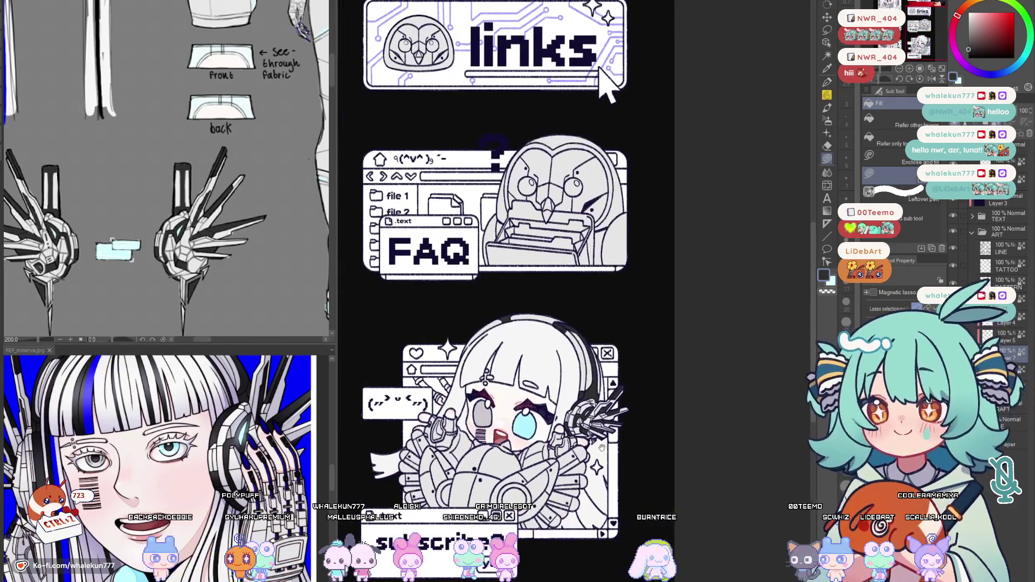
scroll(614, 243, up, 3)
scroll(639, 163, down, 2)
scroll(680, 90, down, 1)
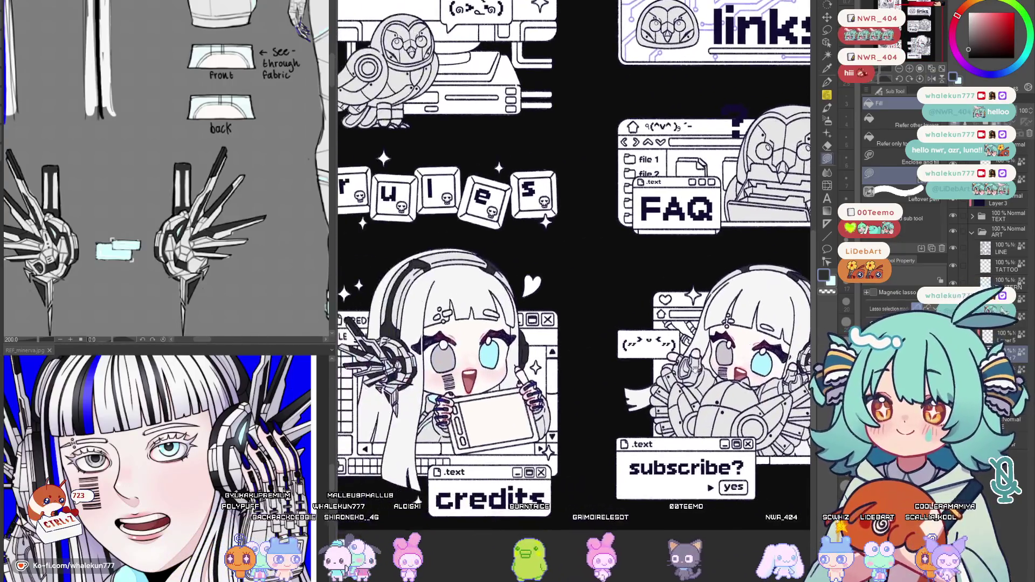
mouse_move(416, 441)
mouse_down()
mouse_move(648, 401)
mouse_move(595, 464)
mouse_up()
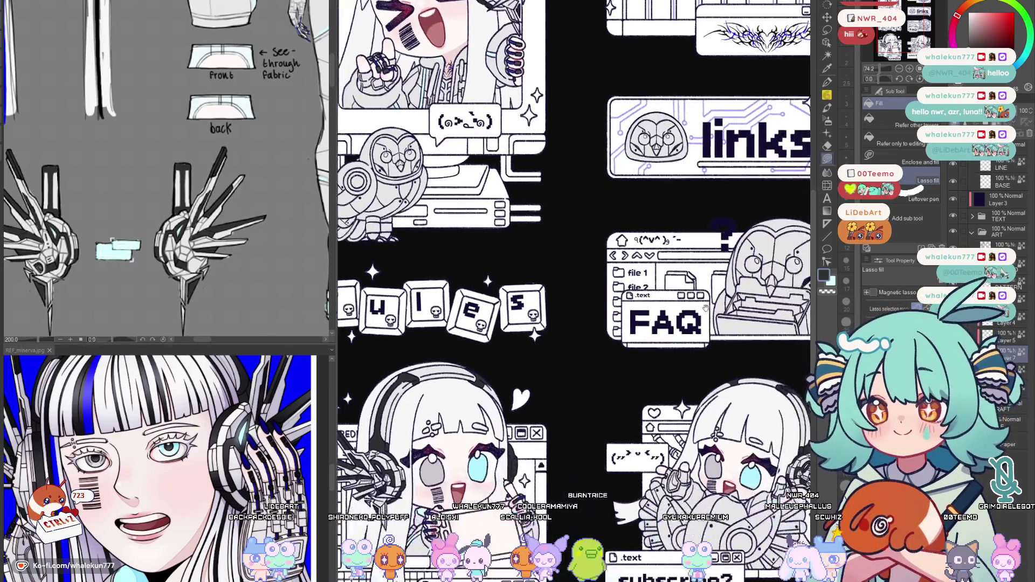
drag(860, 208, 803, 154)
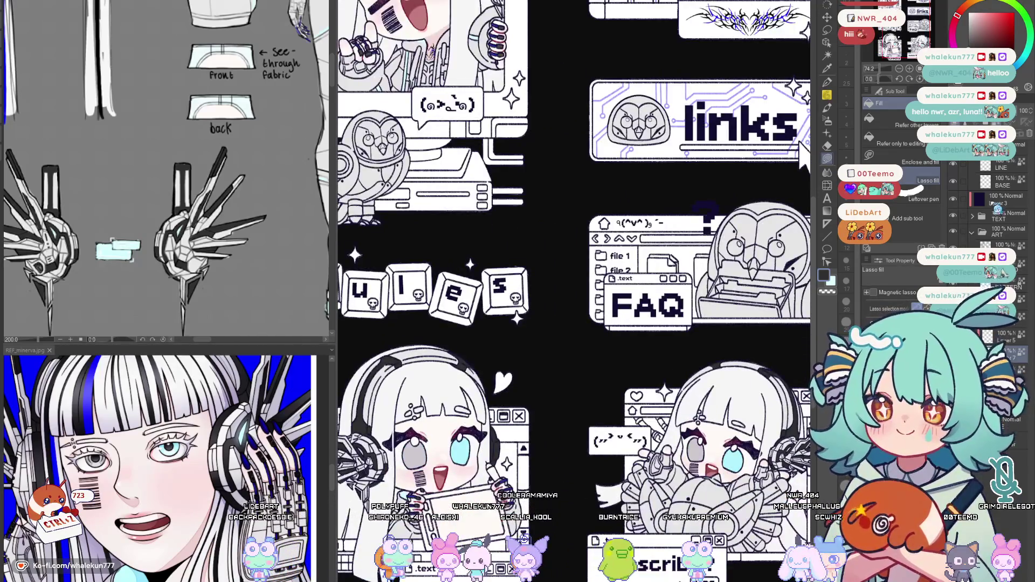
key(ctrl+0)
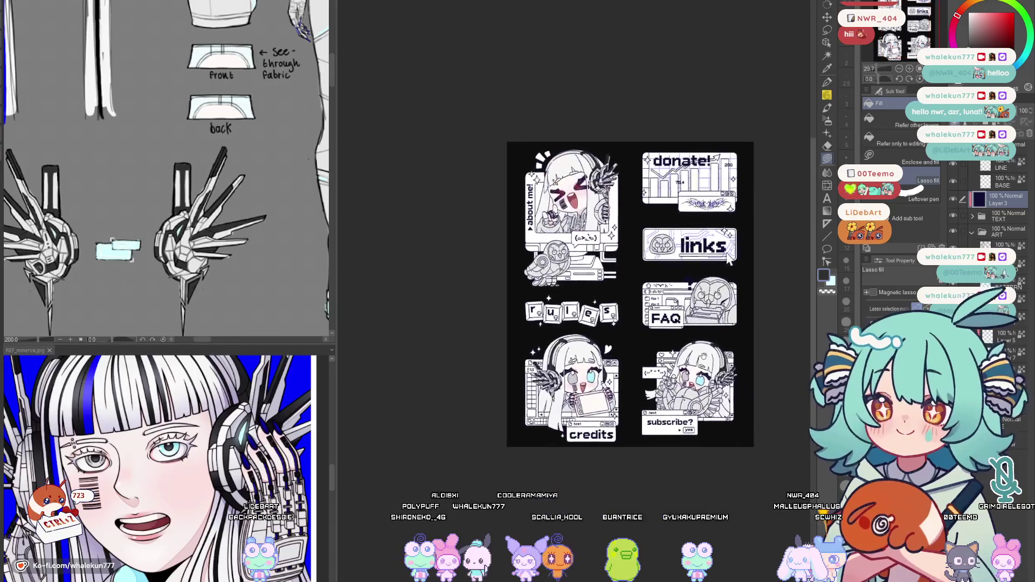
scroll(751, 194, up, 3)
drag(750, 195, 788, 137)
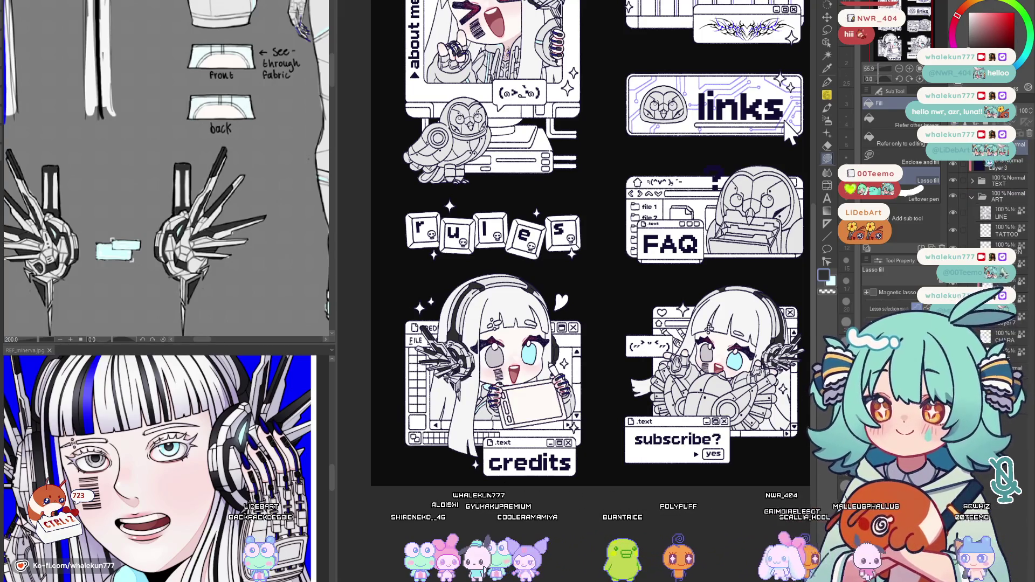
scroll(789, 136, up, 5)
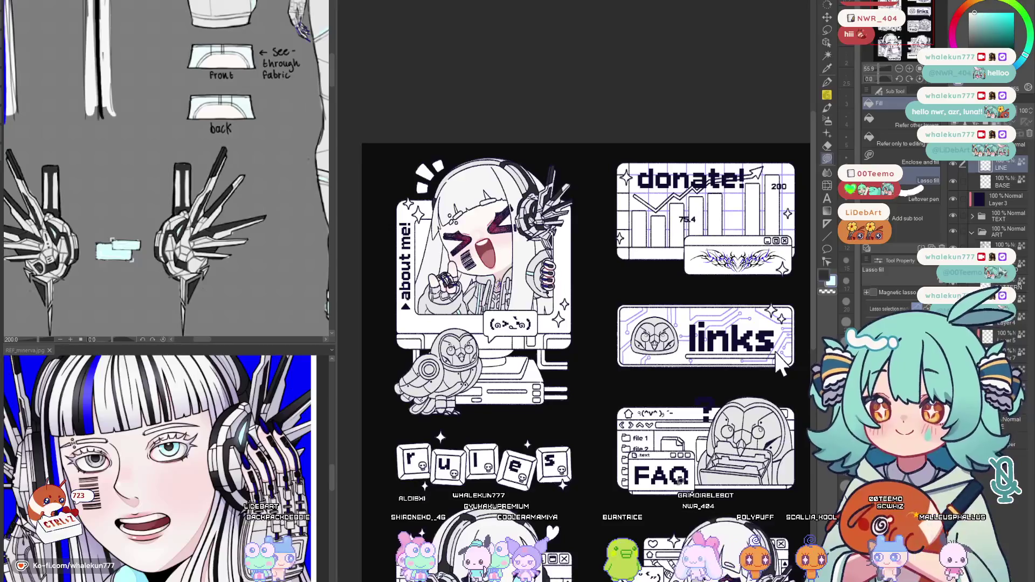
scroll(631, 283, up, 2)
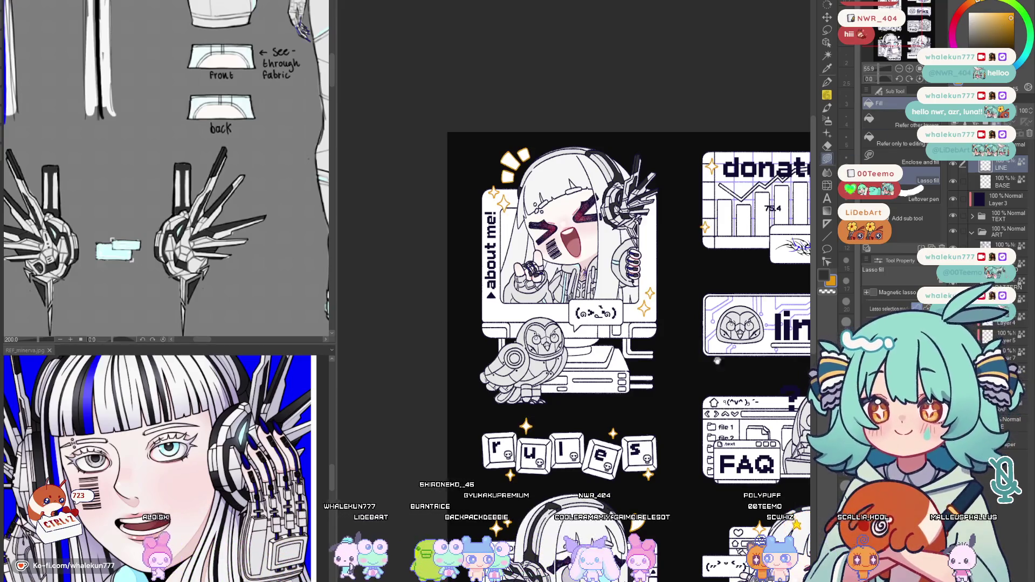
scroll(717, 362, down, 3)
scroll(712, 340, down, 2)
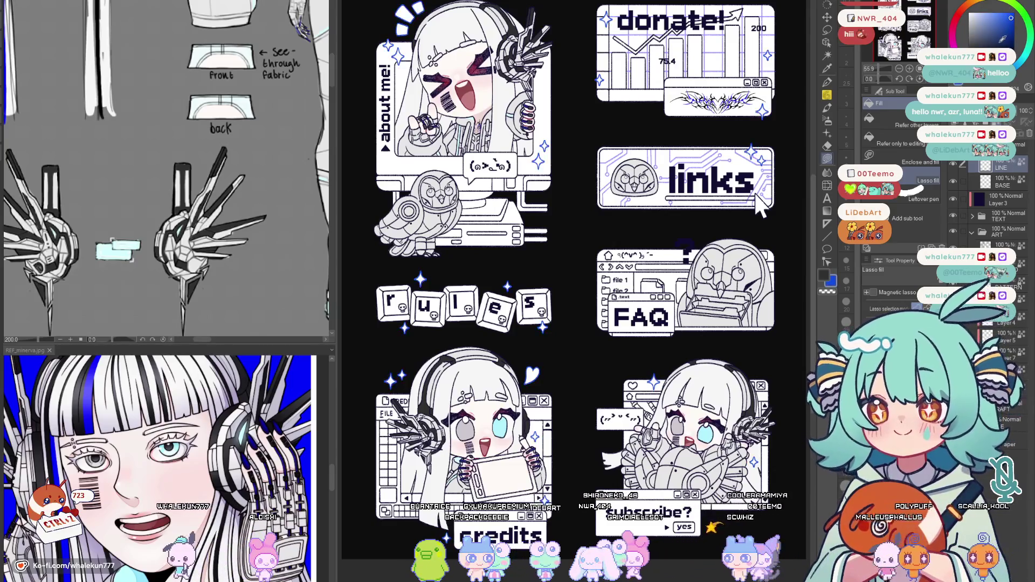
drag(760, 206, 846, 318)
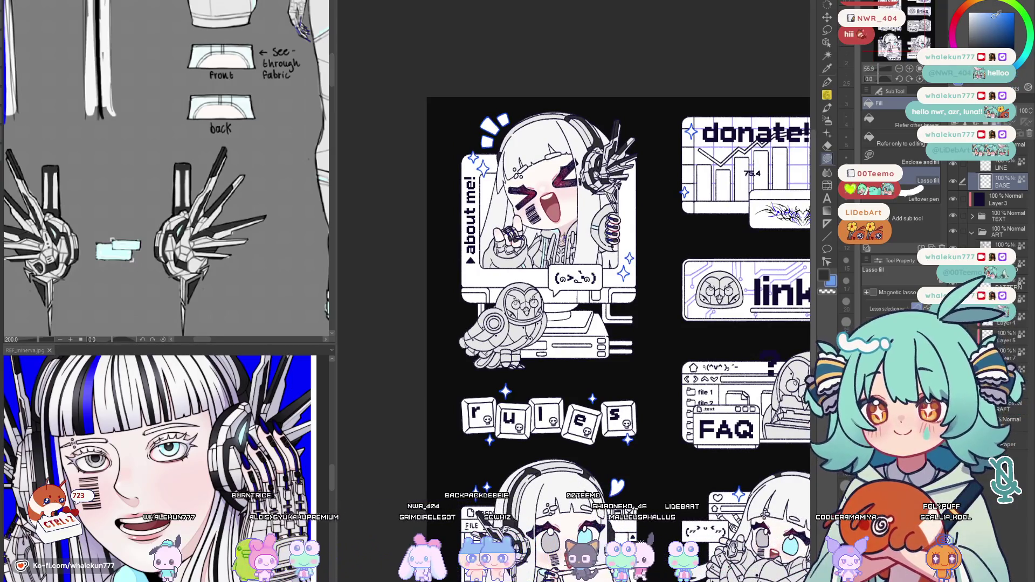
scroll(579, 243, up, 1)
scroll(580, 243, up, 2)
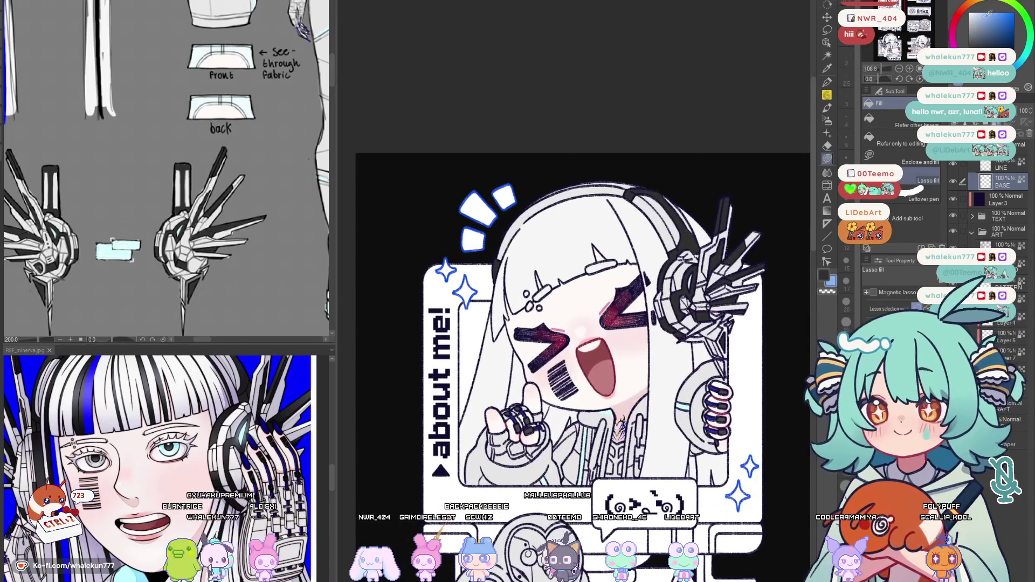
drag(511, 253, 497, 253)
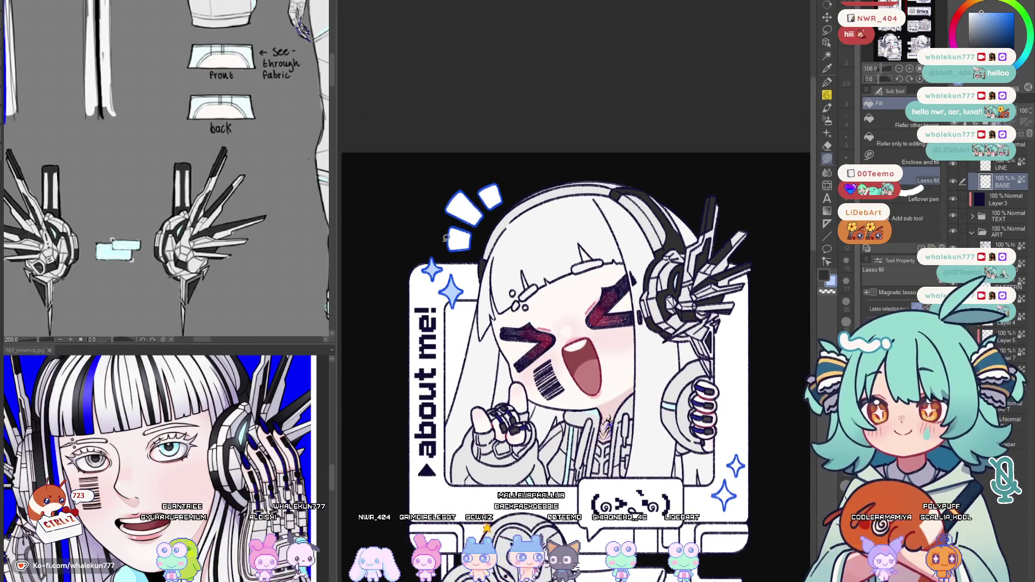
scroll(573, 330, down, 3)
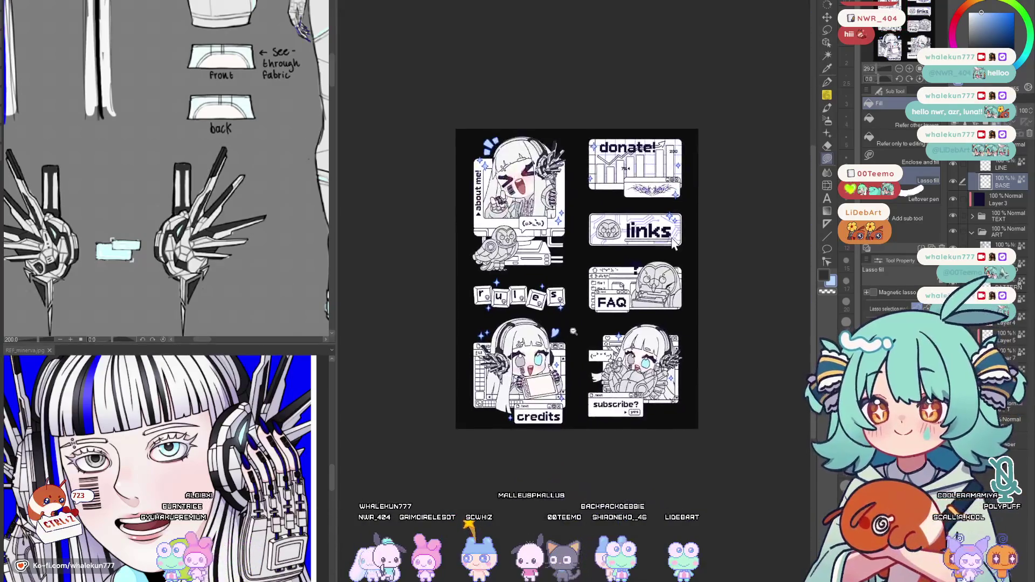
scroll(573, 330, up, 2)
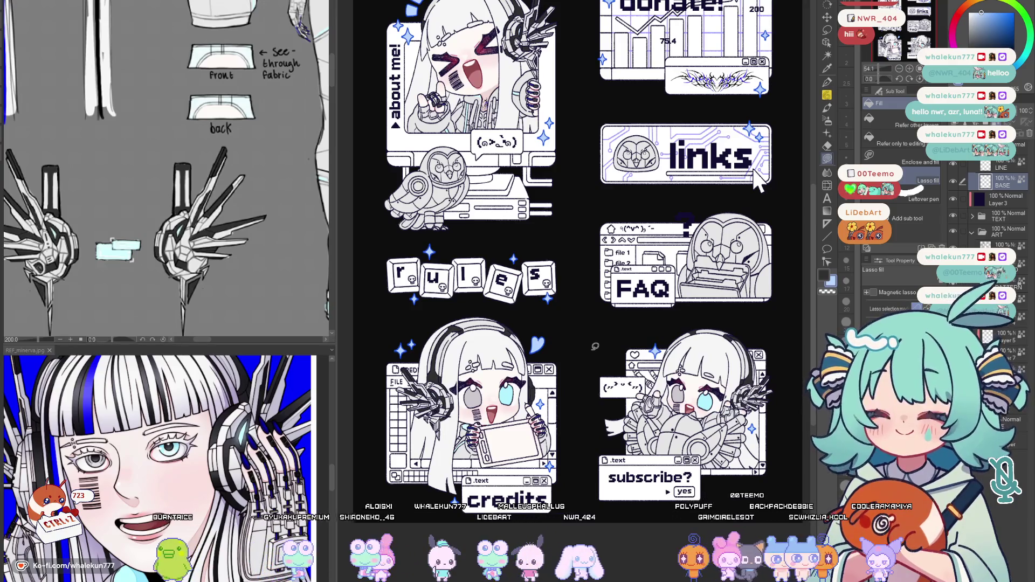
drag(595, 346, 606, 565)
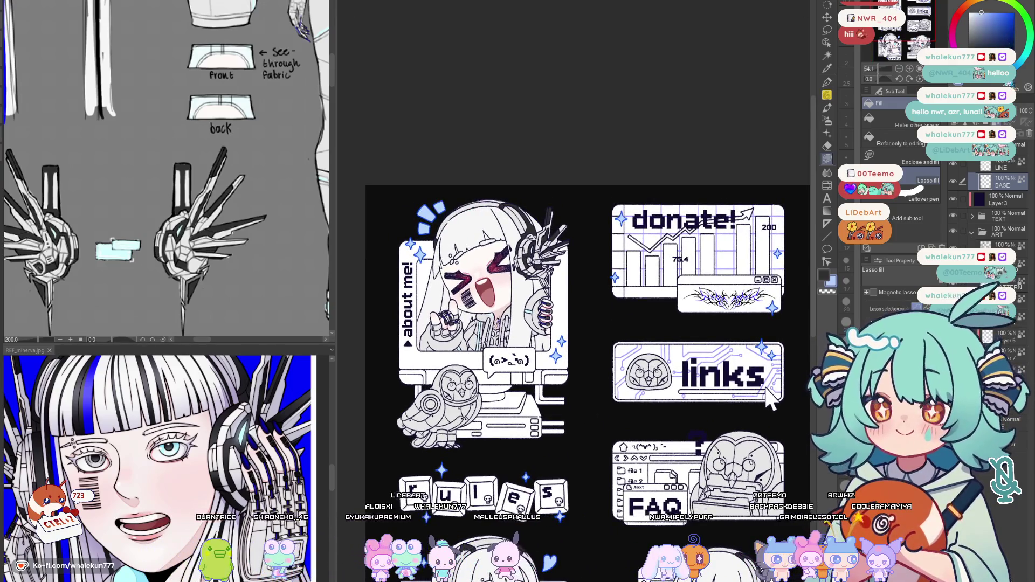
scroll(418, 241, up, 5)
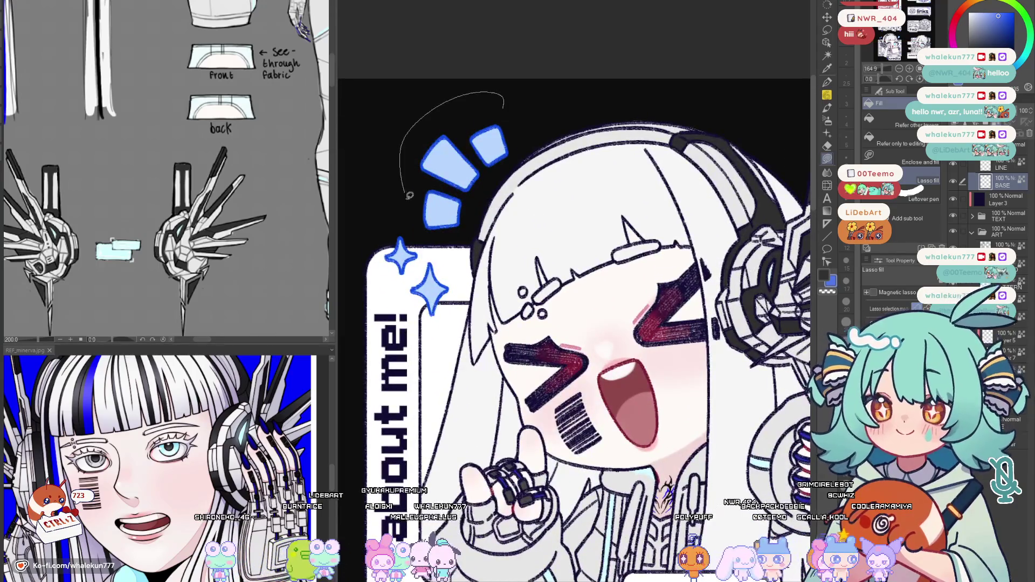
scroll(545, 106, down, 5)
scroll(691, 222, up, 2)
scroll(692, 222, up, 1)
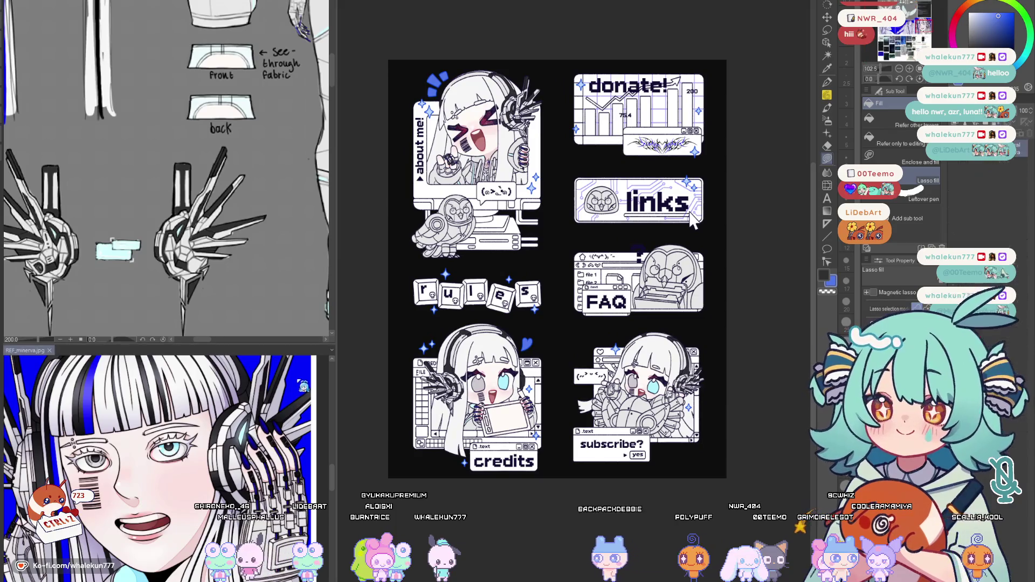
scroll(556, 332, up, 2)
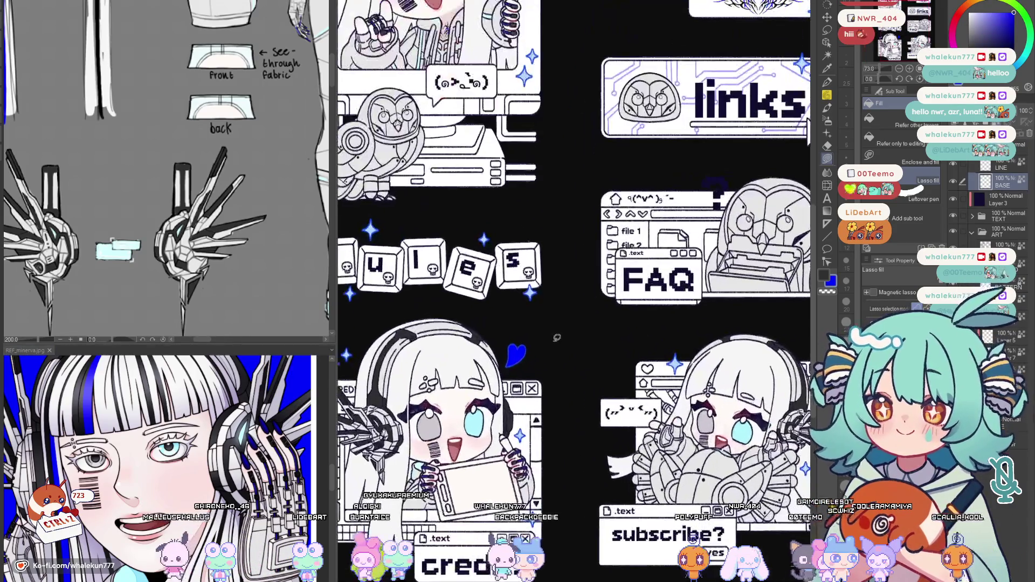
scroll(542, 336, up, 2)
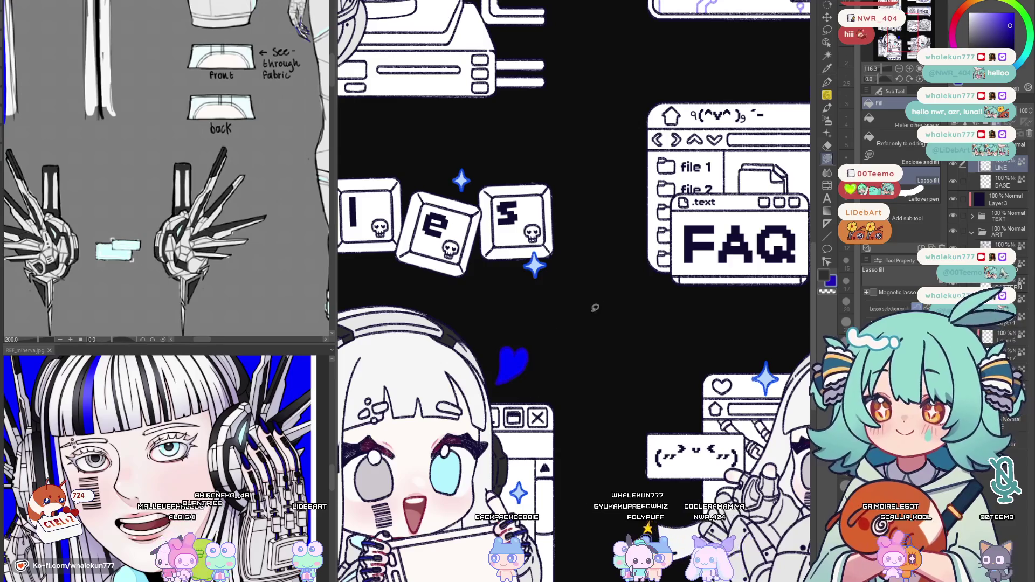
scroll(593, 309, down, 2)
scroll(592, 309, up, 2)
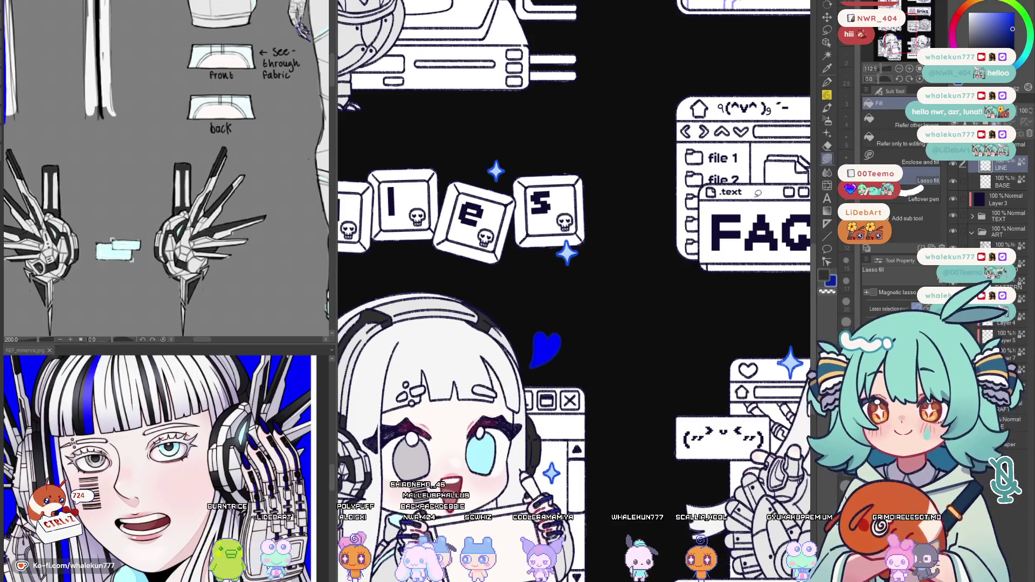
scroll(574, 292, up, 2)
scroll(574, 291, down, 2)
scroll(575, 356, up, 2)
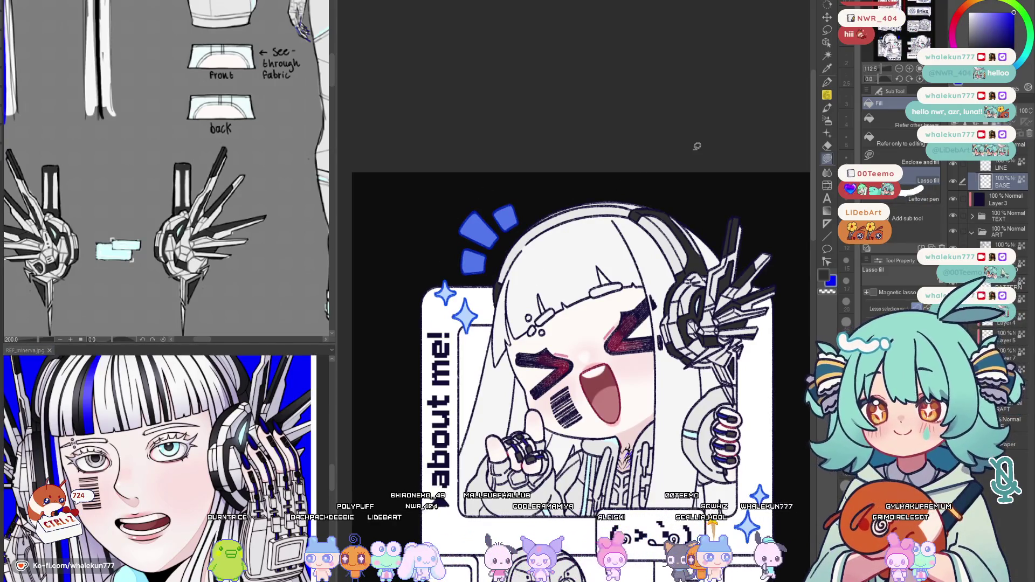
Switch to the Airbrush (Soft) sub tool for shading the blue burst marks
key(b)
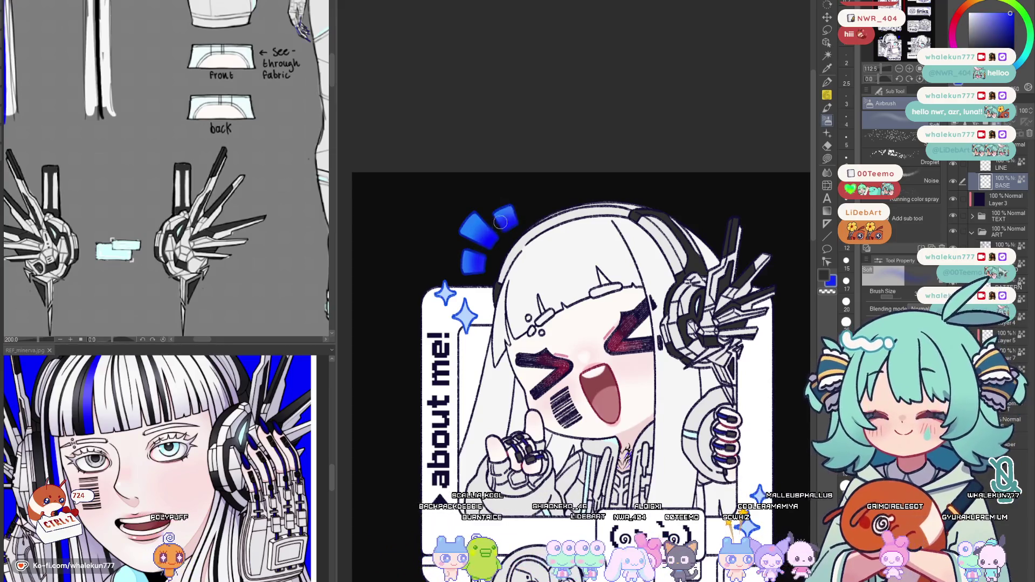
scroll(538, 215, down, 5)
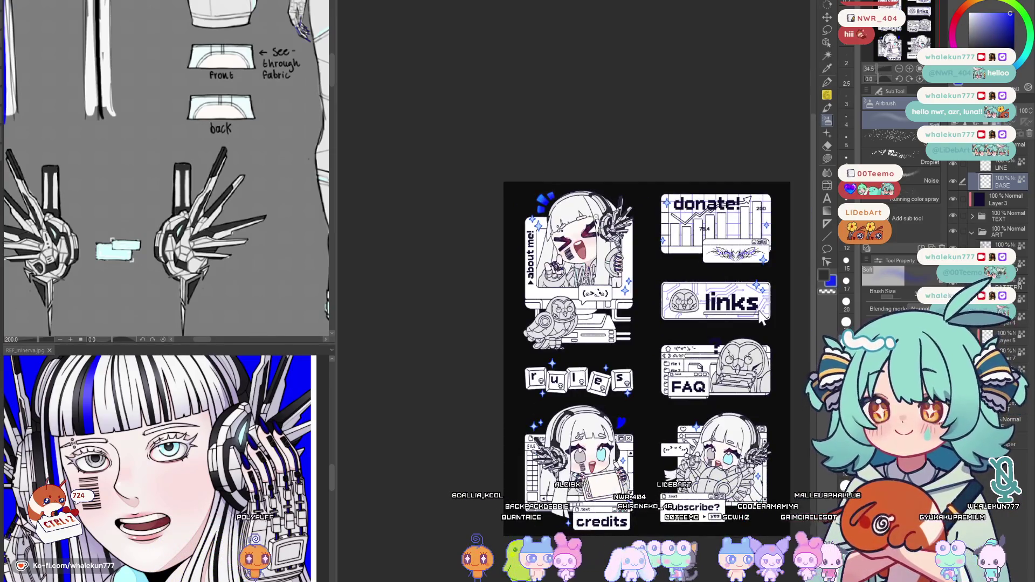
scroll(582, 241, up, 5)
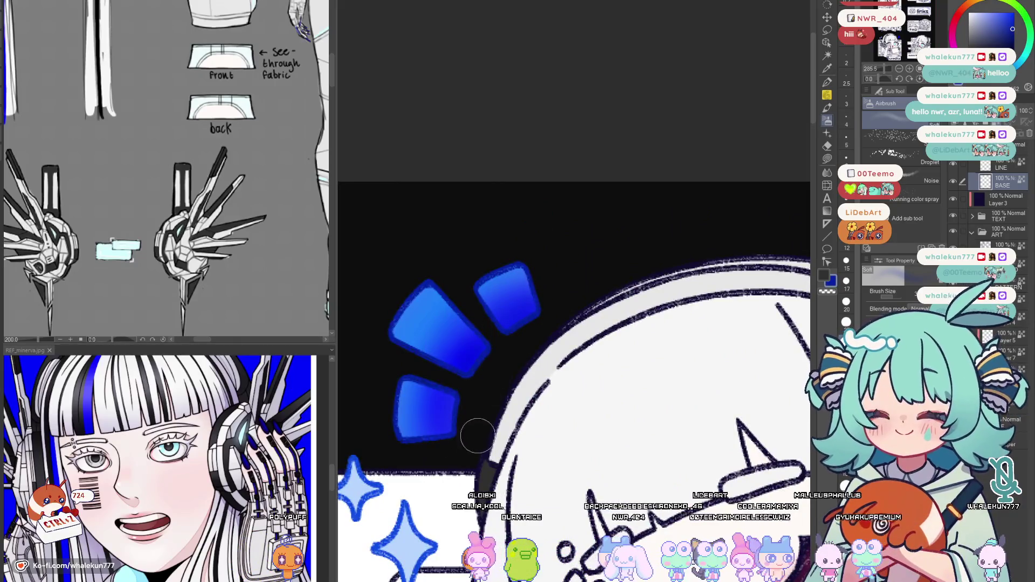
scroll(577, 313, down, 3)
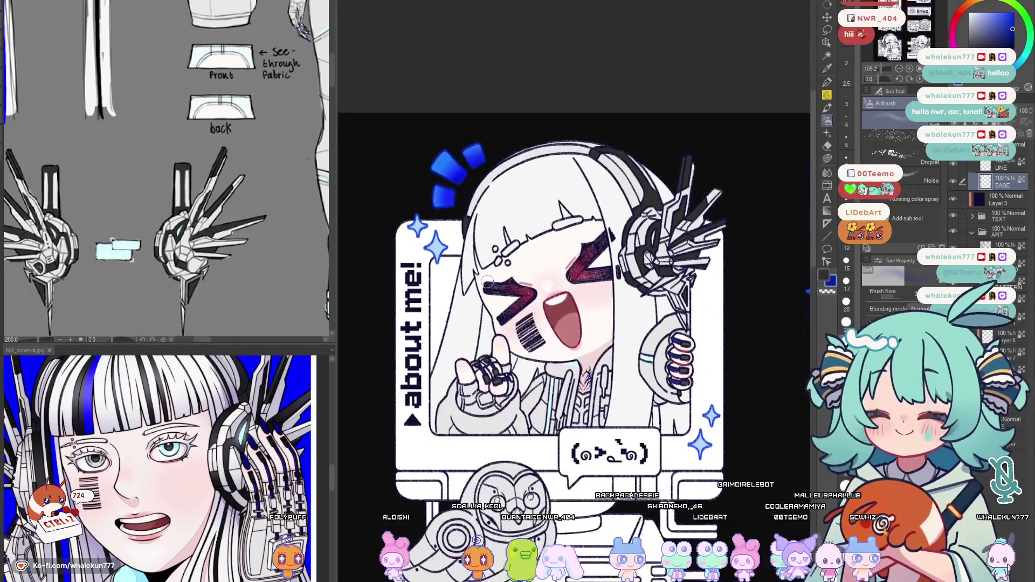
scroll(489, 282, up, 1)
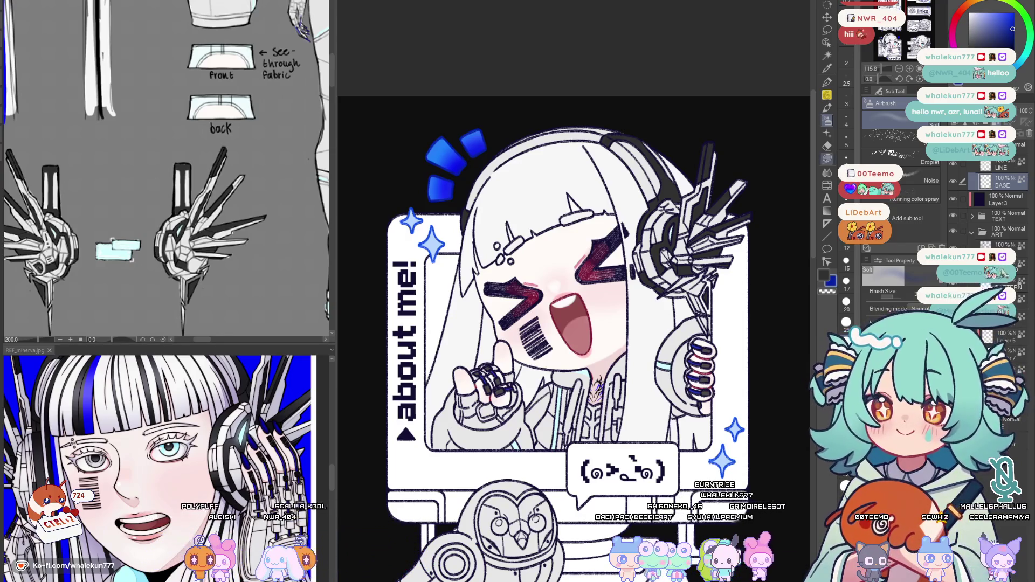
scroll(583, 362, down, 2)
scroll(584, 362, down, 1)
scroll(583, 364, down, 1)
scroll(584, 364, down, 1)
scroll(774, 233, up, 2)
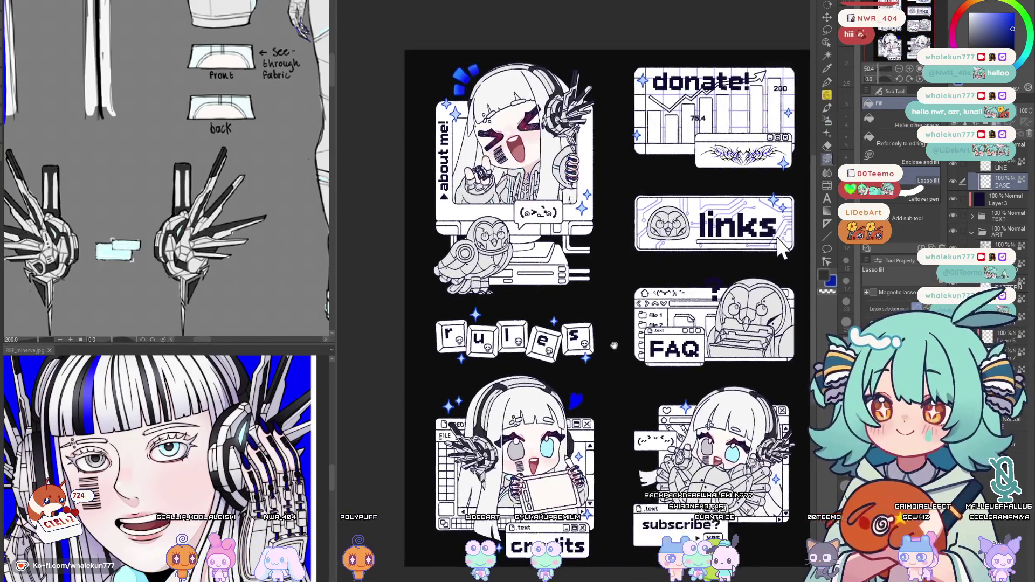
scroll(628, 316, up, 2)
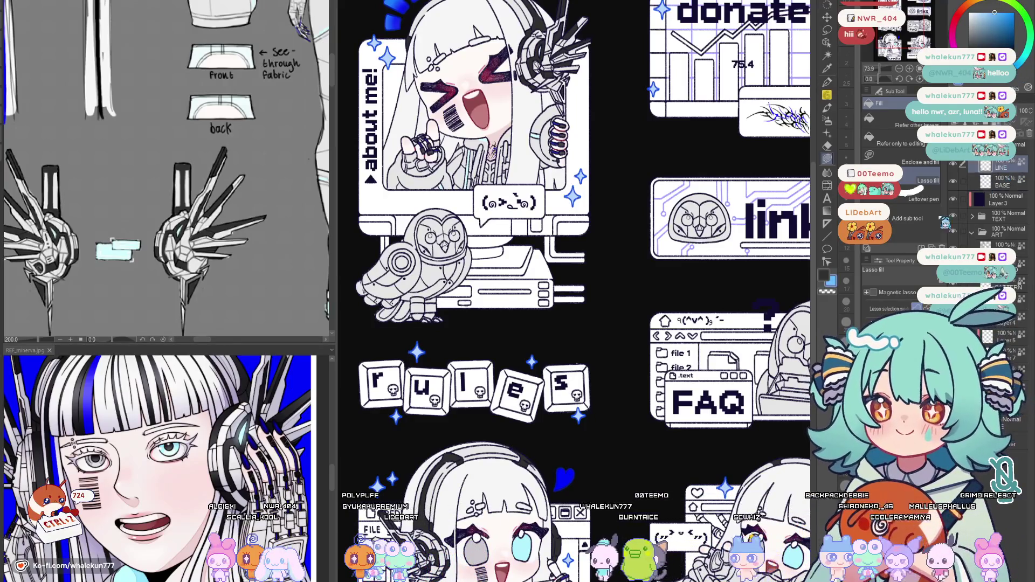
Eyedrop the light blue from a sparkle near the rules panel, then look over the lower panels
drag(609, 404, 678, 352)
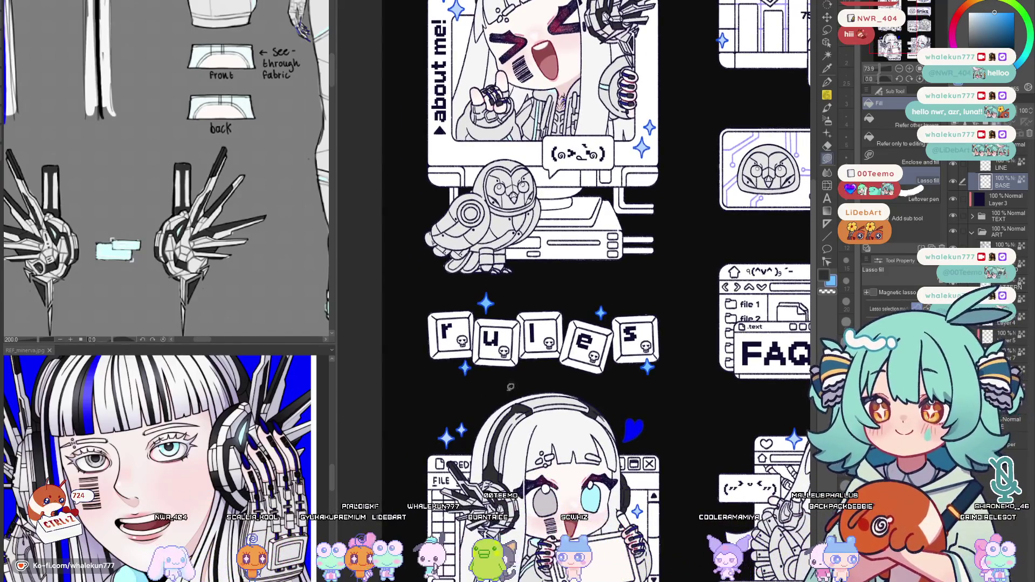
drag(519, 324, 503, 335)
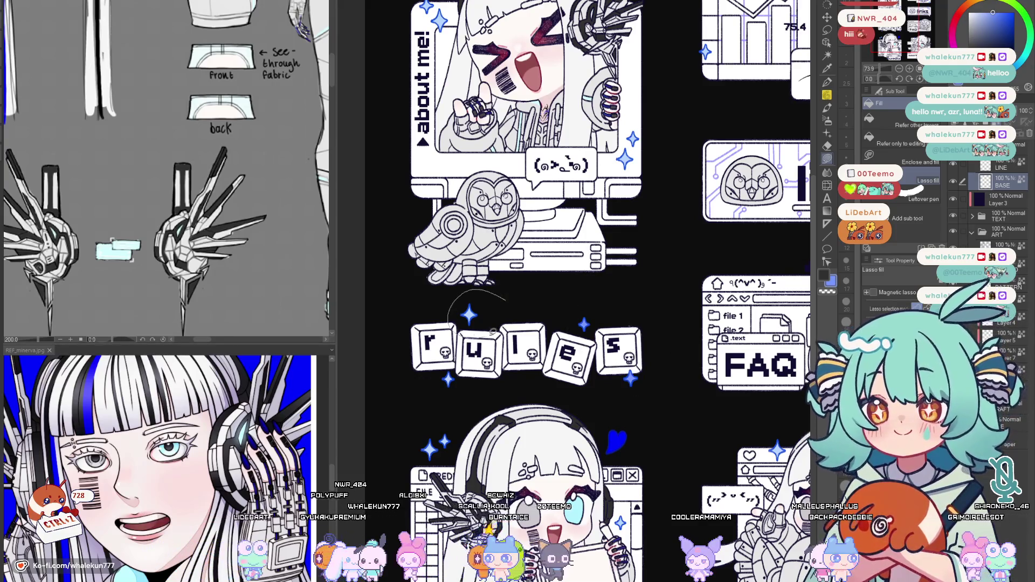
alt+click(475, 284)
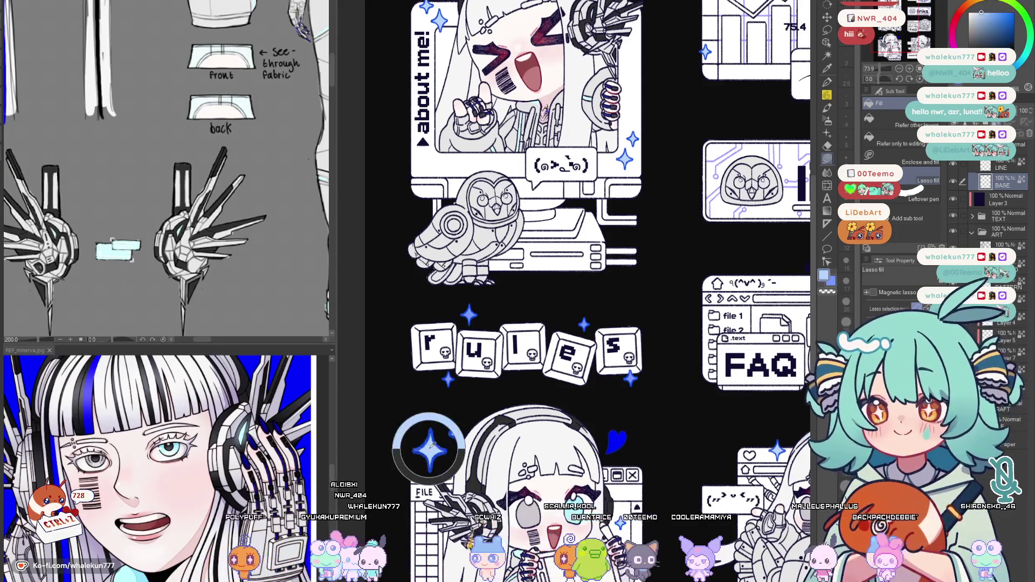
drag(638, 315, 662, 253)
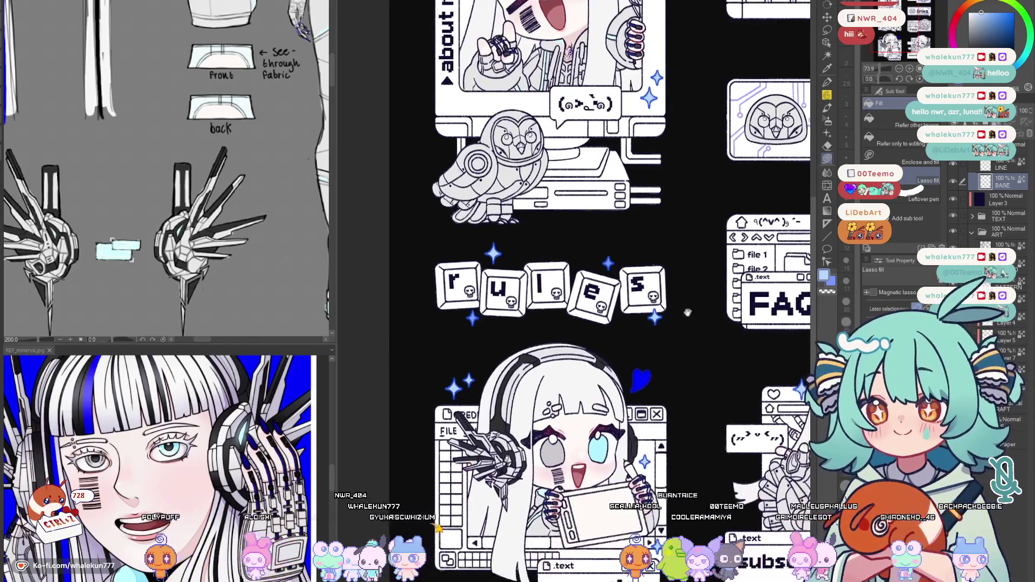
drag(675, 529, 634, 463)
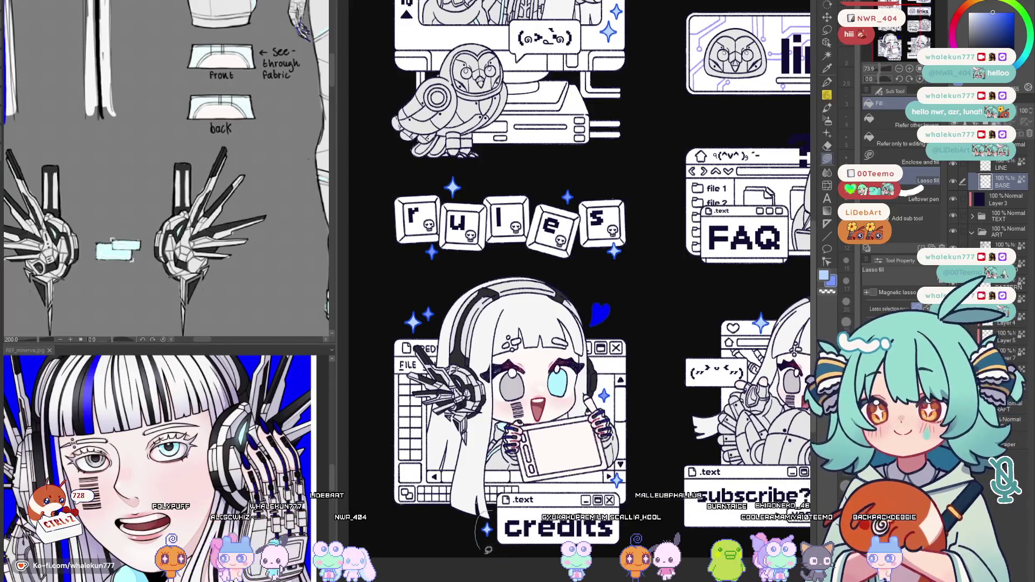
mouse_move(631, 427)
mouse_down()
mouse_move(619, 432)
mouse_move(740, 97)
mouse_move(694, 65)
mouse_up()
scroll(683, 272, up, 2)
mouse_move(684, 271)
mouse_down()
mouse_move(684, 342)
mouse_move(716, 397)
mouse_up()
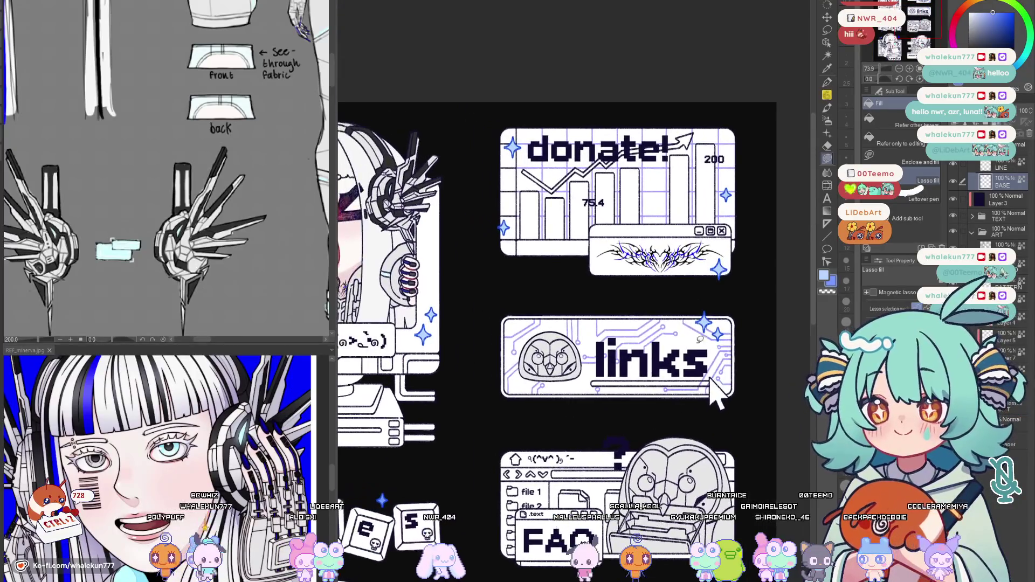
scroll(738, 285, left, 10)
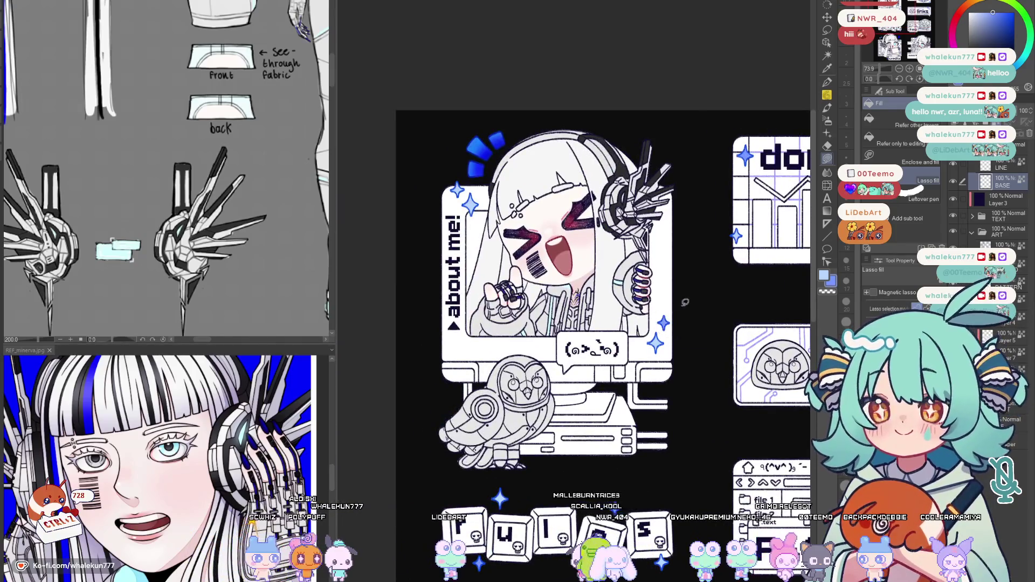
scroll(685, 300, up, 4)
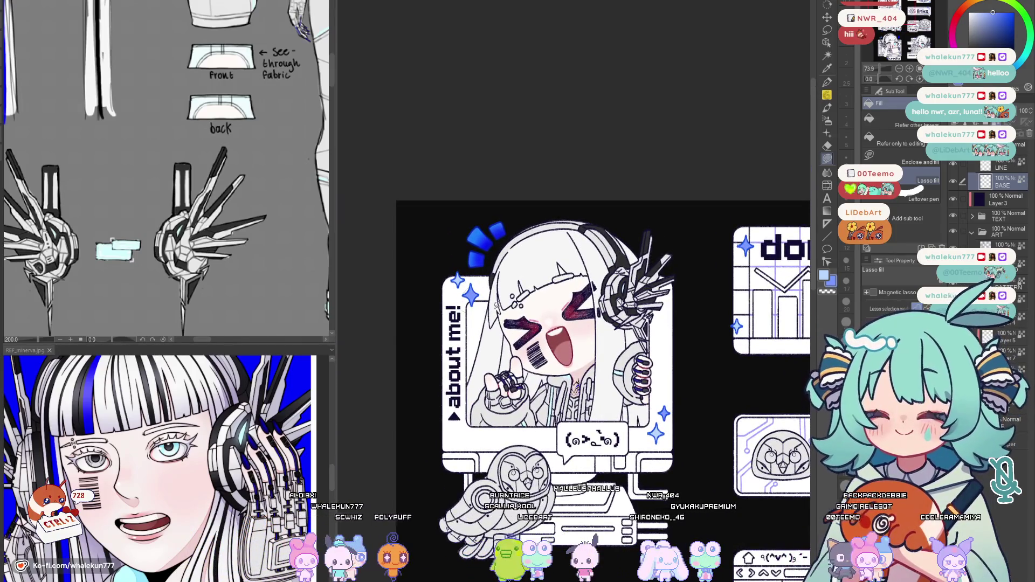
scroll(680, 232, down, 5)
scroll(679, 232, up, 3)
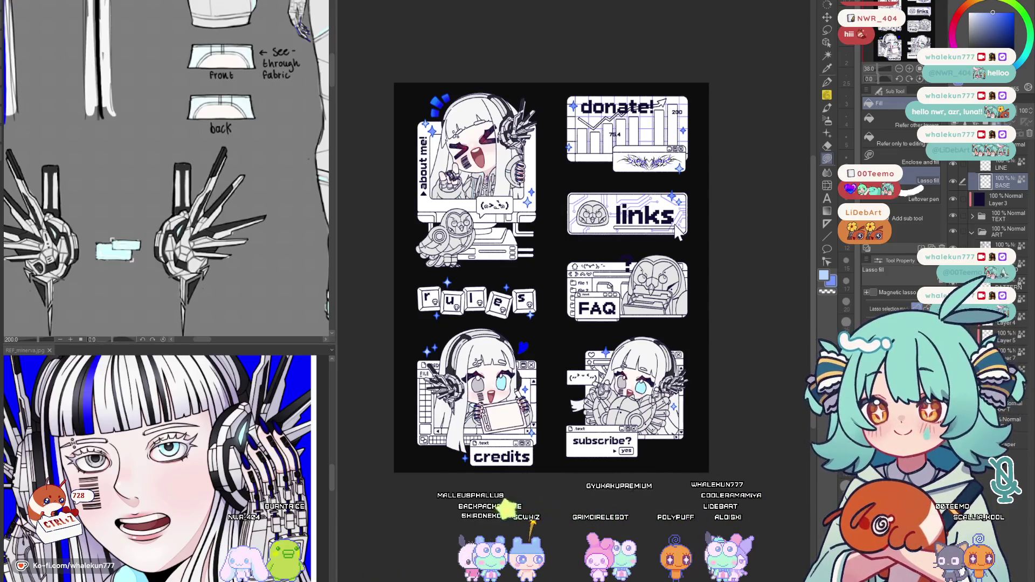
scroll(555, 264, down, 1)
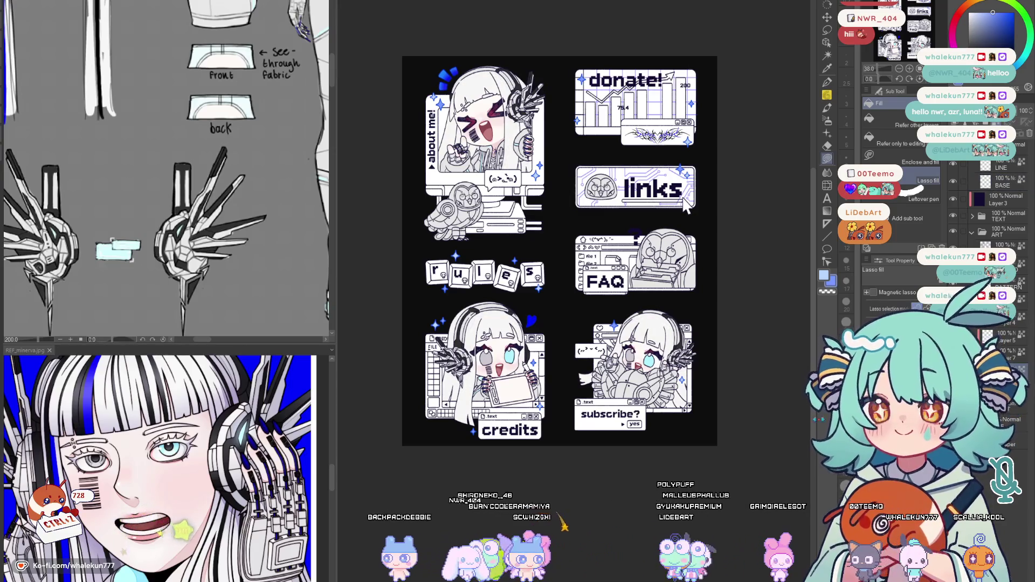
scroll(552, 235, down, 1)
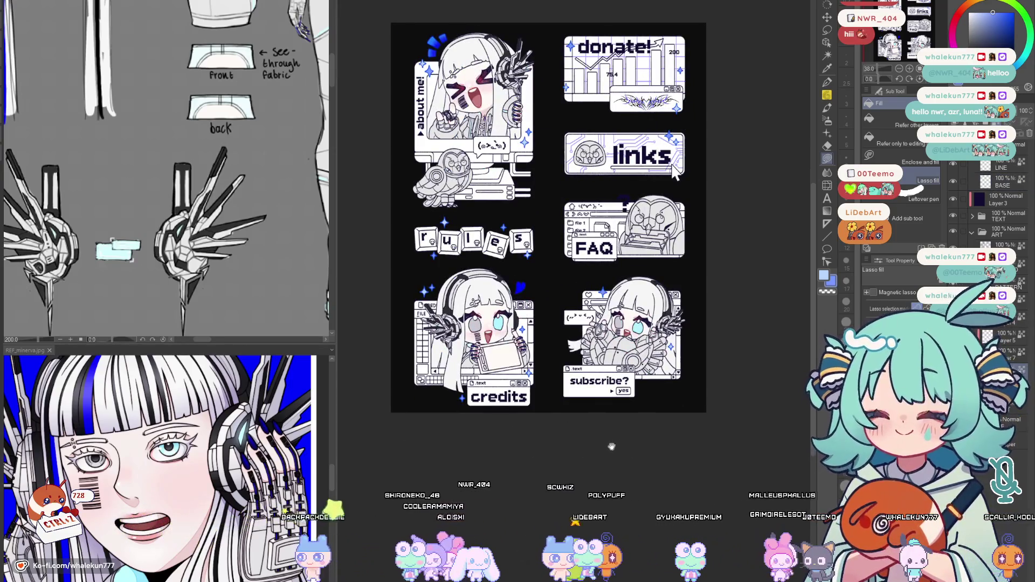
drag(673, 170, 692, 213)
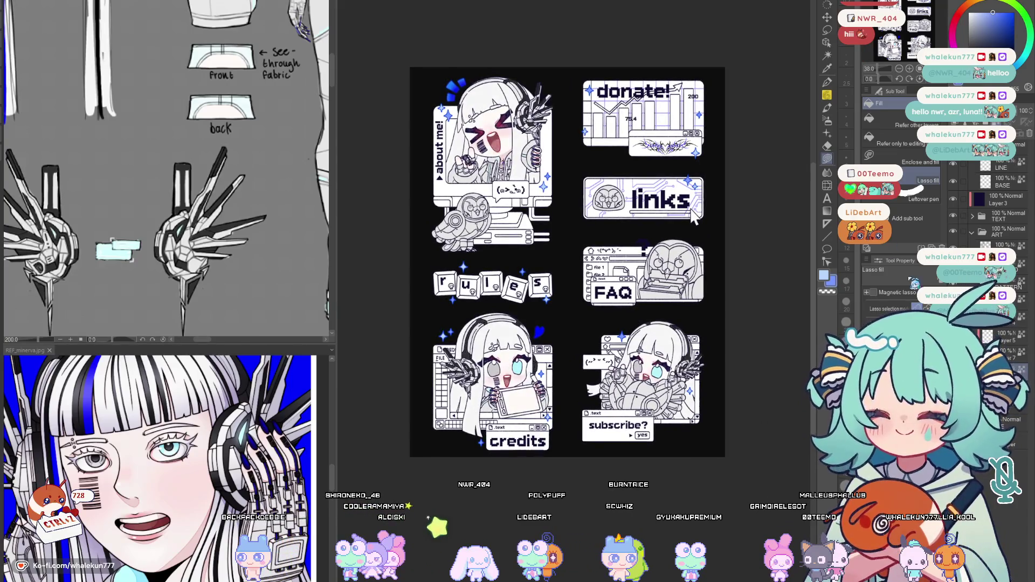
key(p)
scroll(693, 213, up, 2)
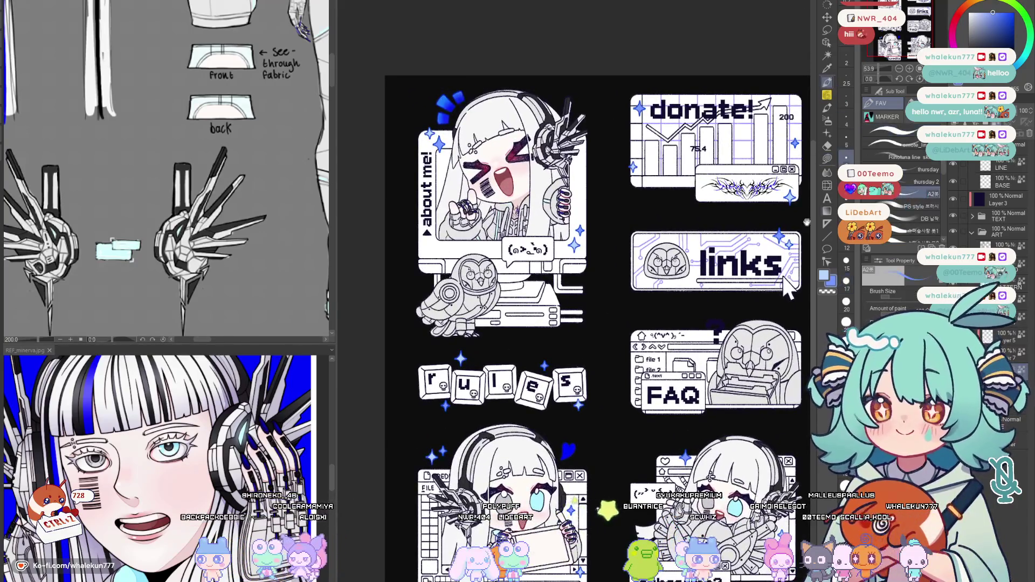
scroll(789, 286, up, 2)
scroll(566, 307, down, 6)
key(w)
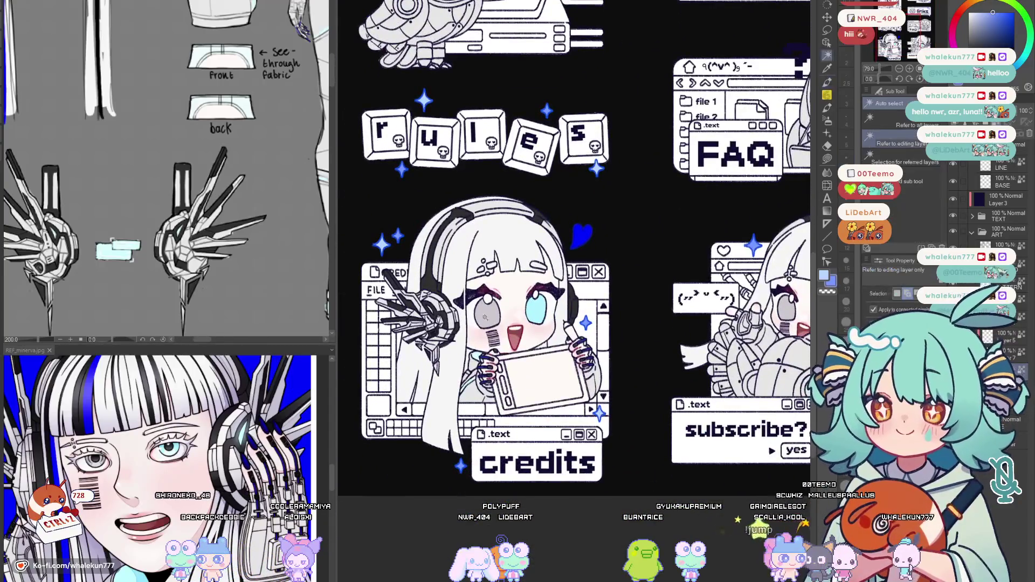
scroll(750, 21, right, 3)
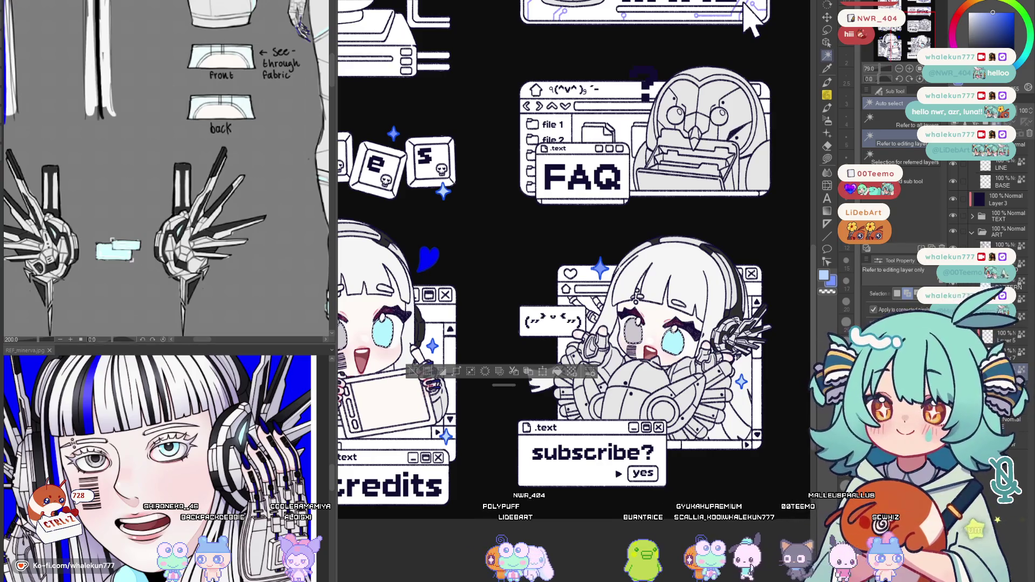
key(p)
scroll(751, 20, left, 2)
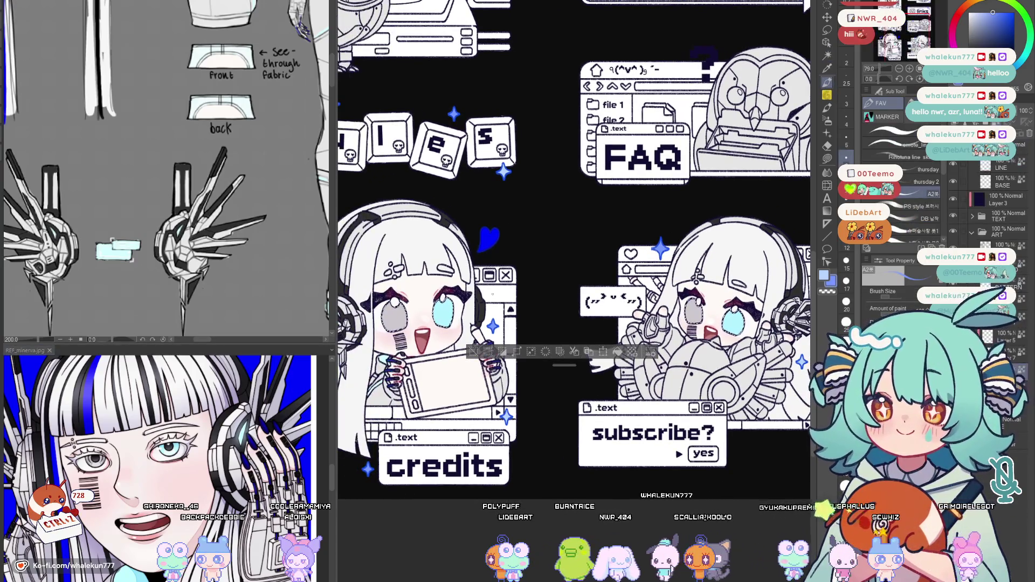
scroll(345, 326, up, 2)
scroll(345, 326, up, 3)
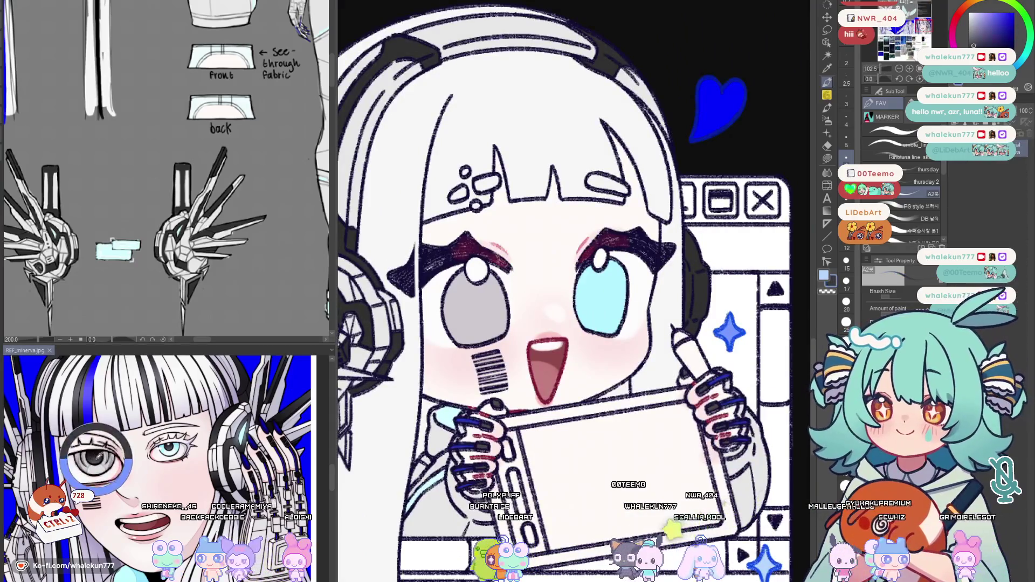
scroll(478, 301, up, 1)
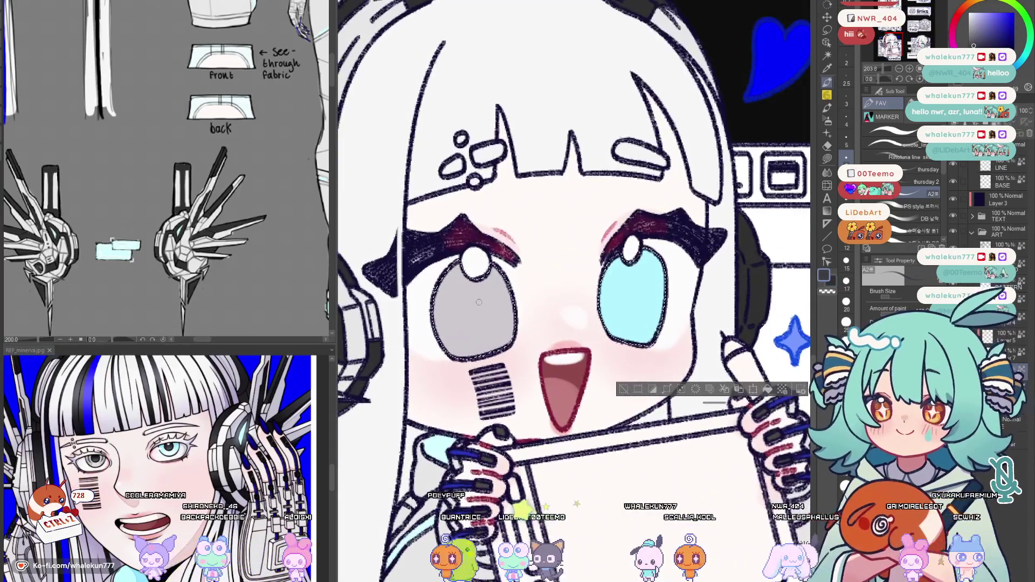
Swap to the dark colour and set the Marker size to about 15, removing a stray dot
key(x)
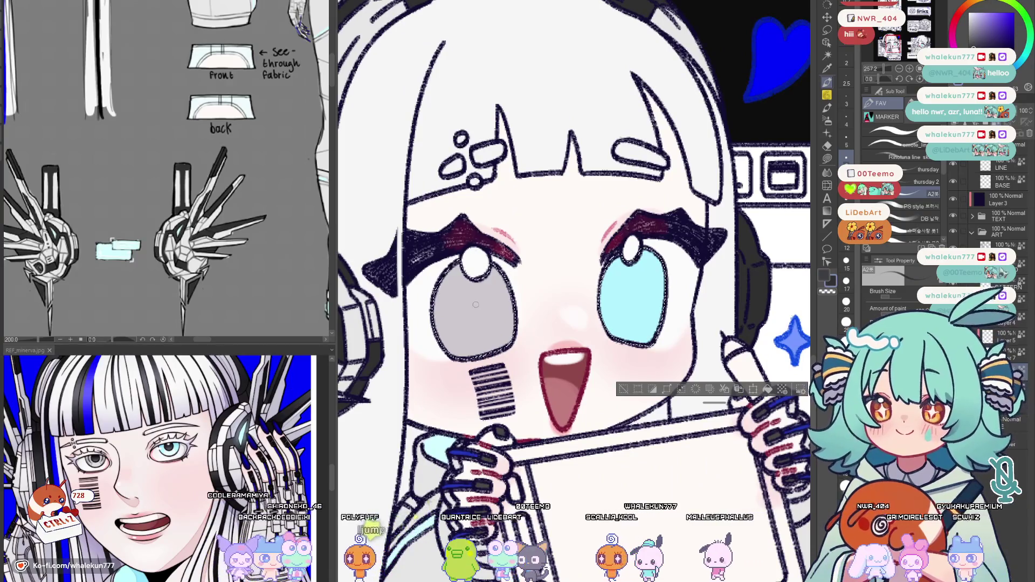
key(bracketright)
click(480, 308)
key(ctrl+z)
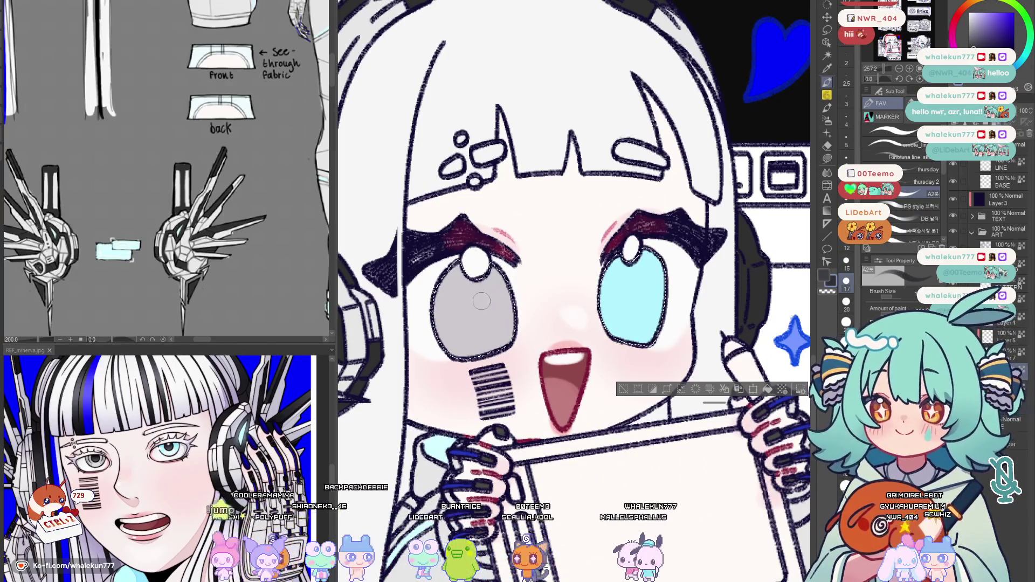
key(bracketleft)
Paint soft dark pupils into the credits chibi's grey and cyan eyes, undoing one stray stroke
drag(481, 301, 481, 324)
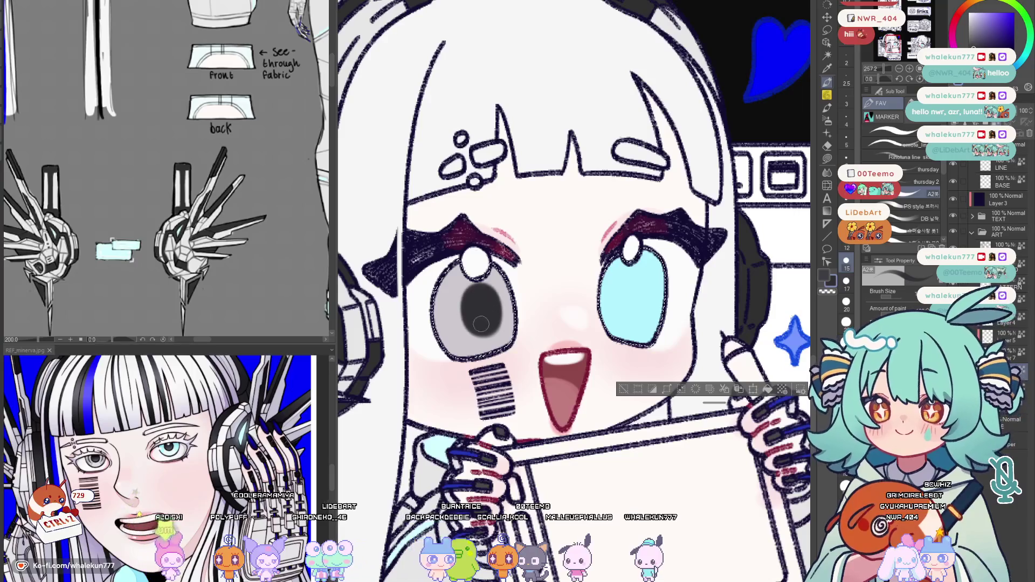
drag(627, 279, 630, 305)
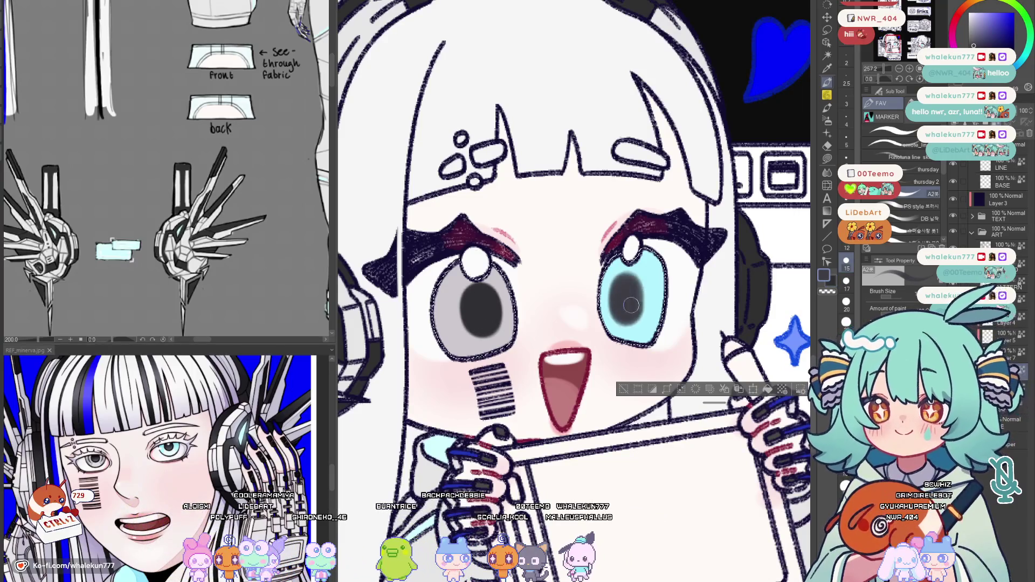
scroll(630, 297, down, 5)
scroll(426, 324, up, 1)
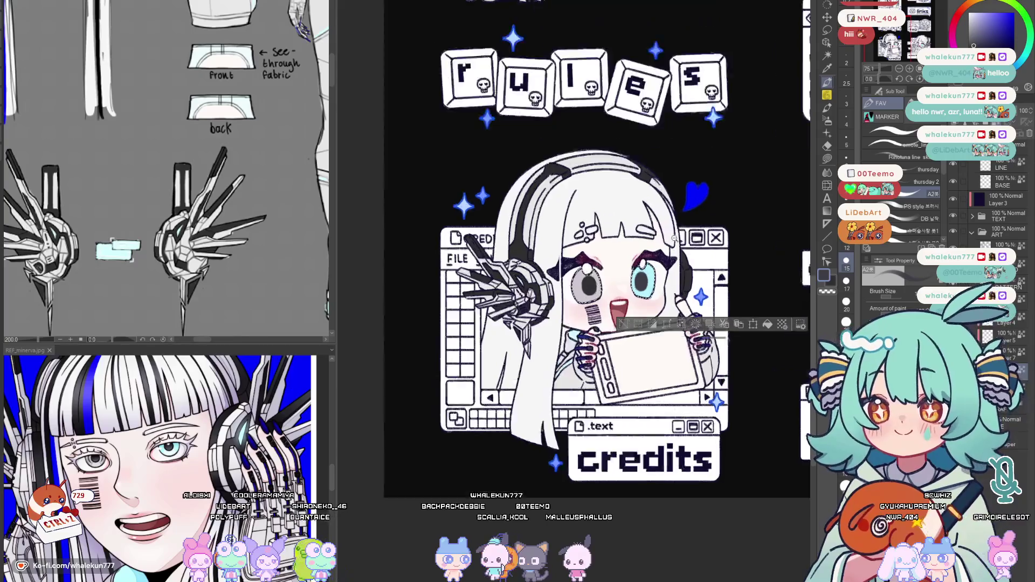
scroll(426, 324, up, 2)
scroll(426, 324, up, 2)
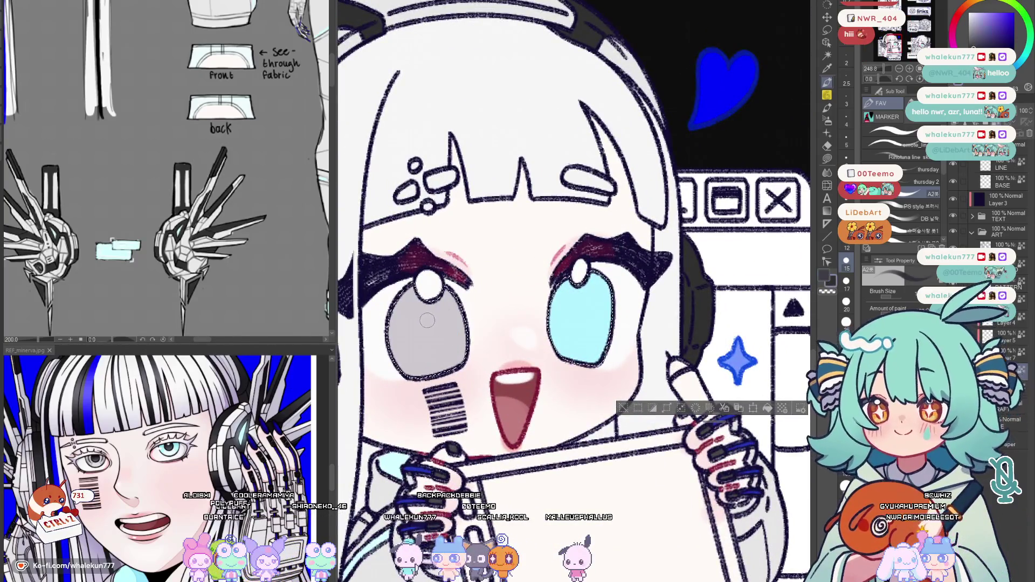
drag(427, 319, 430, 320)
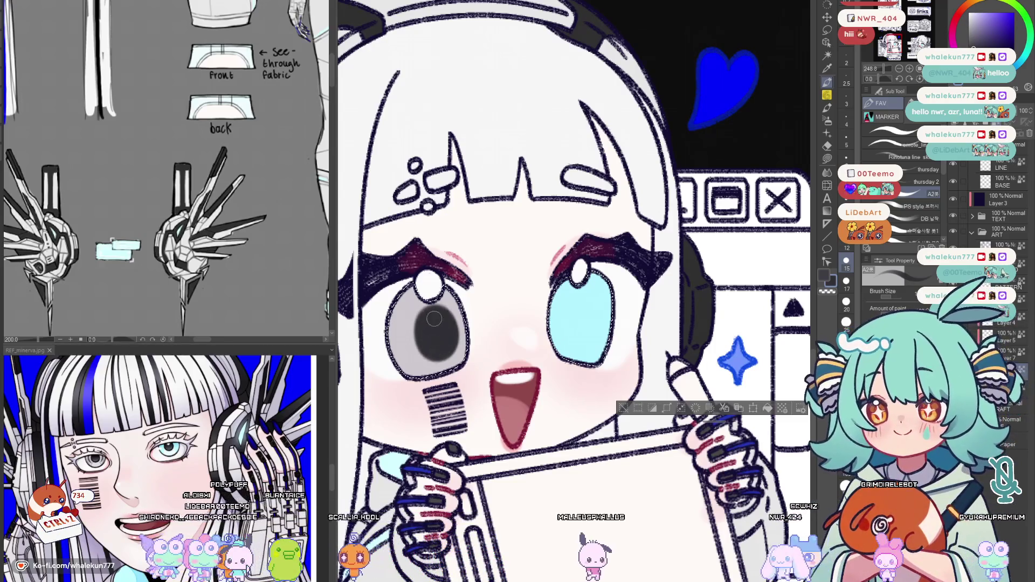
drag(577, 344, 573, 312)
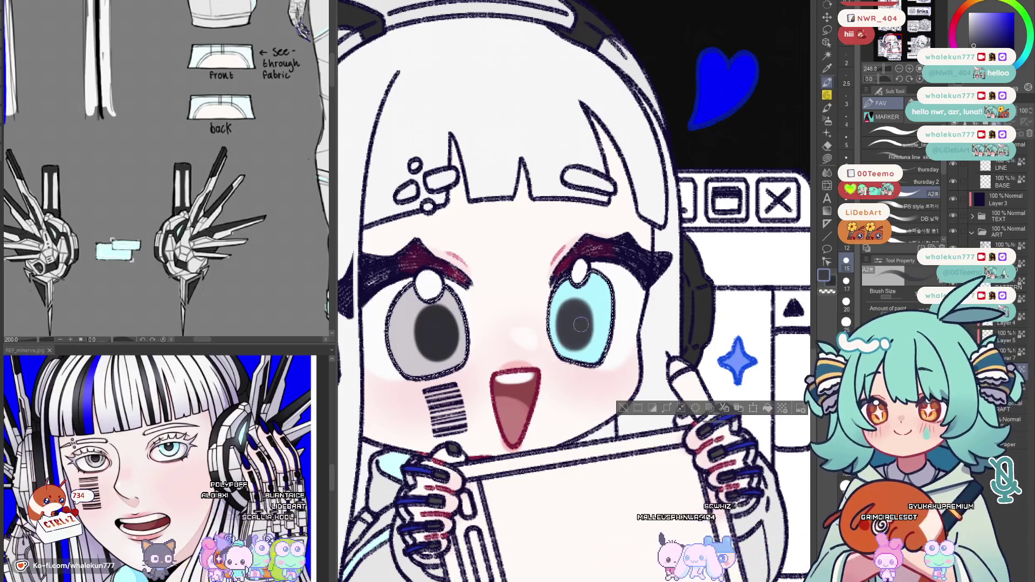
key(ctrl+0)
scroll(609, 253, up, 1)
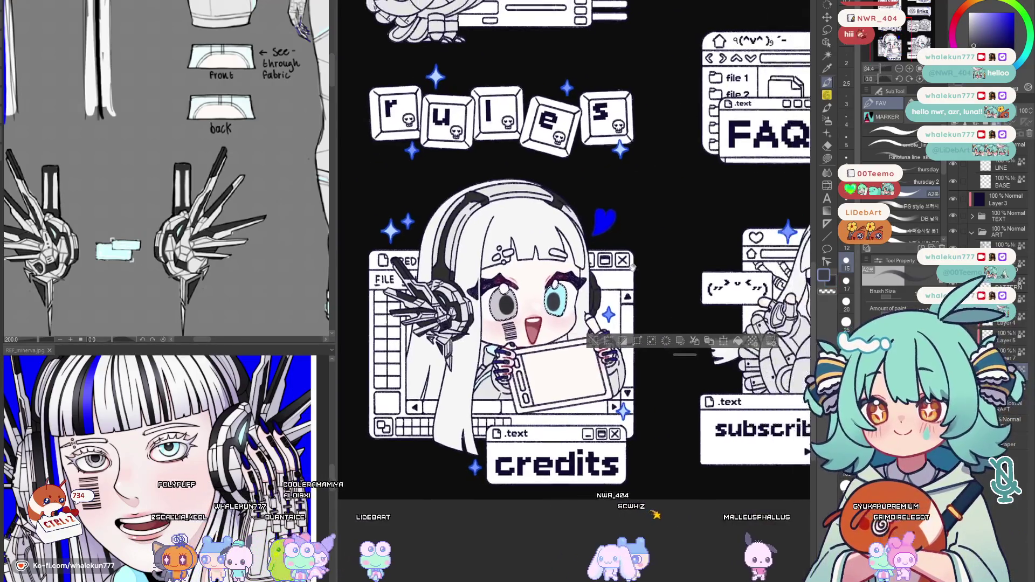
scroll(599, 267, up, 2)
scroll(579, 296, up, 1)
scroll(564, 317, up, 1)
drag(564, 316, 553, 324)
key(ctrl+z)
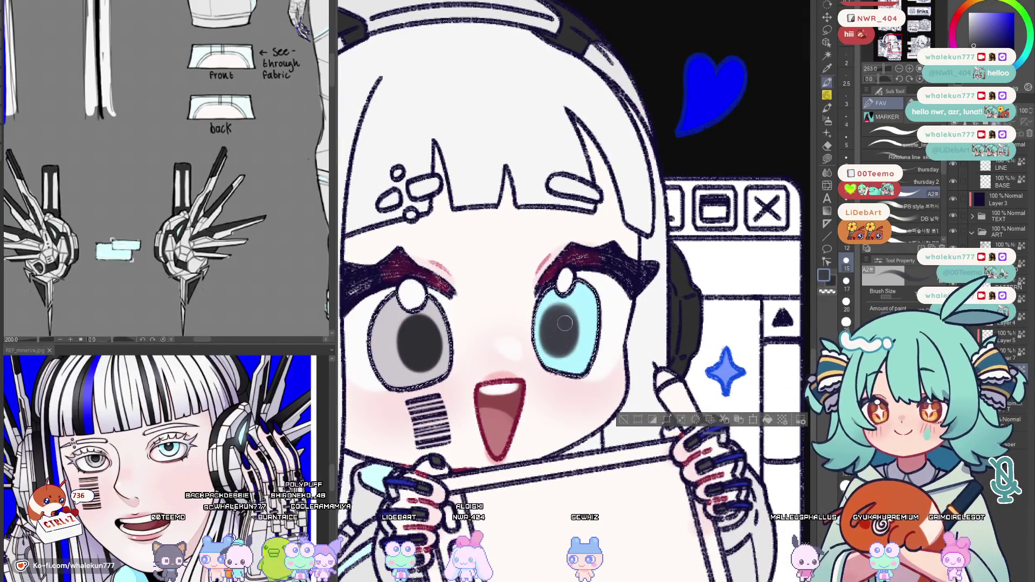
scroll(599, 274, down, 5)
scroll(591, 308, up, 1)
scroll(582, 312, up, 2)
scroll(574, 315, up, 2)
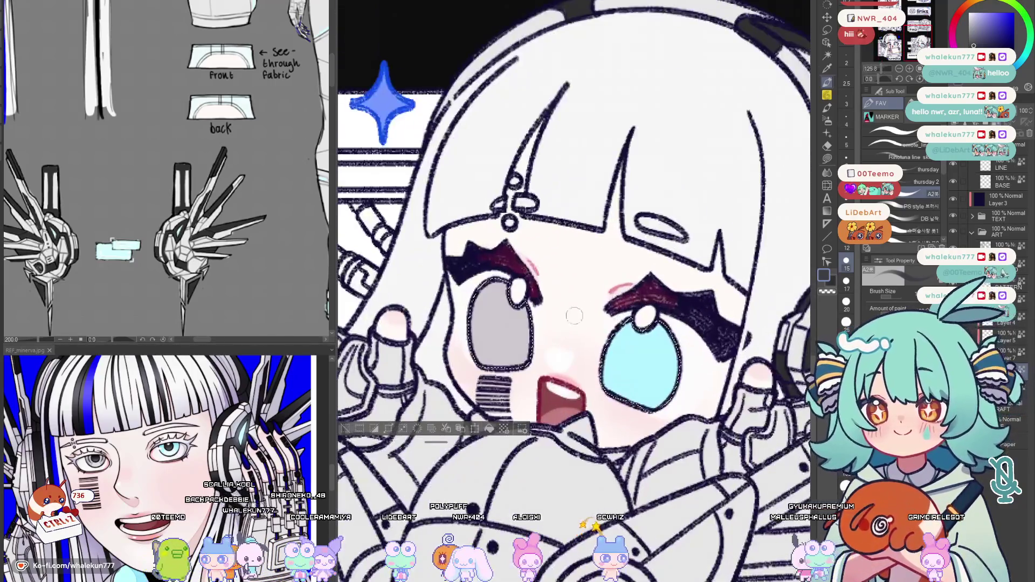
Eyedrop the eye grey and paint pupils in both subscribe chibi eyes, undoing the cyan one after a mirrored check
alt+click(510, 320)
drag(510, 321, 516, 325)
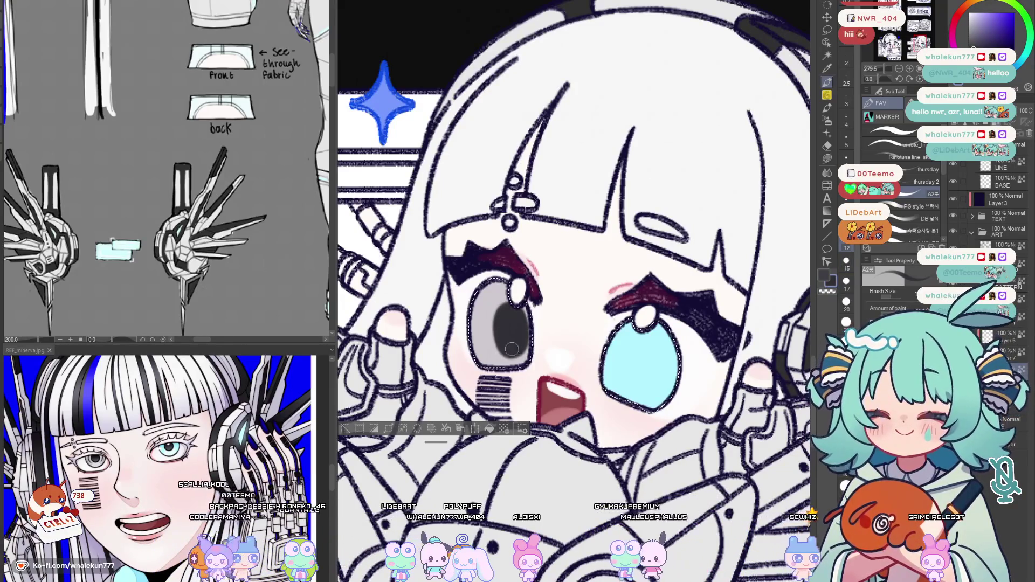
drag(632, 360, 639, 362)
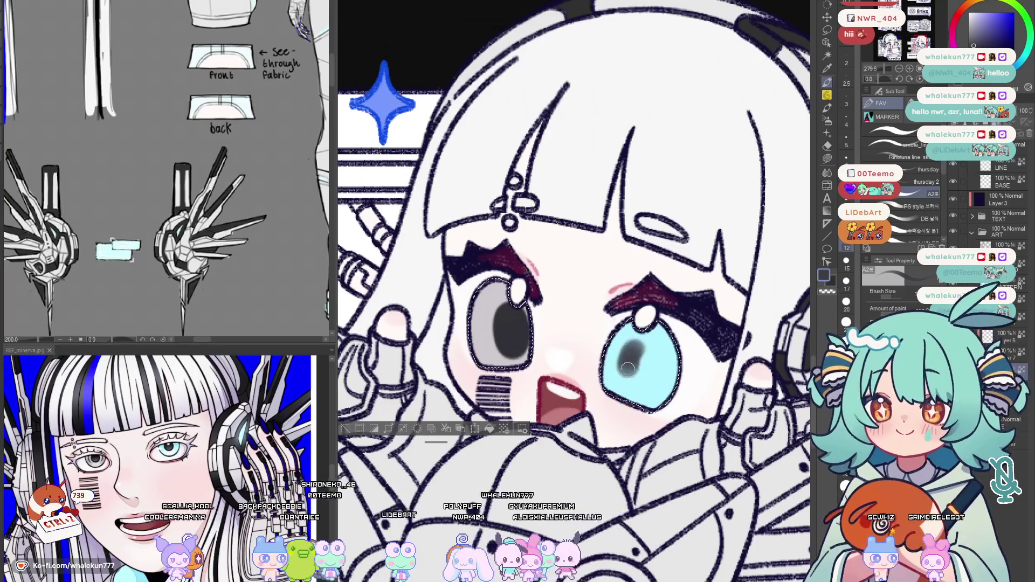
key(h)
key(h)
key(ctrl+z)
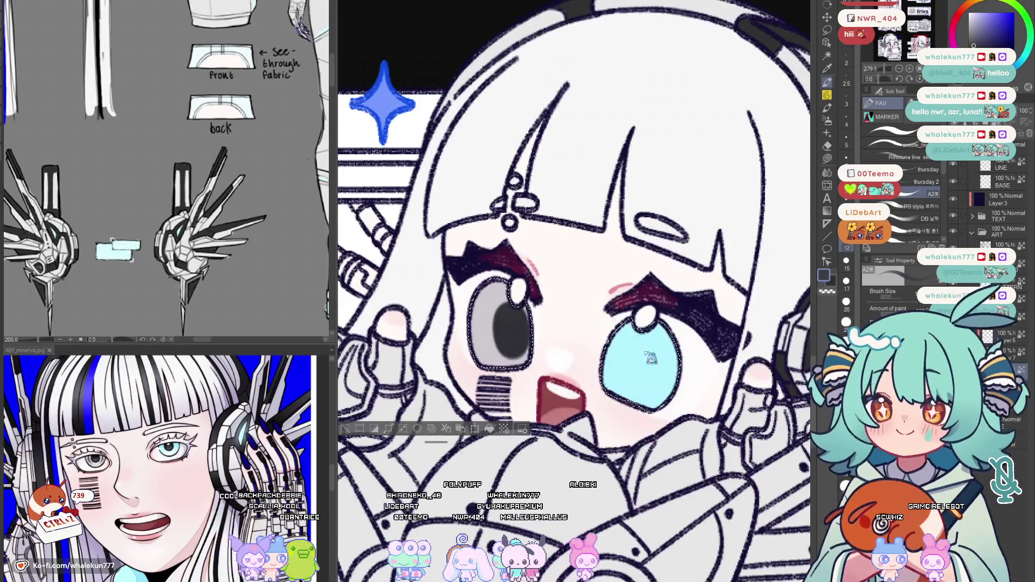
Darken the grey eye's pupil, repaint the cyan eye's pupil, then check mirrored and fit the page
key(x)
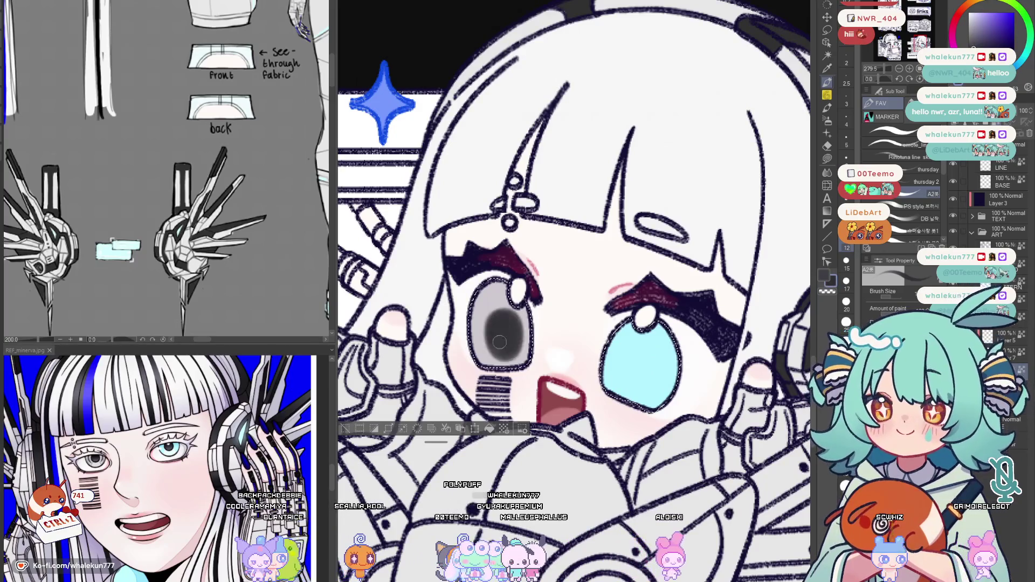
drag(504, 320, 516, 343)
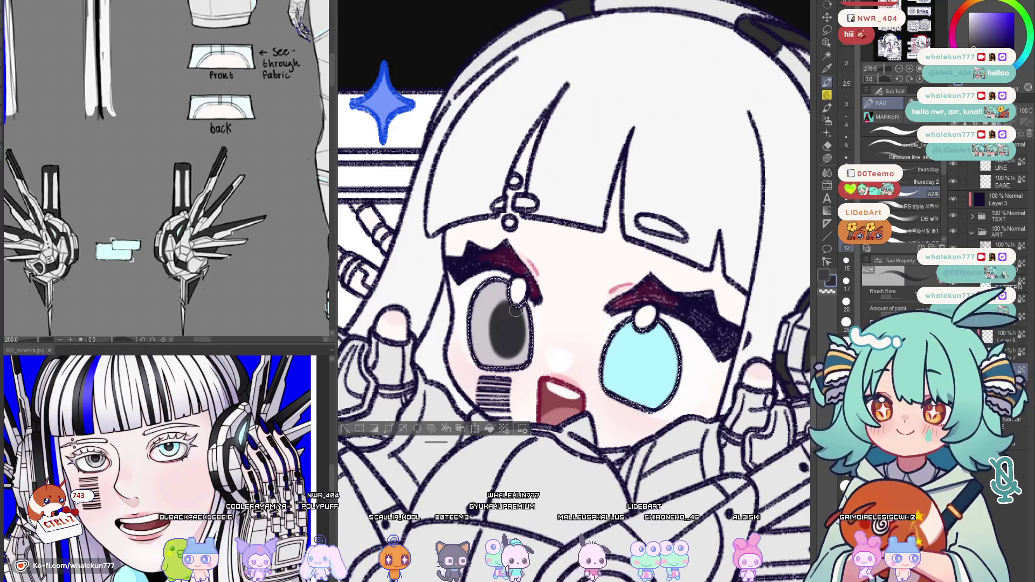
key(x)
mouse_move(642, 350)
mouse_down()
mouse_move(644, 381)
mouse_move(649, 357)
mouse_up()
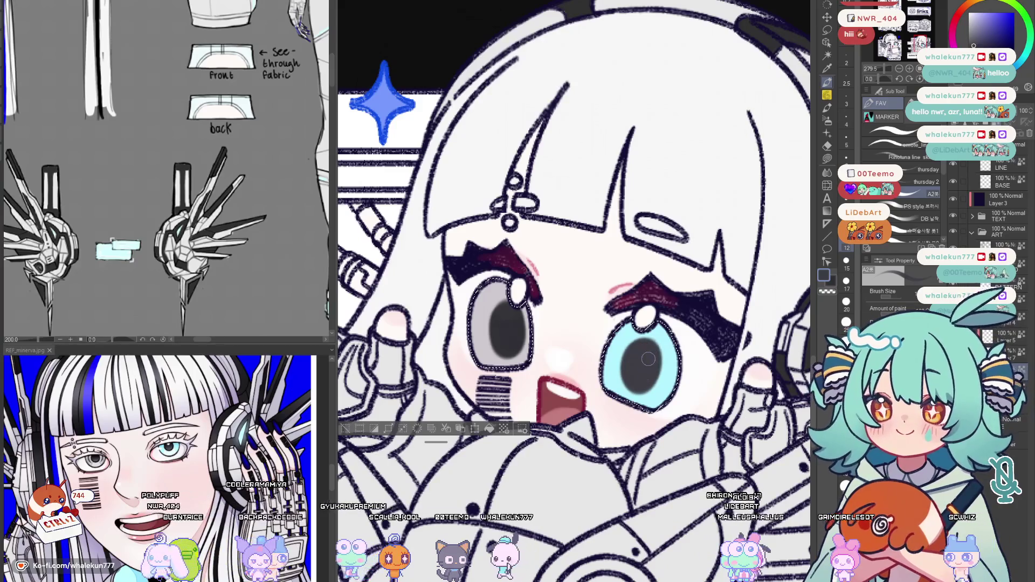
key(h)
key(ctrl+0)
scroll(566, 323, up, 2)
scroll(566, 324, up, 2)
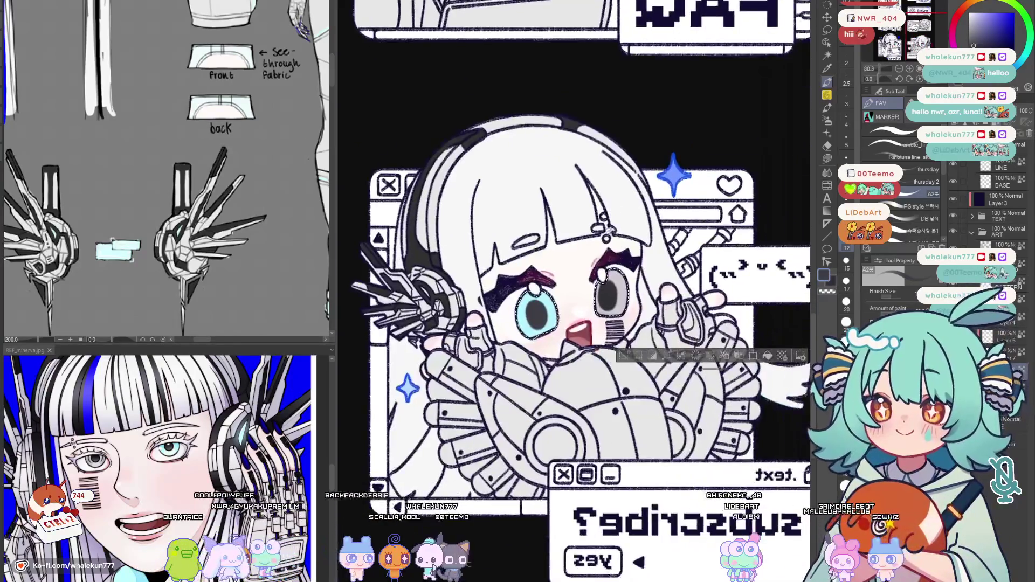
scroll(515, 344, up, 2)
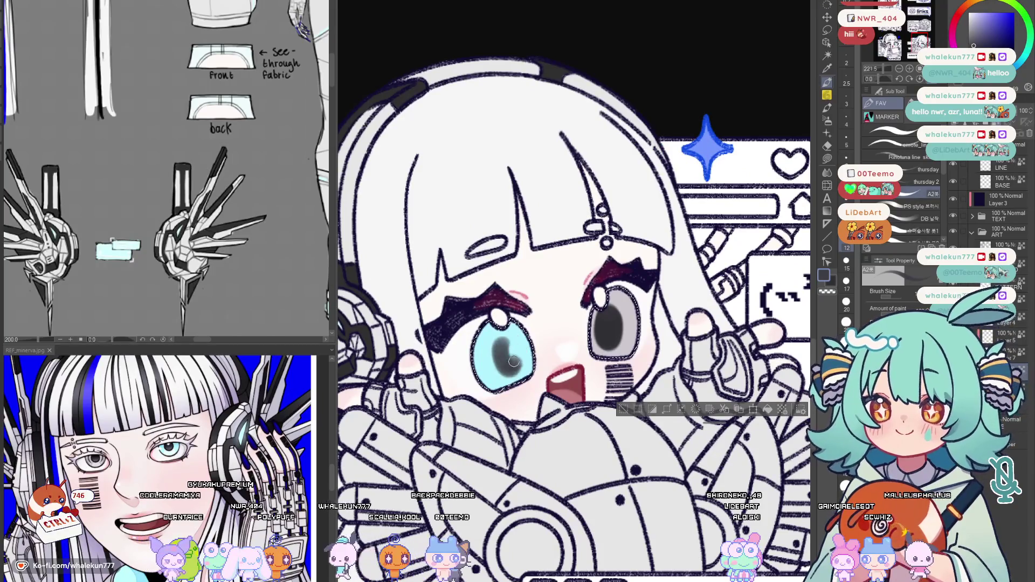